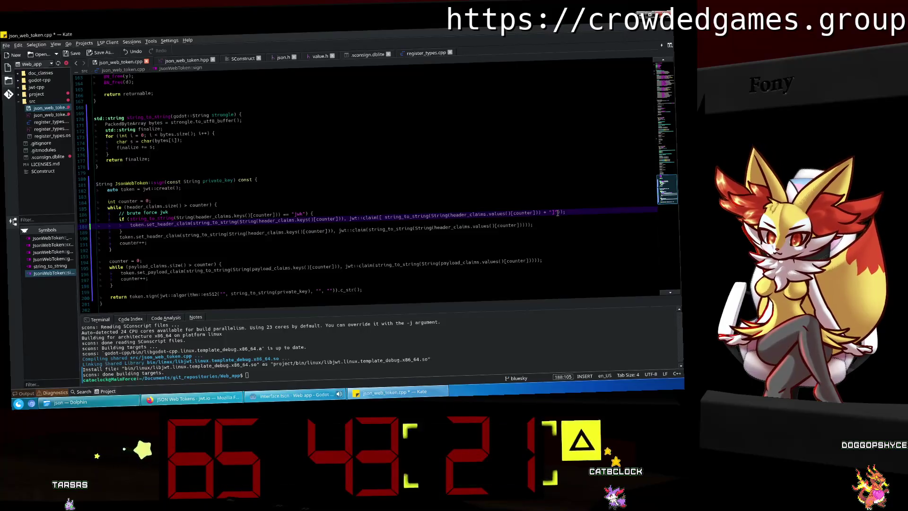
# Remove the stray quote and bracket on line 188, save json_web_token.cpp, and bring up jwt.io.
pyautogui.press('BackSpace')
pyautogui.press('BackSpace')
pyautogui.press('BackSpace')
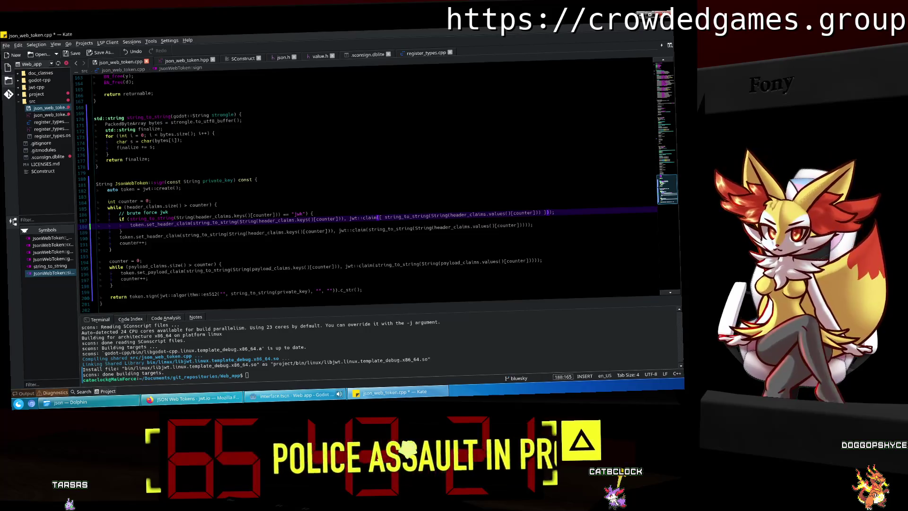
pyautogui.hotkey('ctrl', 's')
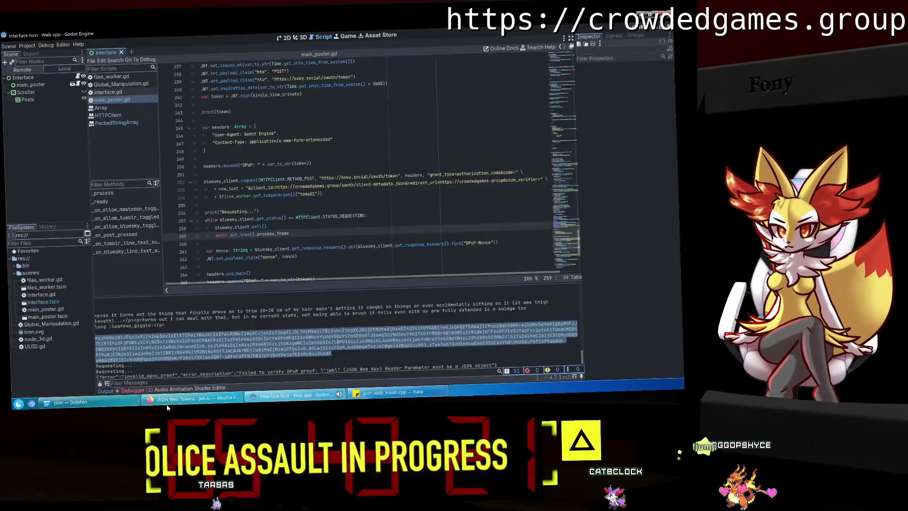
pyautogui.click(191, 398)
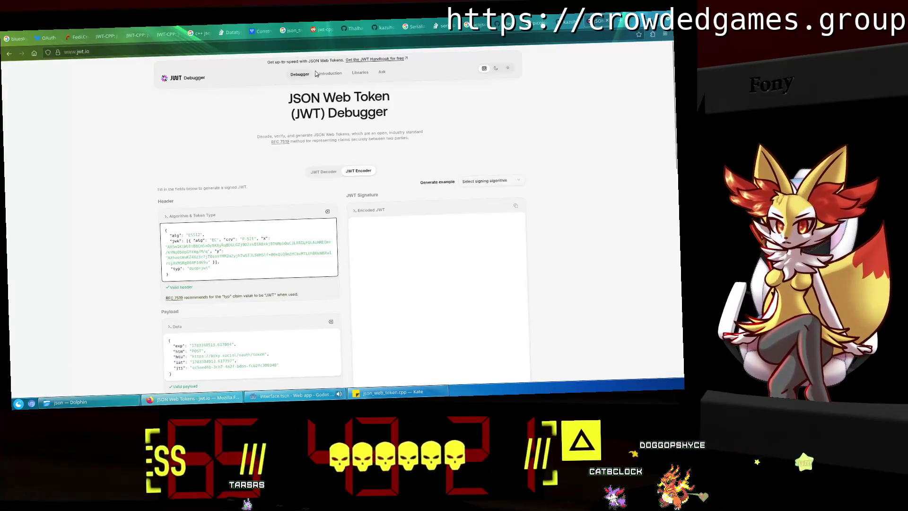
# Switch Firefox from jwt.io to the neighbouring picojson GitHub tab.
pyautogui.hotkey('ctrl', 'pageup')
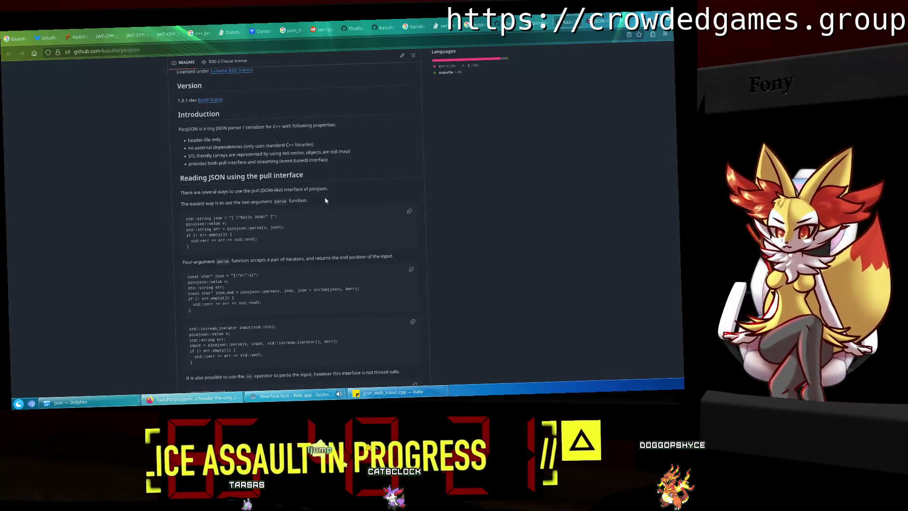
# Open picojson.h from the picojson repository's file list.
pyautogui.scroll(2, 326, 200)
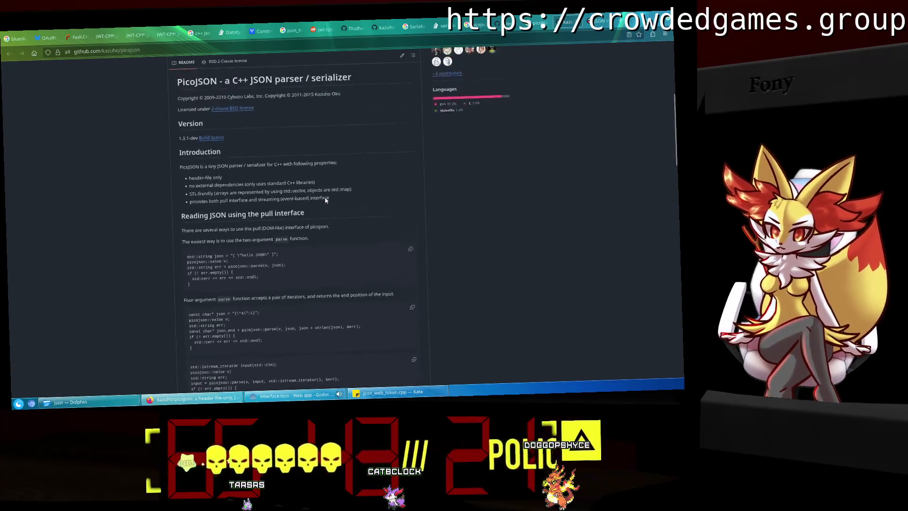
pyautogui.scroll(2, 326, 200)
pyautogui.scroll(-3, 325, 200)
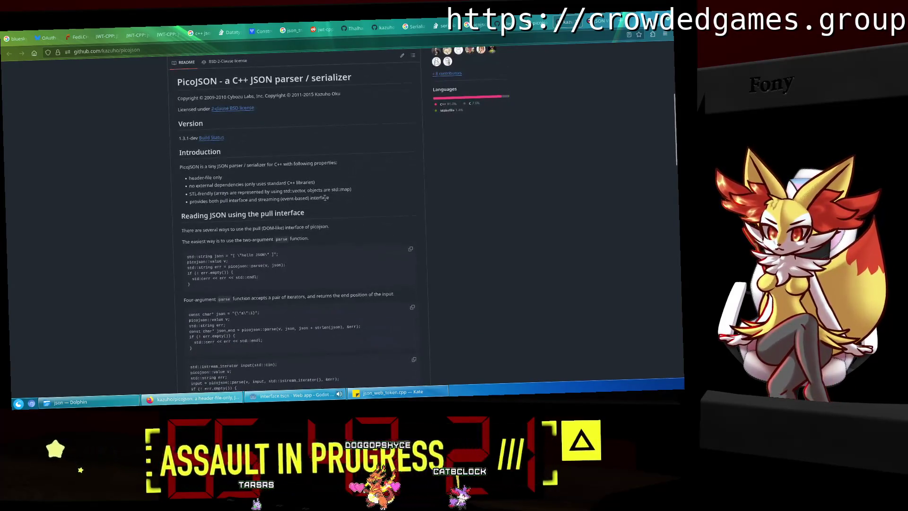
pyautogui.scroll(6, 325, 198)
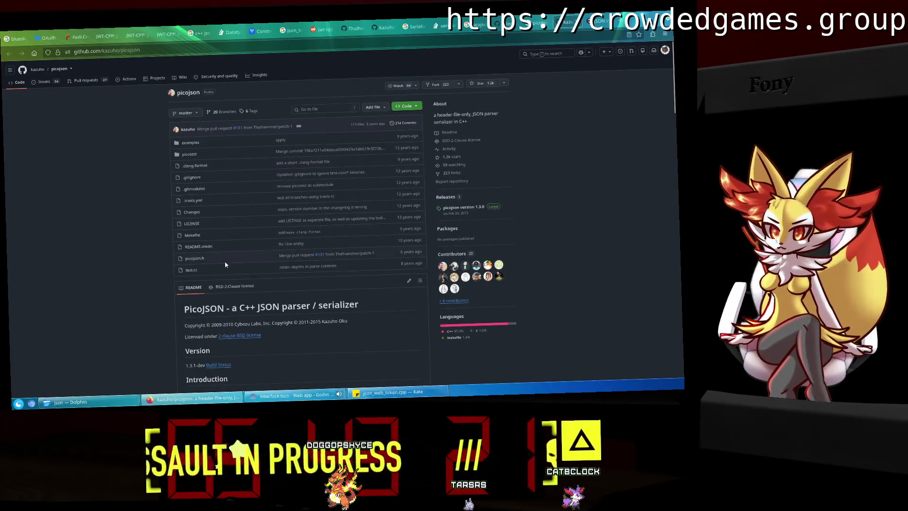
pyautogui.click(195, 258)
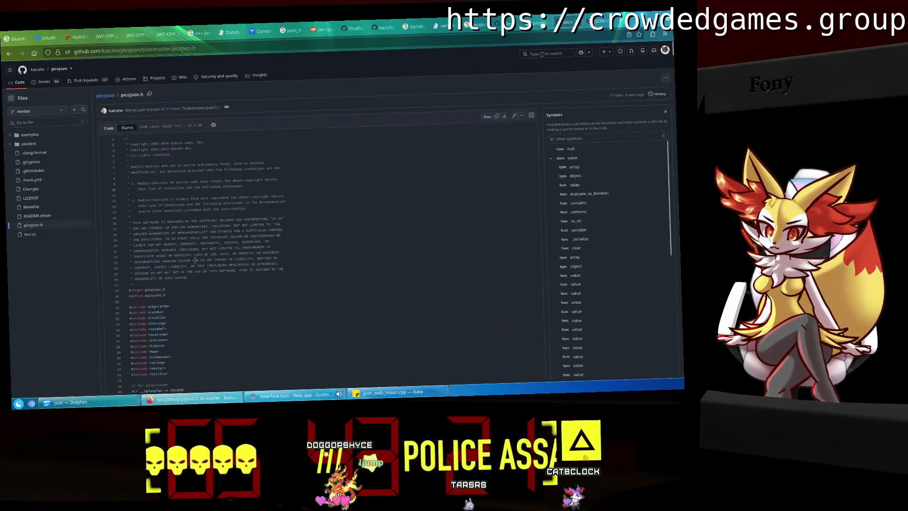
# Read picojson.h down to the type enum and value class, then return to Kate.
pyautogui.scroll(-5, 195, 259)
pyautogui.scroll(-5, 302, 204)
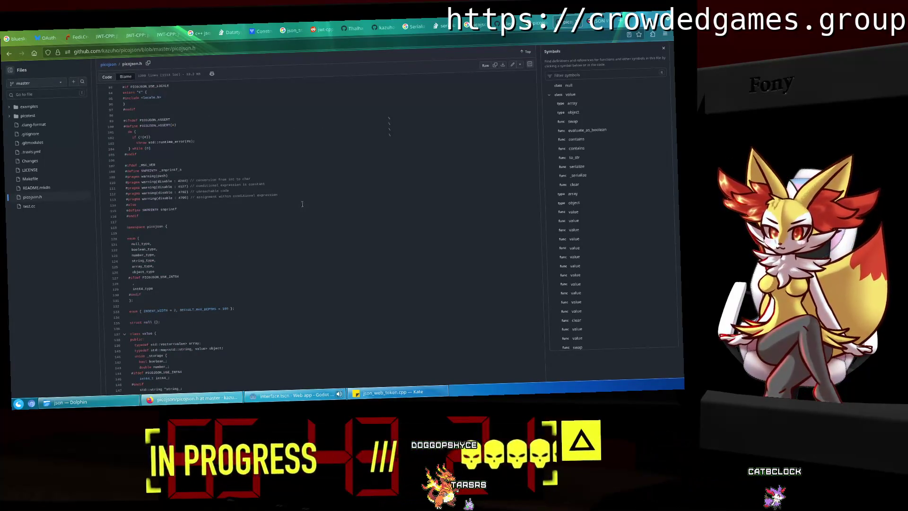
pyautogui.scroll(-1, 302, 203)
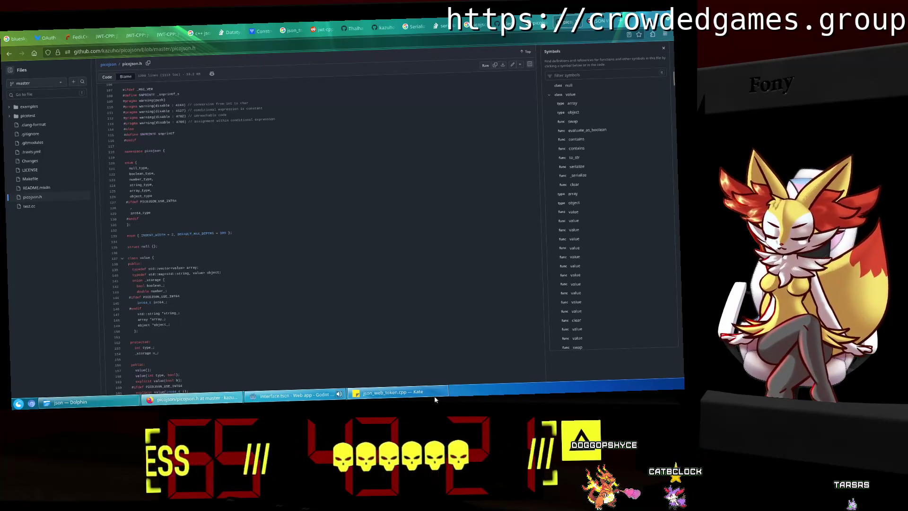
pyautogui.click(435, 400)
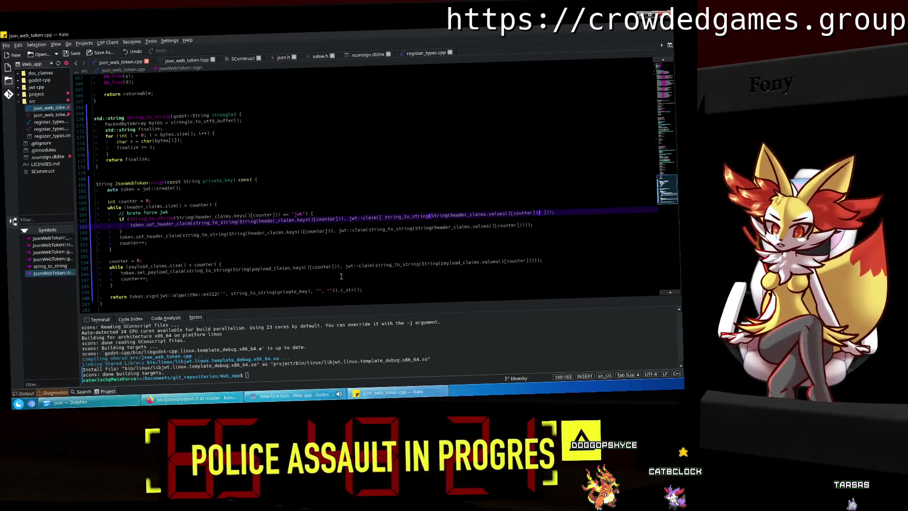
# Add a 'picojson::value v' line after the jwk check and pass v to jwt::claim.
pyautogui.click(360, 214)
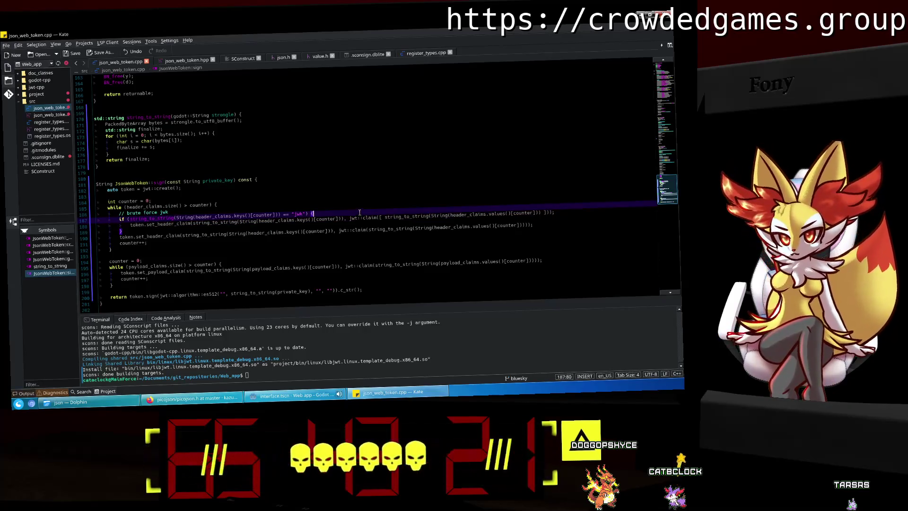
pyautogui.press('Return')
pyautogui.press('BackSpace')
pyautogui.press('Return')
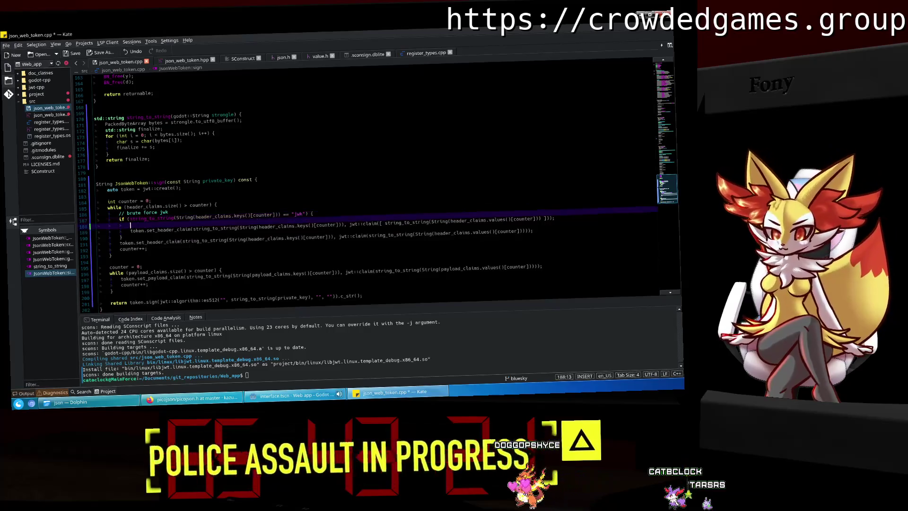
pyautogui.write('picoj')
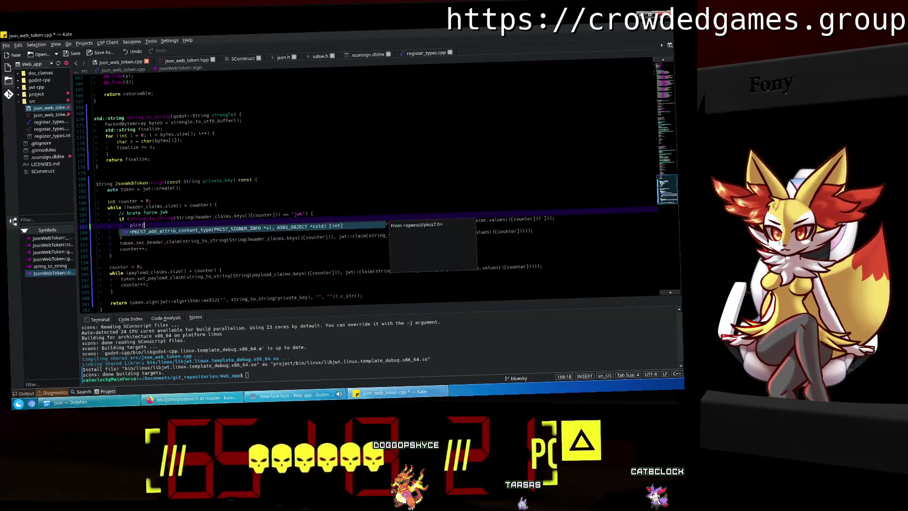
pyautogui.write('son::value v')
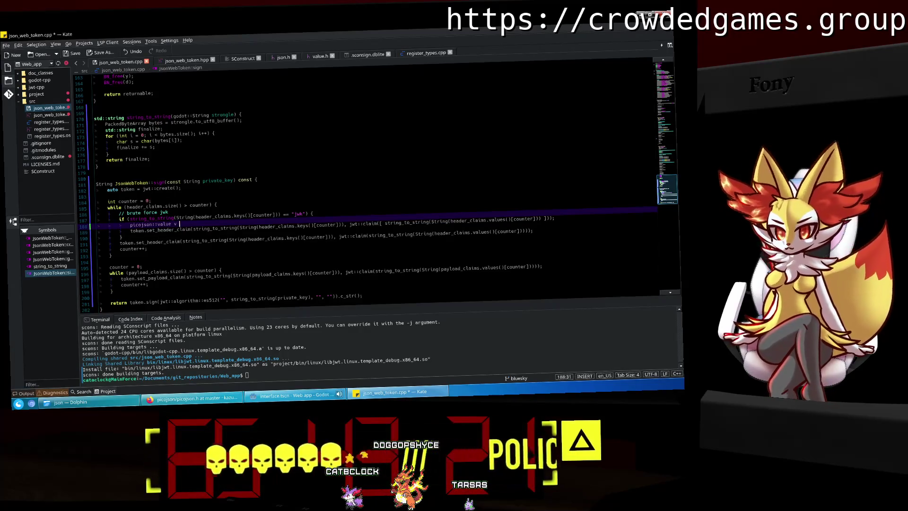
pyautogui.moveTo(380, 223); pyautogui.dragTo(536, 219)
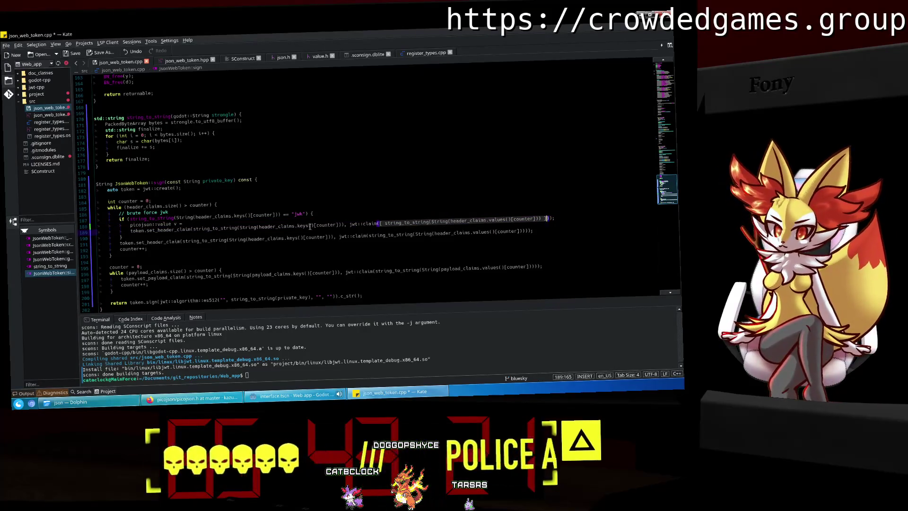
pyautogui.click(330, 226)
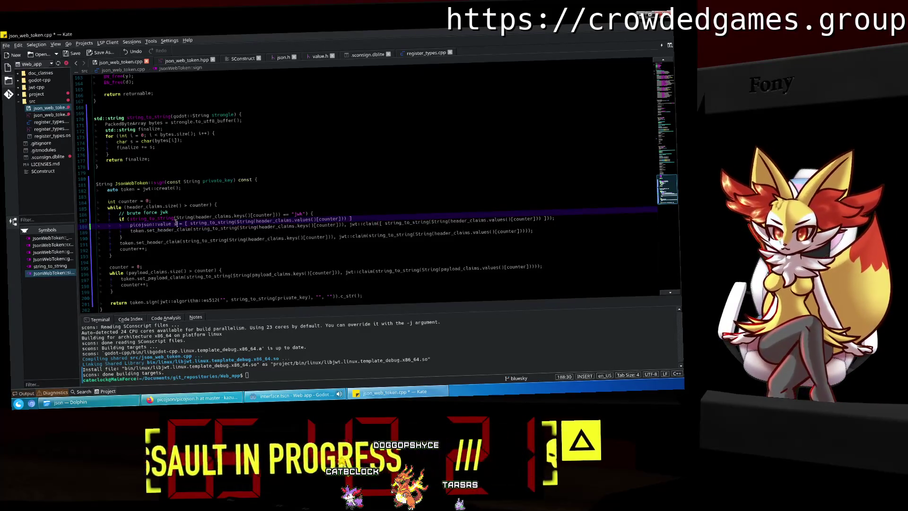
pyautogui.moveTo(379, 222); pyautogui.dragTo(548, 219)
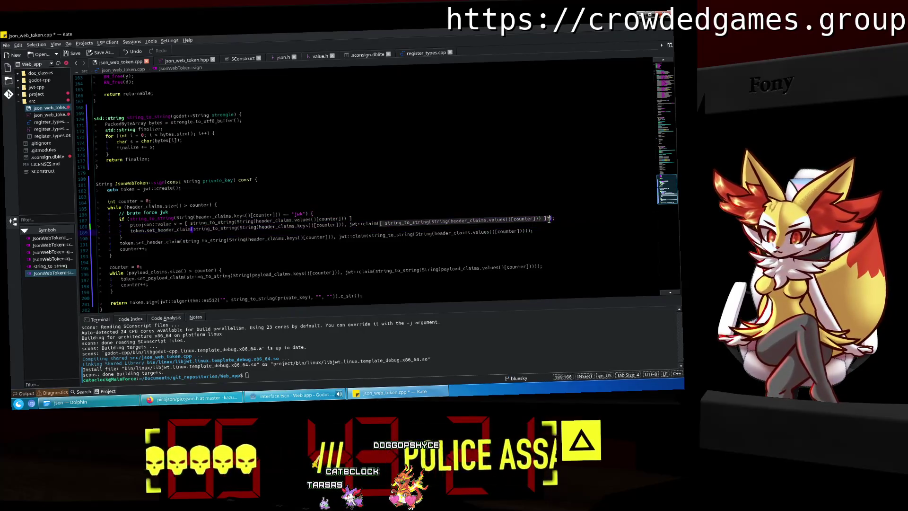
pyautogui.write('v')
# Rebuild with scons, which reports conversion and missing-semicolon errors.
pyautogui.click(148, 249)
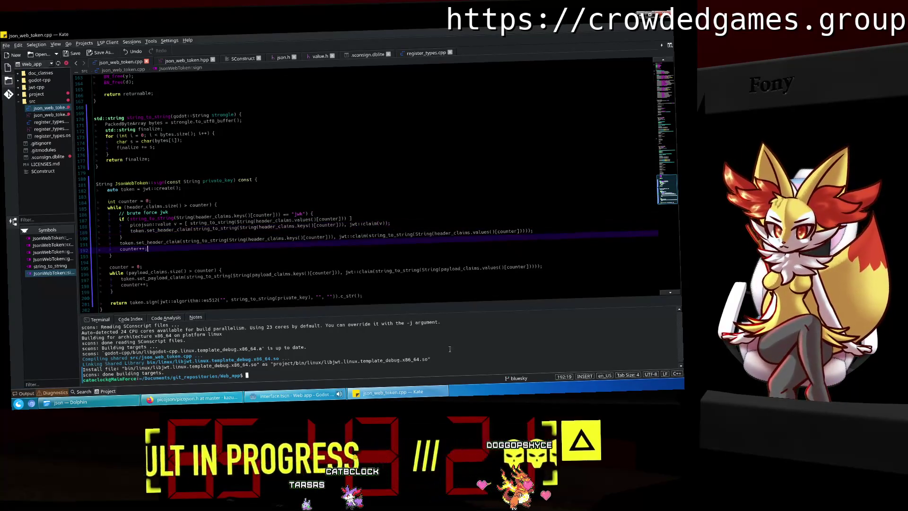
pyautogui.press('Tab')
pyautogui.write('scons')
pyautogui.press('Return')
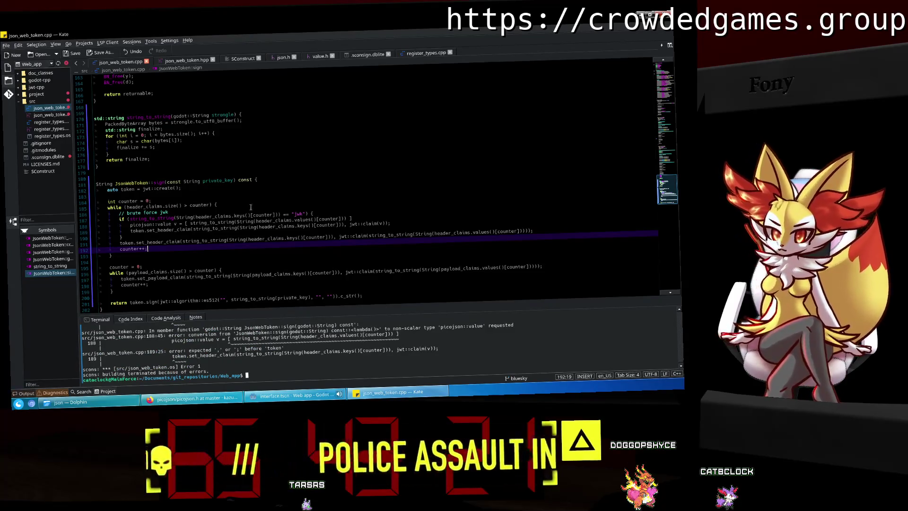
# Wrap line 188's picojson::value initializer in braces.
pyautogui.click(363, 218)
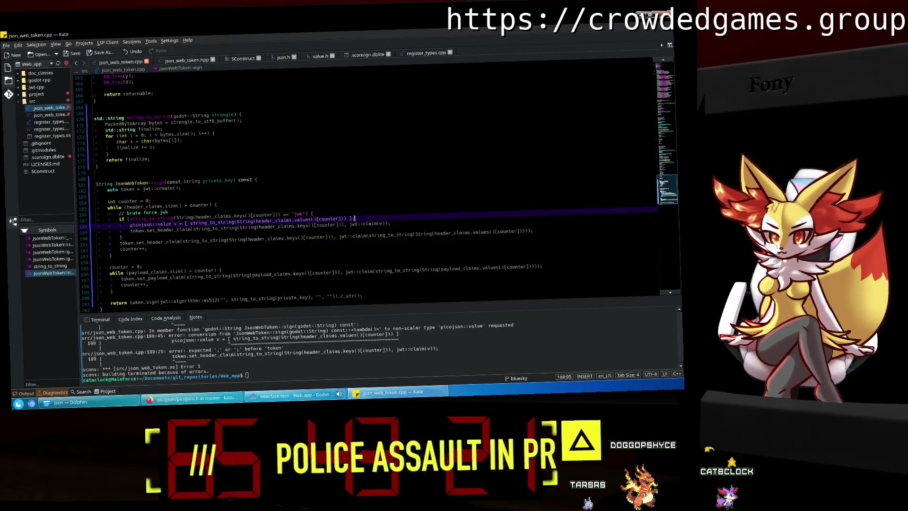
pyautogui.write('scons')
pyautogui.press('Return')
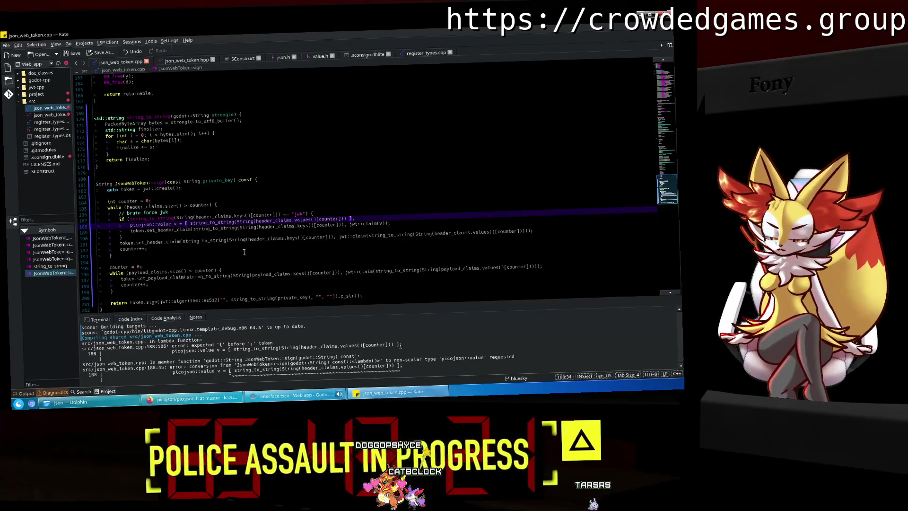
pyautogui.write('{')
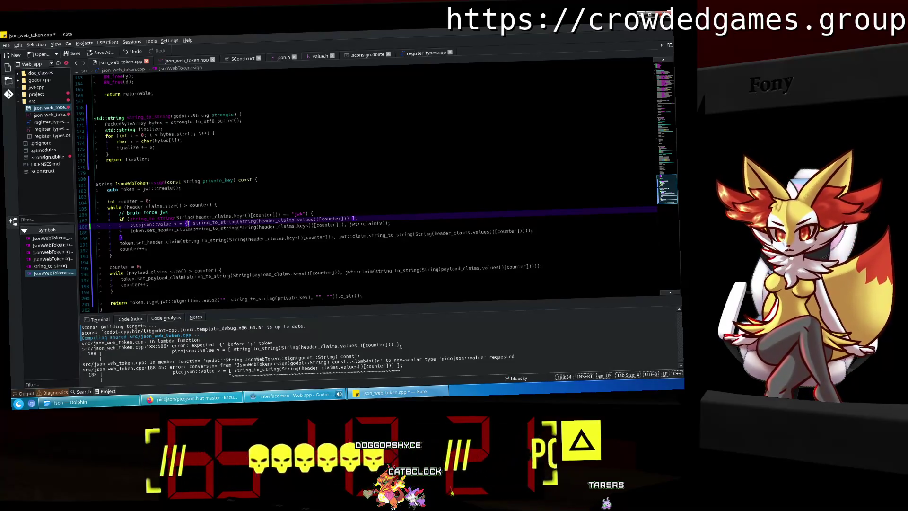
pyautogui.click(362, 217)
pyautogui.click(382, 230)
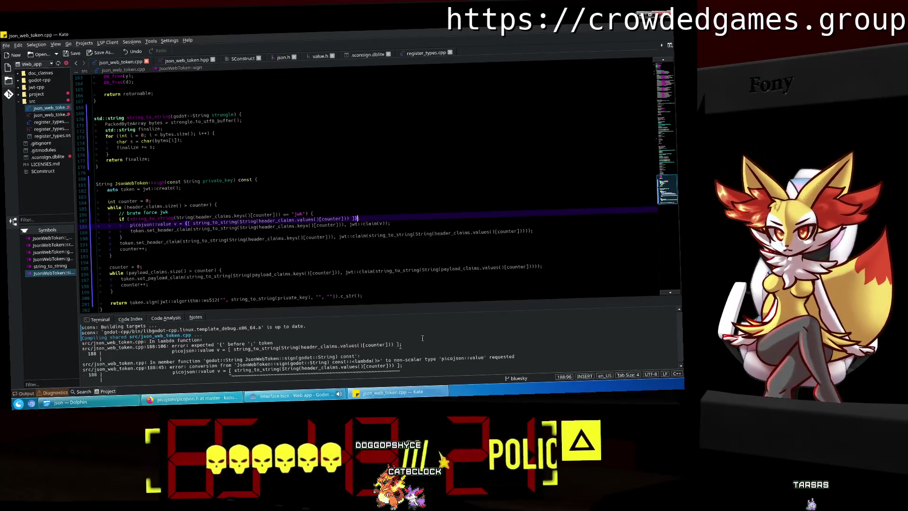
# Rerun scons and inspect the brace-enclosed initializer error about string_to_string.
pyautogui.press('Up')
pyautogui.press('Return')
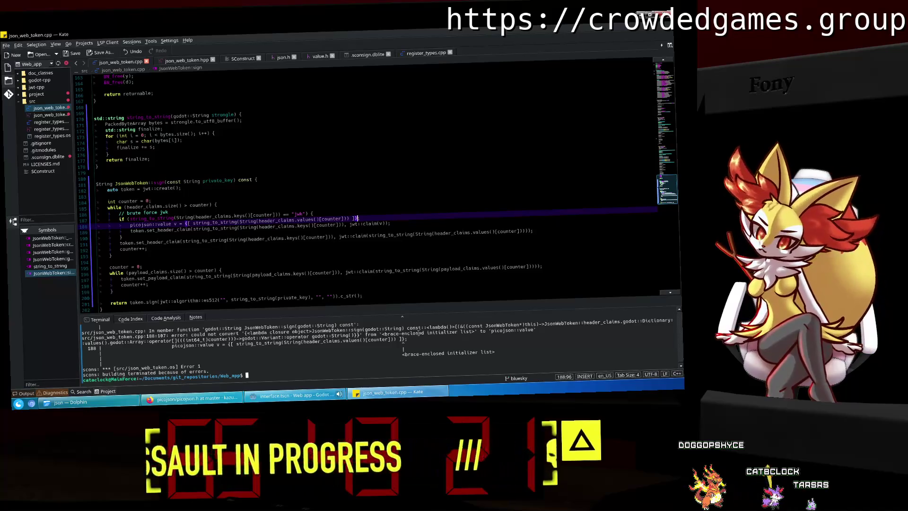
pyautogui.press('Up')
pyautogui.press('Return')
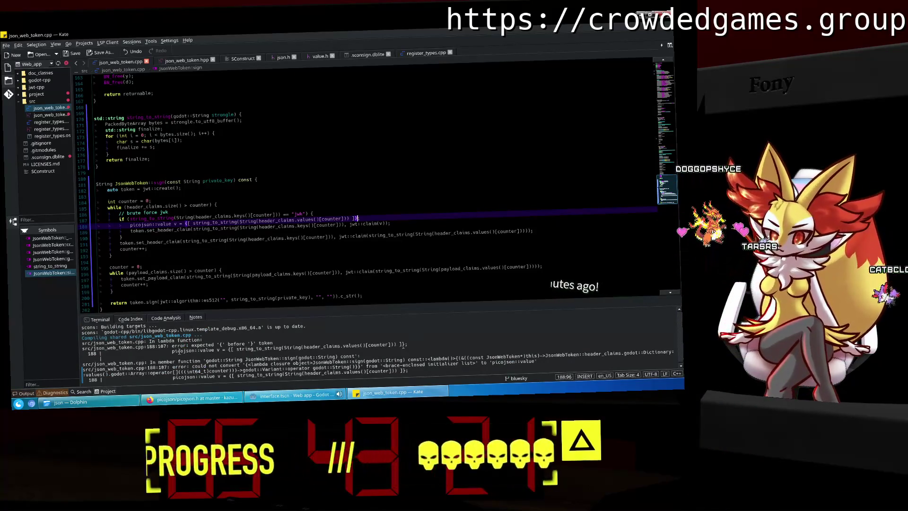
pyautogui.doubleClick(238, 349)
pyautogui.click(414, 365)
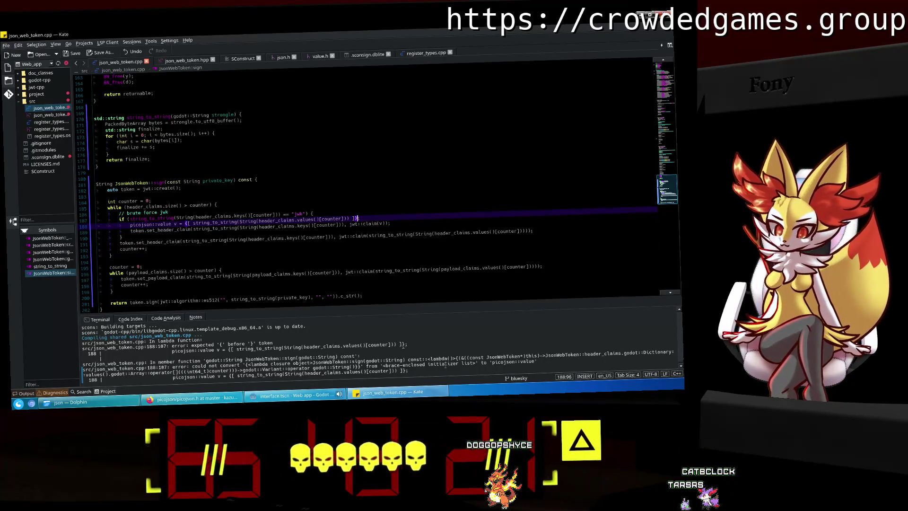
# Look through the open picojson.h, search, jwt.io and picojson_serializer browser tabs.
pyautogui.click(205, 216)
pyautogui.hotkey('alt', 'Tab')
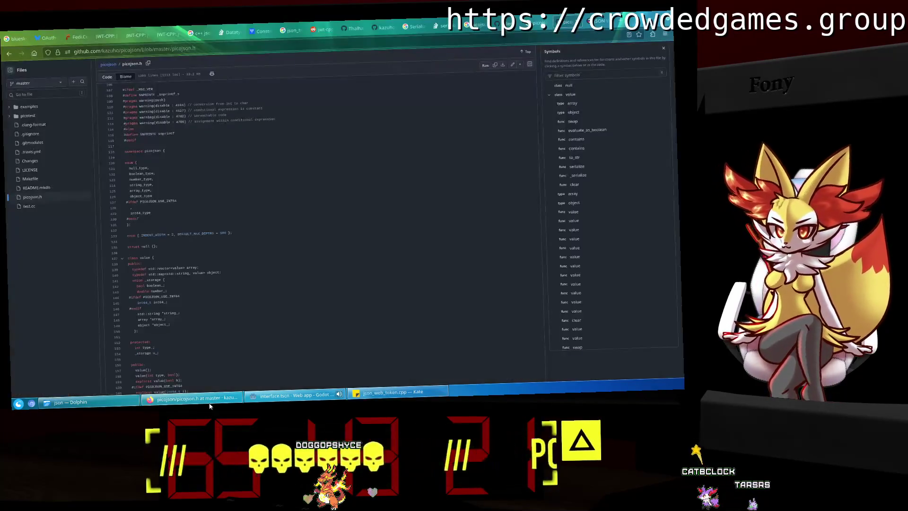
pyautogui.click(587, 21)
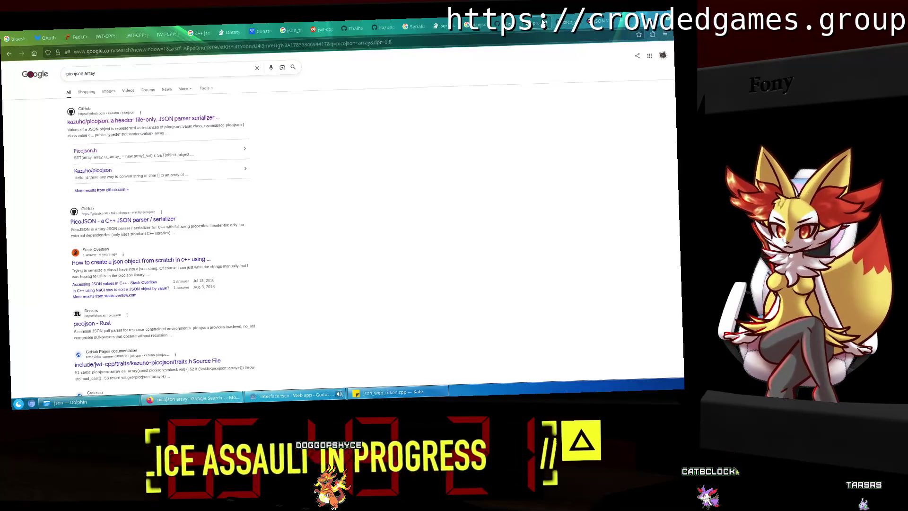
pyautogui.click(602, 18)
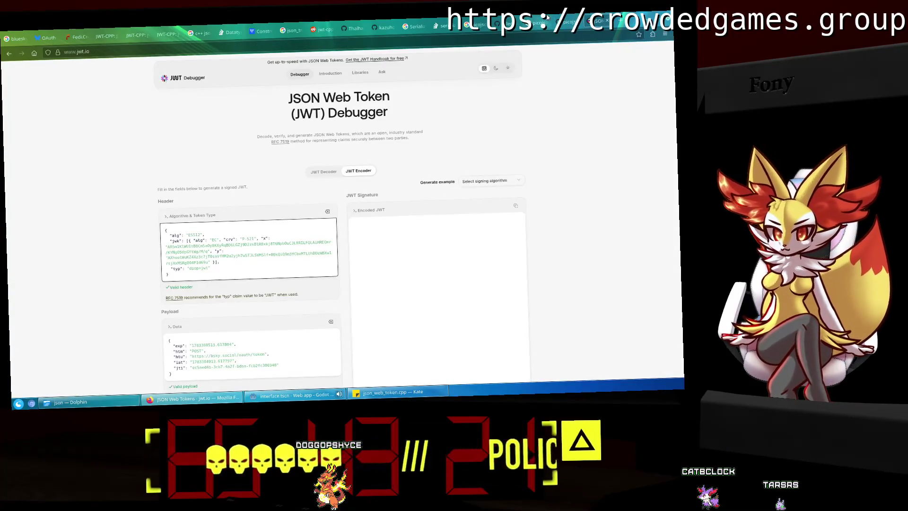
pyautogui.click(547, 19)
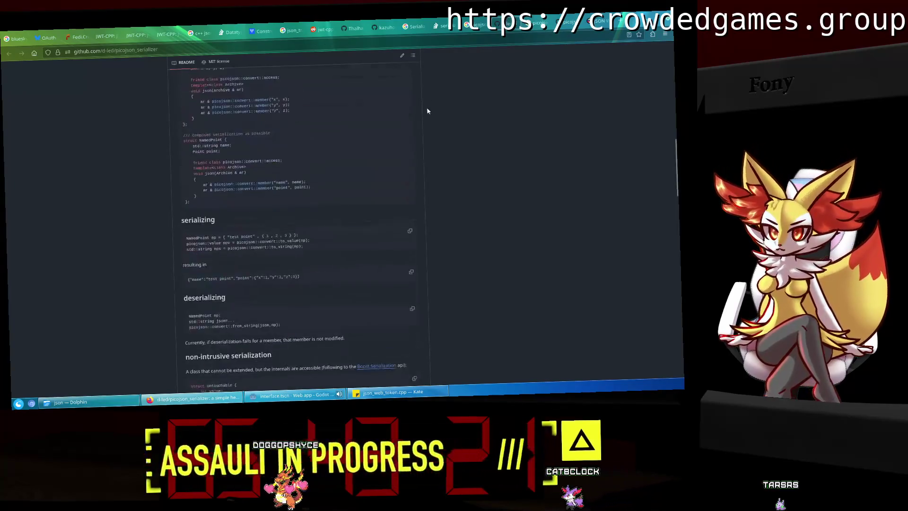
pyautogui.scroll(5, 427, 110)
# Close the leftover search and research tabs.
pyautogui.click(386, 27)
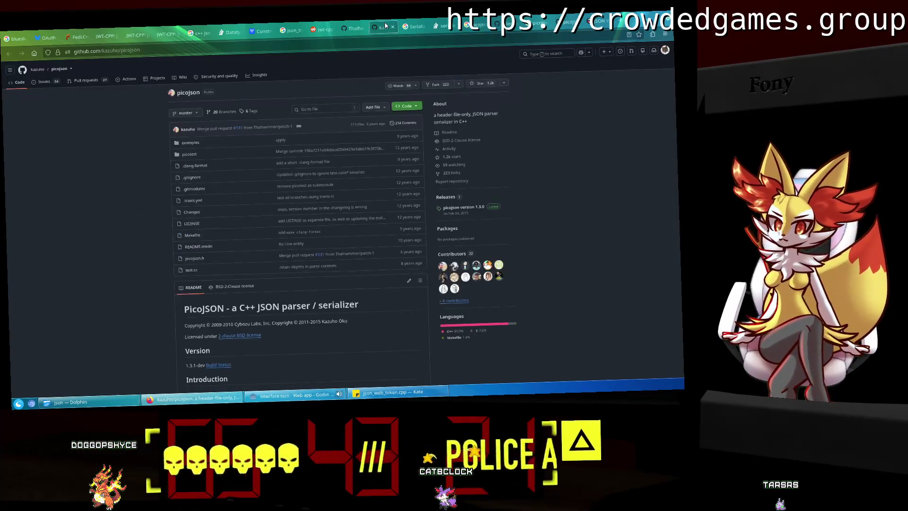
pyautogui.click(419, 27)
pyautogui.click(422, 27)
pyautogui.click(423, 28)
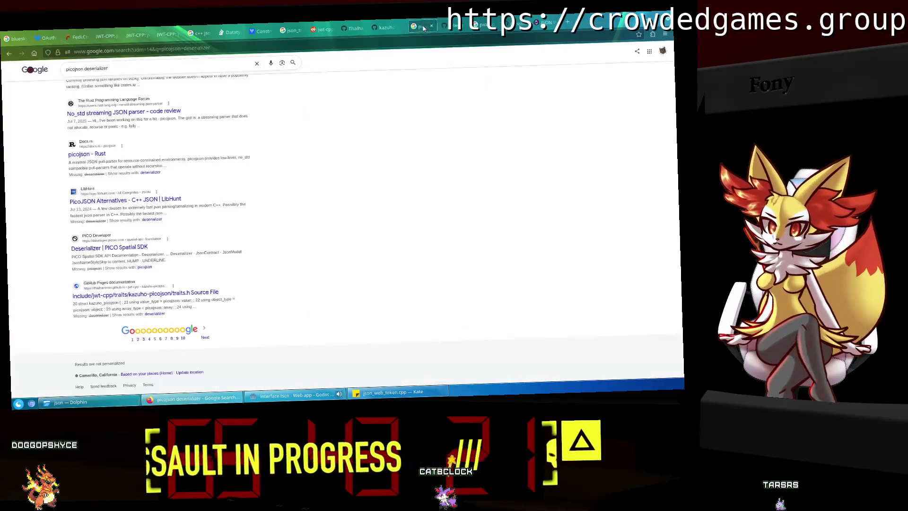
pyautogui.click(423, 27)
pyautogui.click(385, 27)
pyautogui.click(416, 27)
pyautogui.click(422, 28)
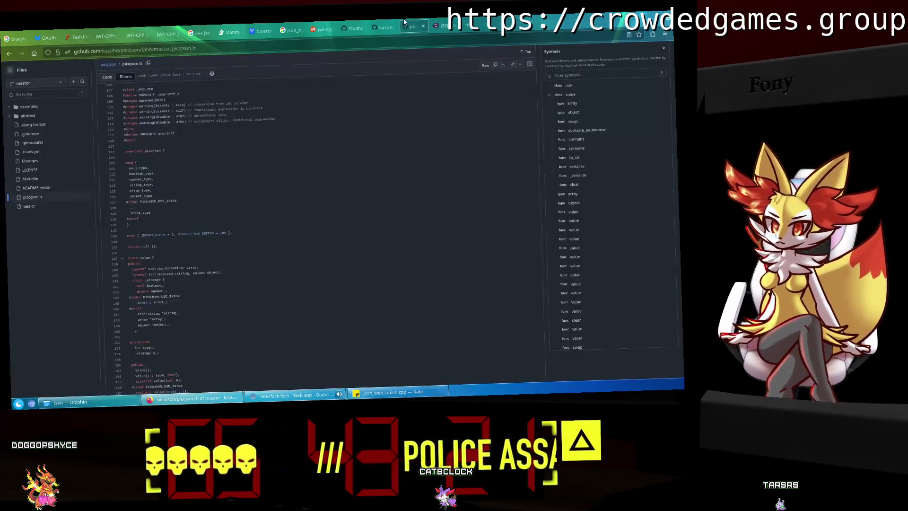
pyautogui.click(385, 26)
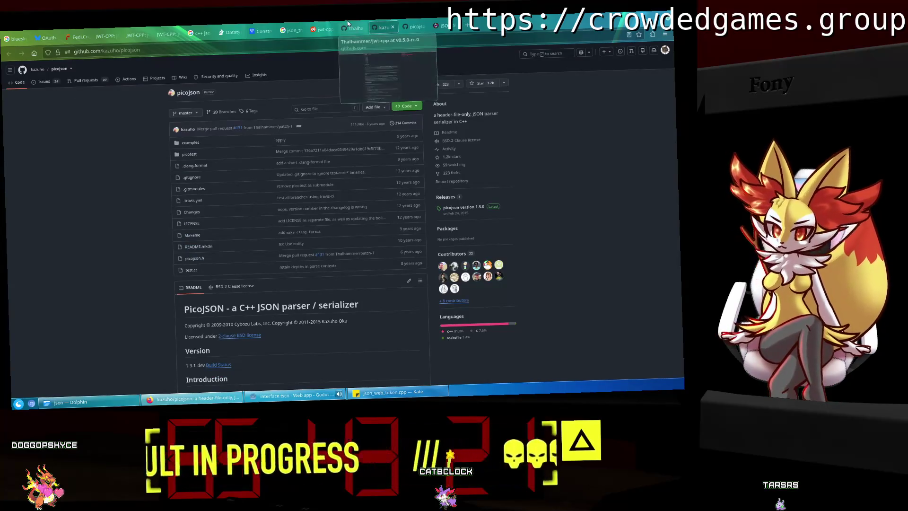
# Close the jwt-cpp tab, scroll the README to the pull-interface section, and return to Kate.
pyautogui.click(353, 28)
pyautogui.click(362, 28)
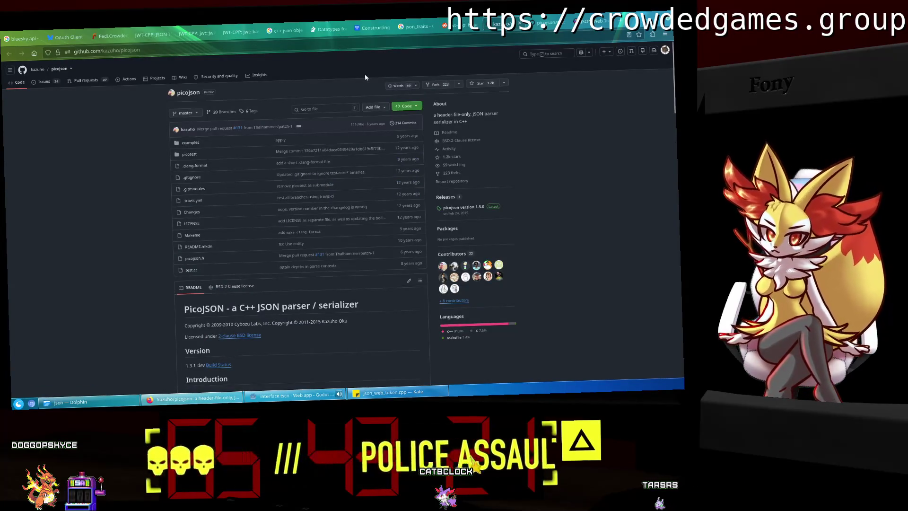
pyautogui.scroll(-6, 397, 211)
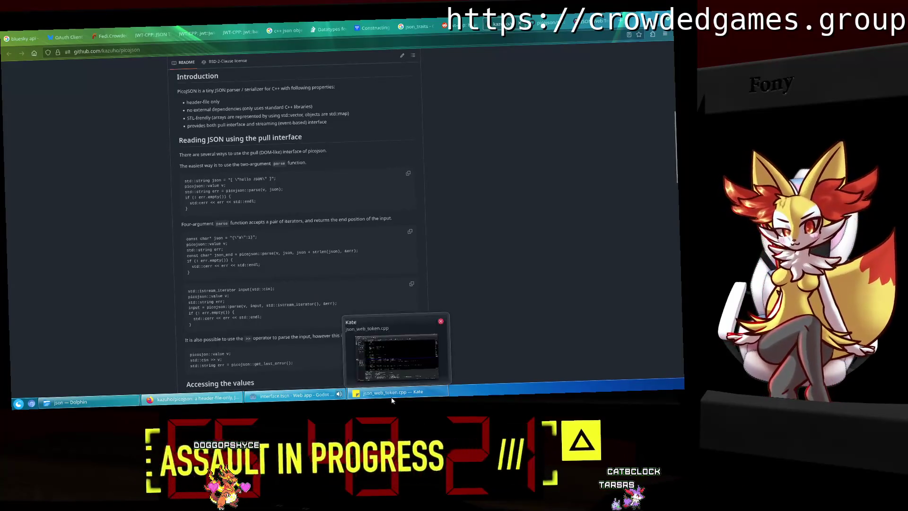
pyautogui.click(392, 401)
# Examine the claim conversion on line 188, briefly adding and removing a blank line above it.
pyautogui.click(253, 271)
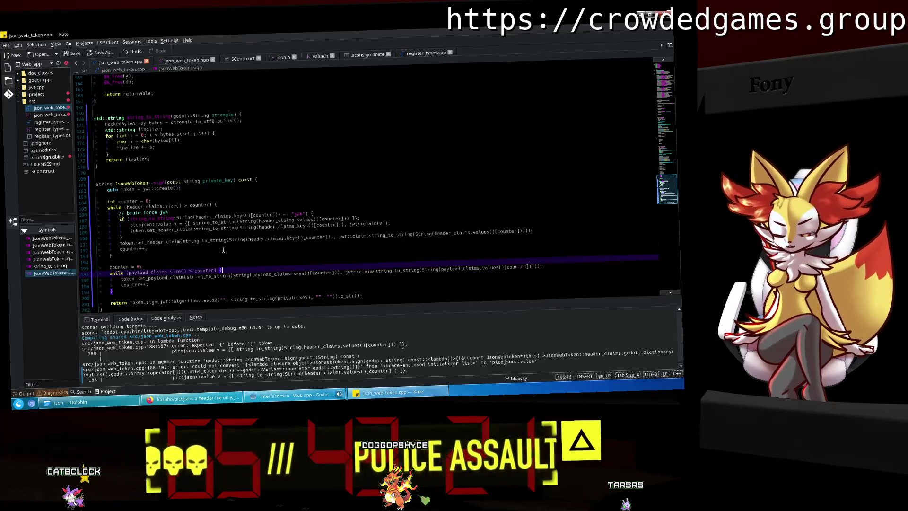
pyautogui.click(194, 230)
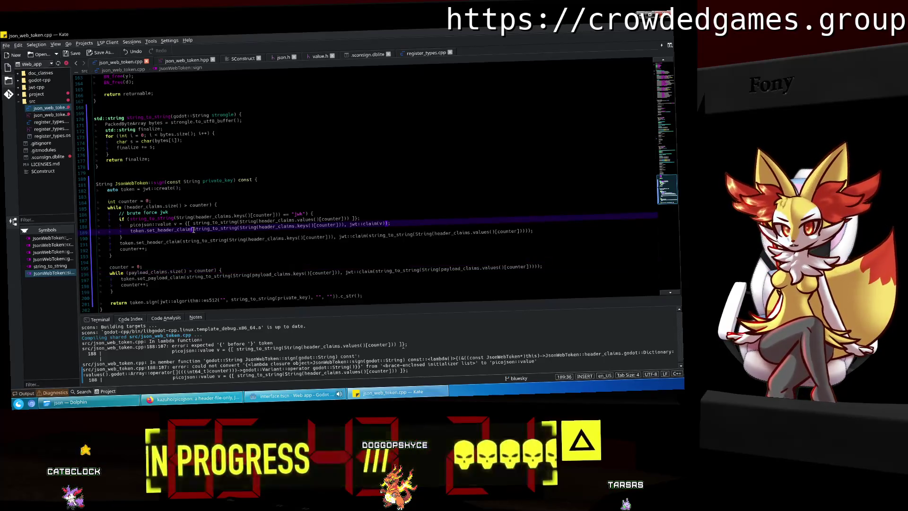
pyautogui.moveTo(193, 230); pyautogui.dragTo(342, 226)
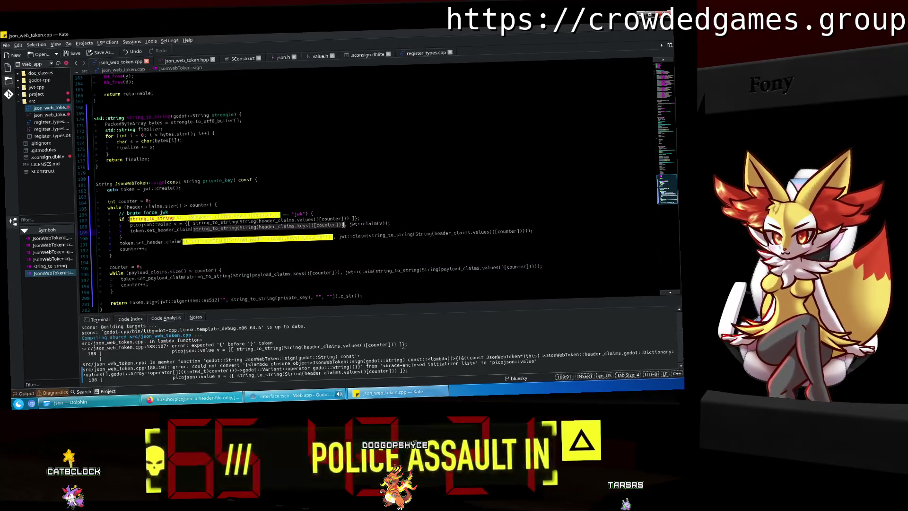
pyautogui.click(368, 219)
pyautogui.press('Left')
pyautogui.press('Left')
pyautogui.press('Left')
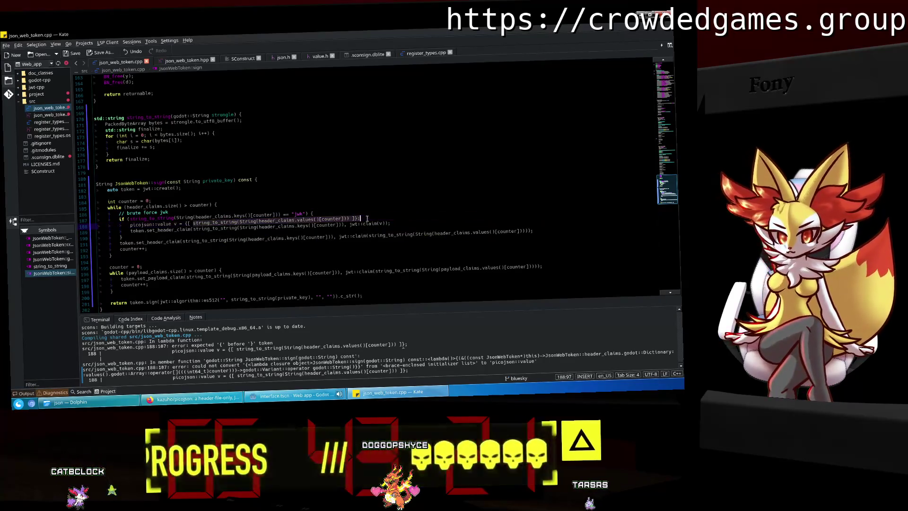
pyautogui.press('Home')
pyautogui.press('Return')
pyautogui.press('Up')
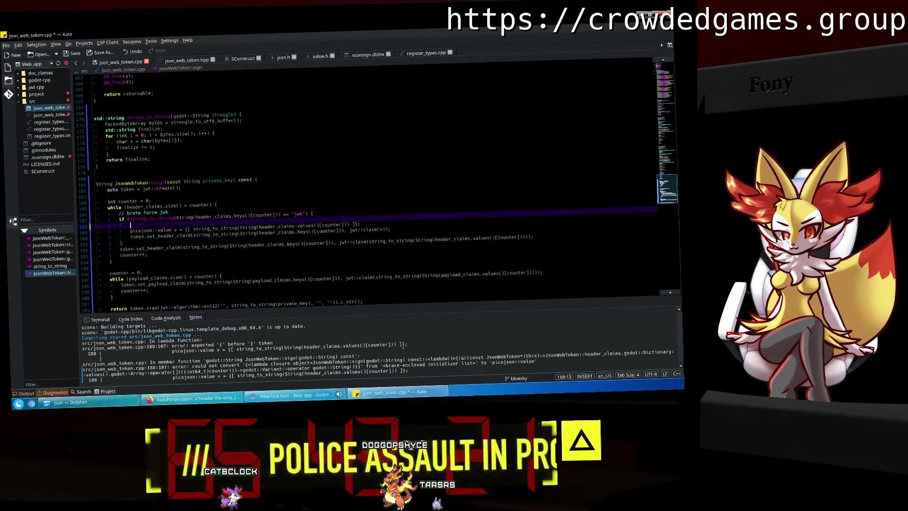
pyautogui.press('BackSpace')
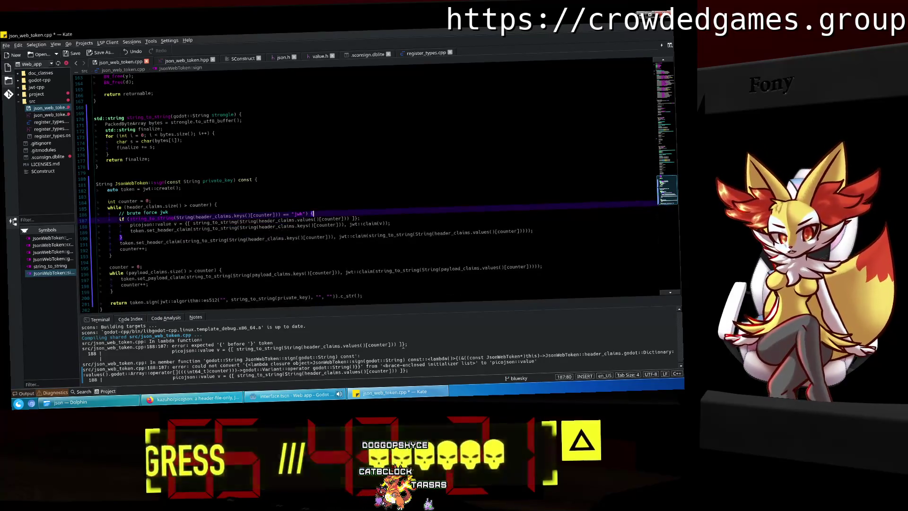
# Delete the brace initialiser and split line 188 after 'picojson::value v;'.
pyautogui.click(169, 406)
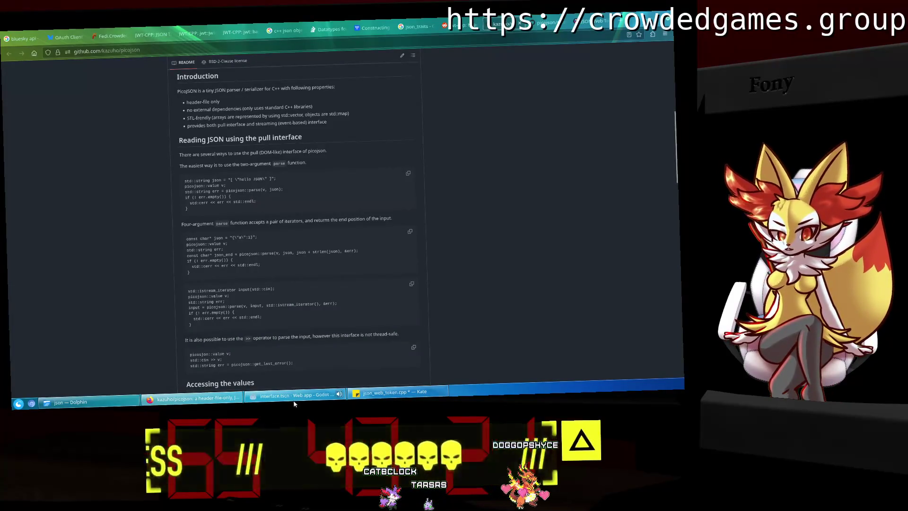
pyautogui.click(390, 401)
pyautogui.click(391, 401)
pyautogui.click(391, 401)
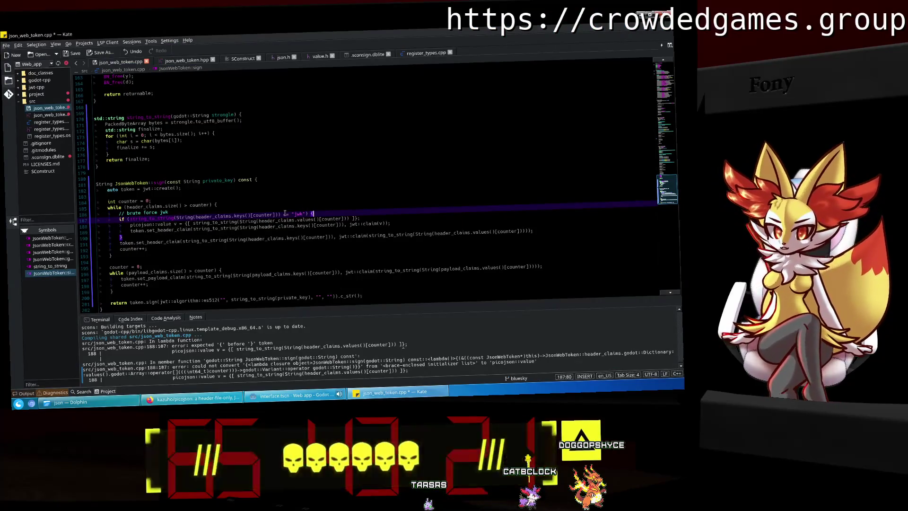
pyautogui.click(255, 222)
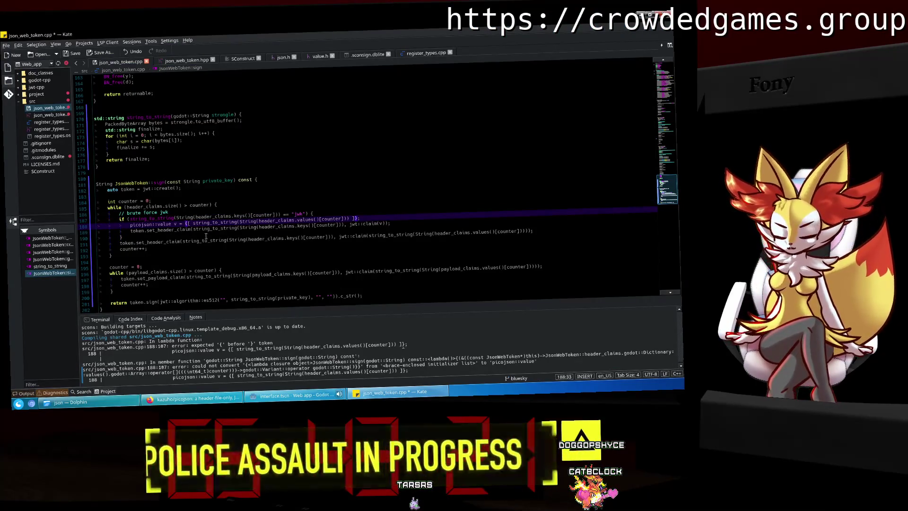
pyautogui.press('BackSpace')
pyautogui.press('BackSpace')
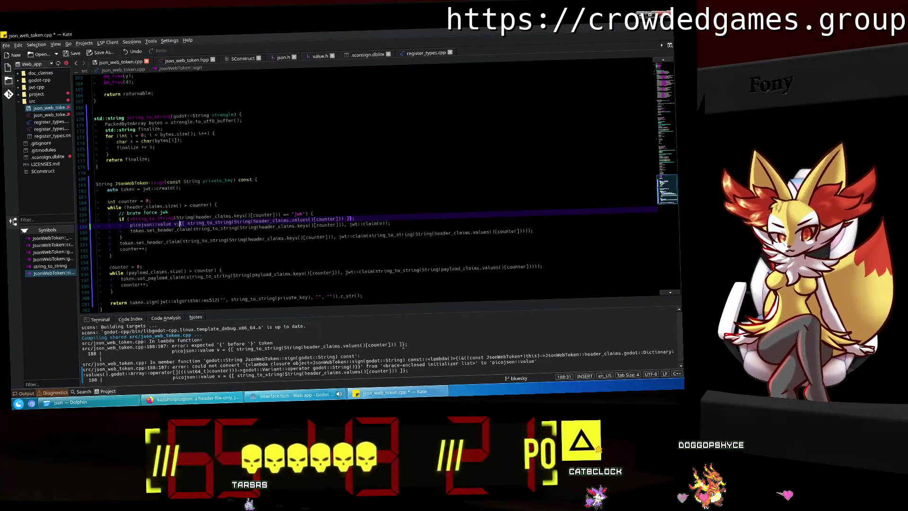
pyautogui.press('Return')
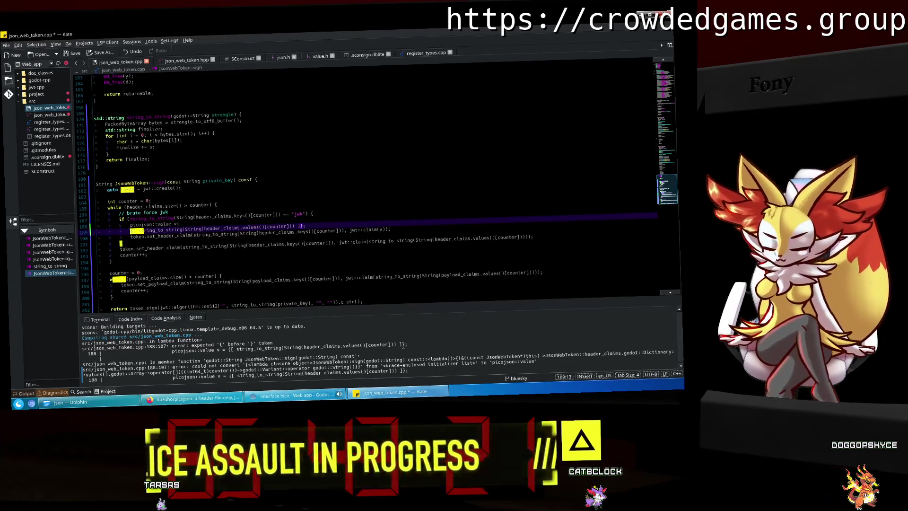
# Copy picojson::parse from the README example and paste it at the start of line 189.
pyautogui.click(218, 406)
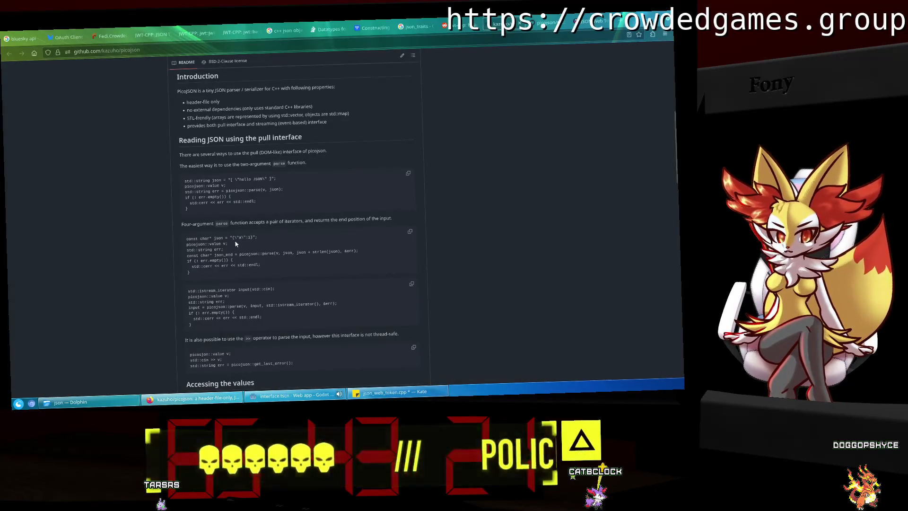
pyautogui.moveTo(227, 190); pyautogui.dragTo(260, 190)
pyautogui.hotkey('ctrl', 'c')
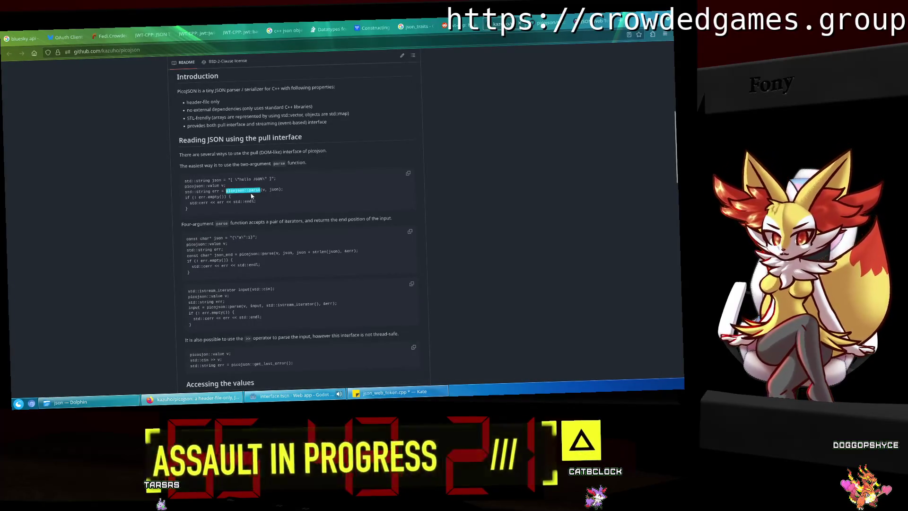
pyautogui.hotkey('alt', 'Tab')
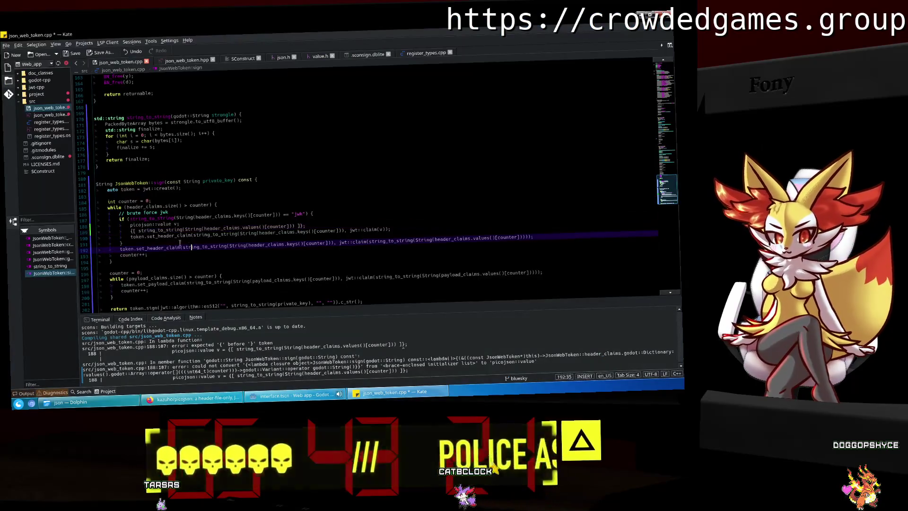
pyautogui.click(130, 232)
pyautogui.hotkey('ctrl', 'v')
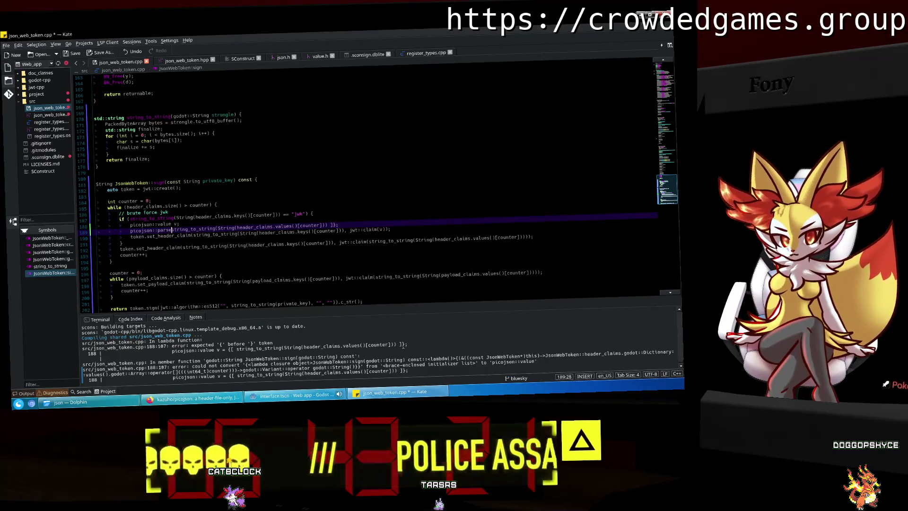
# Complete line 189 as picojson::parse with 'v,' and remove the trailing ]];.
pyautogui.write('v,')
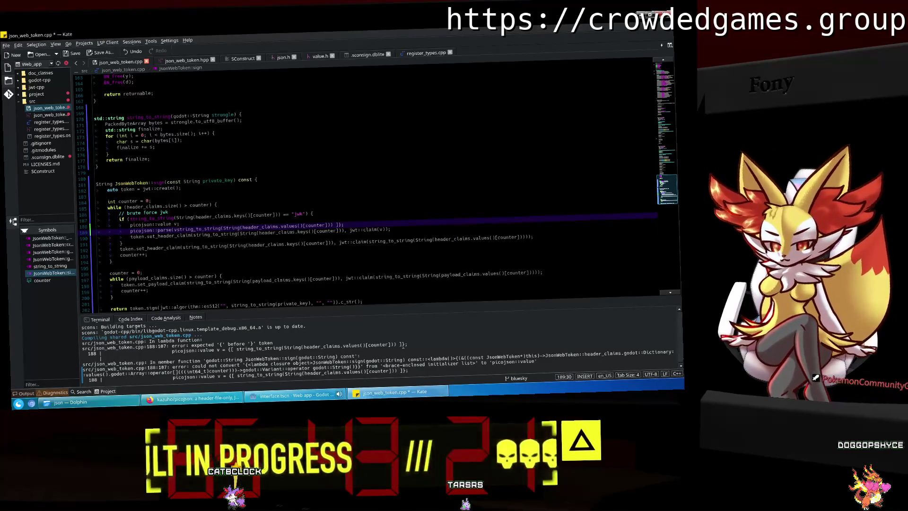
pyautogui.press('End')
pyautogui.press('BackSpace')
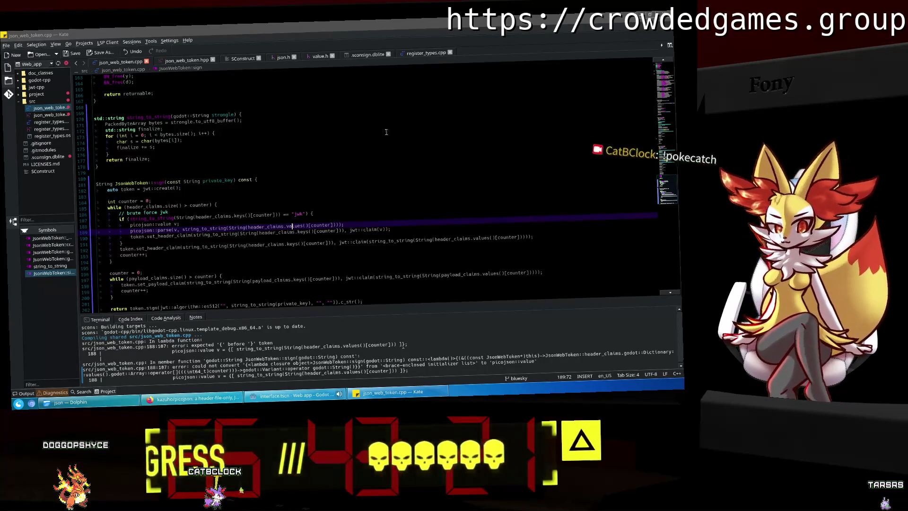
# Review the string_to_string helper and set_header_claim line, then go to Godot's main_poster script.
pyautogui.click(386, 132)
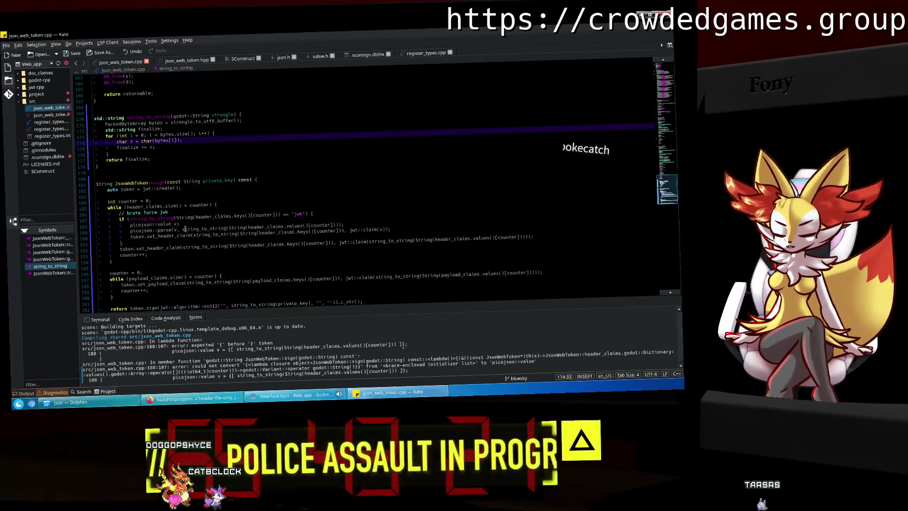
pyautogui.click(179, 224)
pyautogui.click(305, 234)
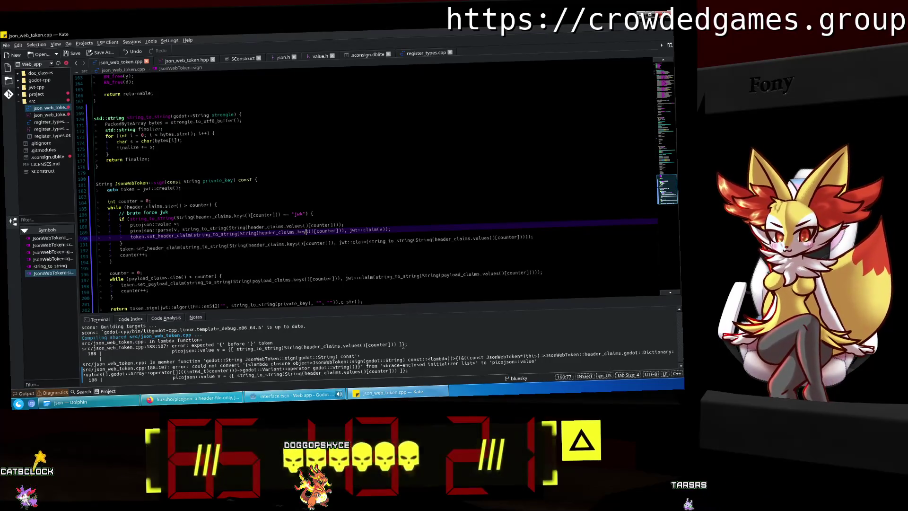
pyautogui.click(313, 402)
pyautogui.click(280, 244)
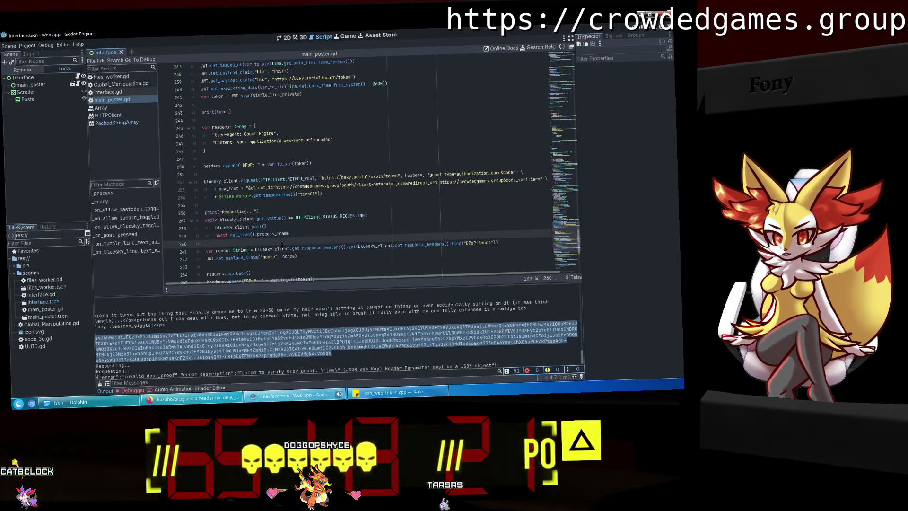
# Run the project with F5, enable Bluesky posting, and authorize the app on Bluesky.
pyautogui.scroll(-5, 283, 244)
pyautogui.click(330, 350)
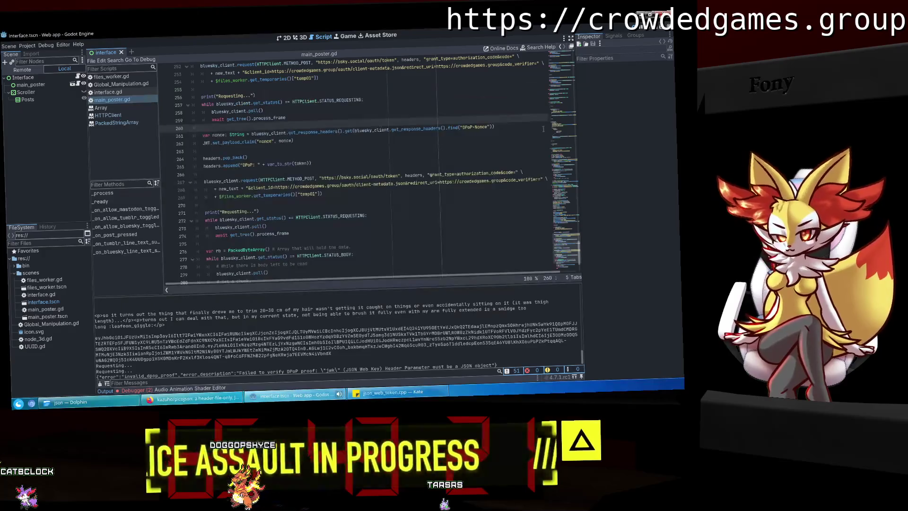
pyautogui.press('F5')
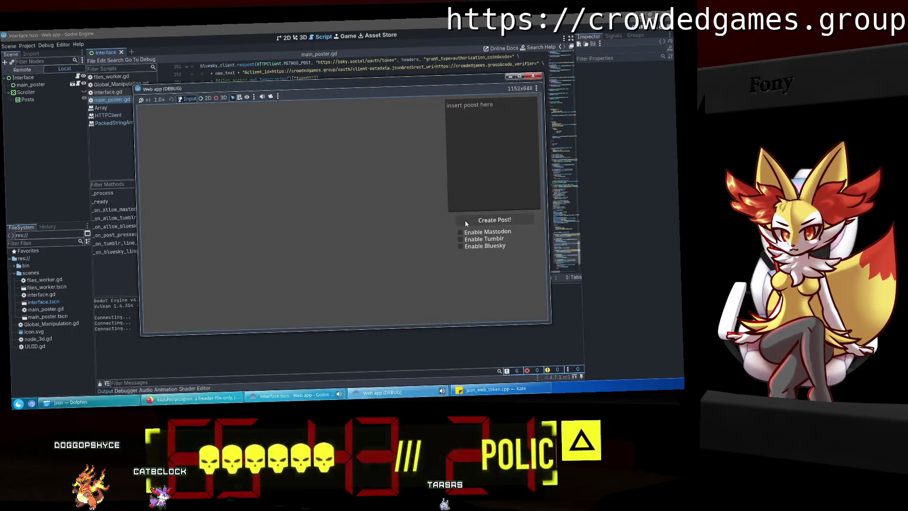
pyautogui.click(460, 246)
pyautogui.click(414, 223)
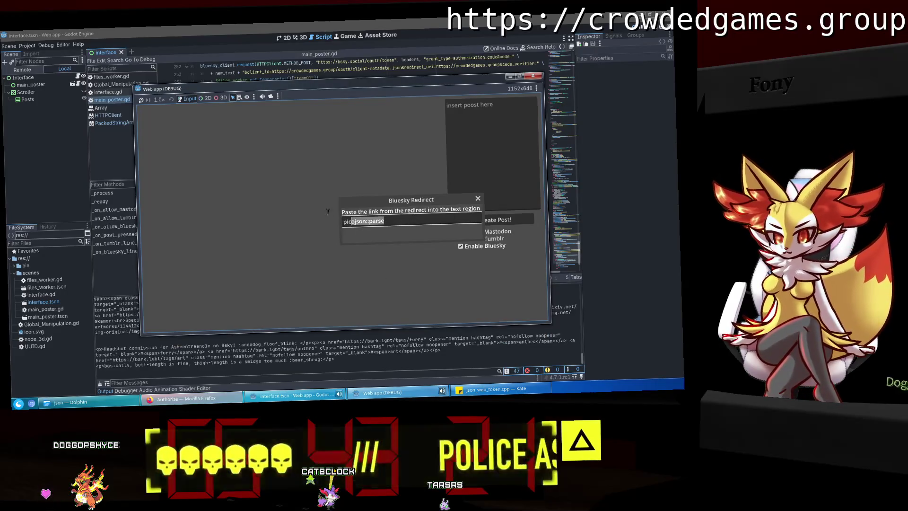
pyautogui.click(211, 398)
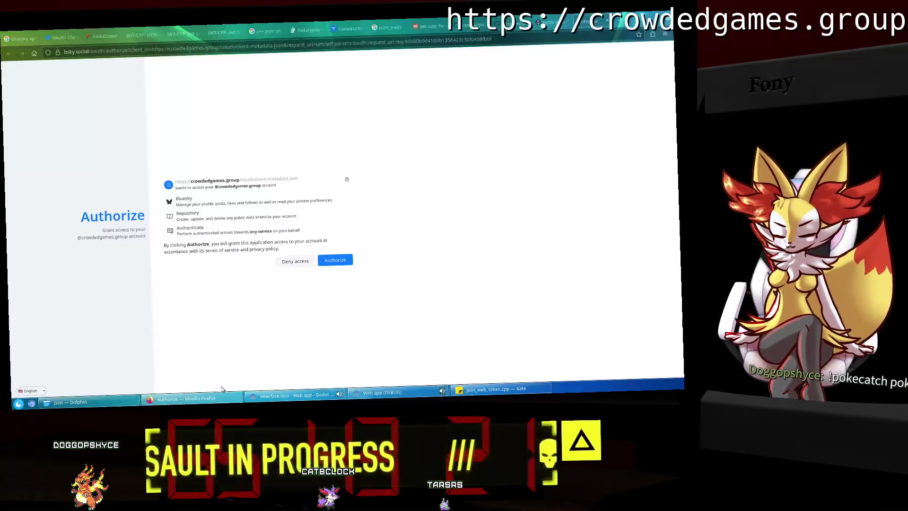
pyautogui.click(347, 261)
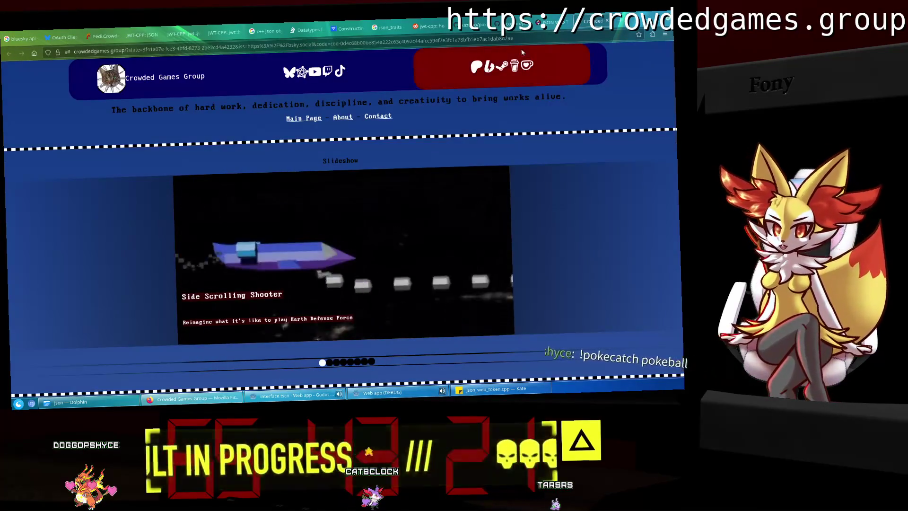
# Paste the authorization code into the redirect field, close the web app, and copy the printed token.
pyautogui.click(499, 24)
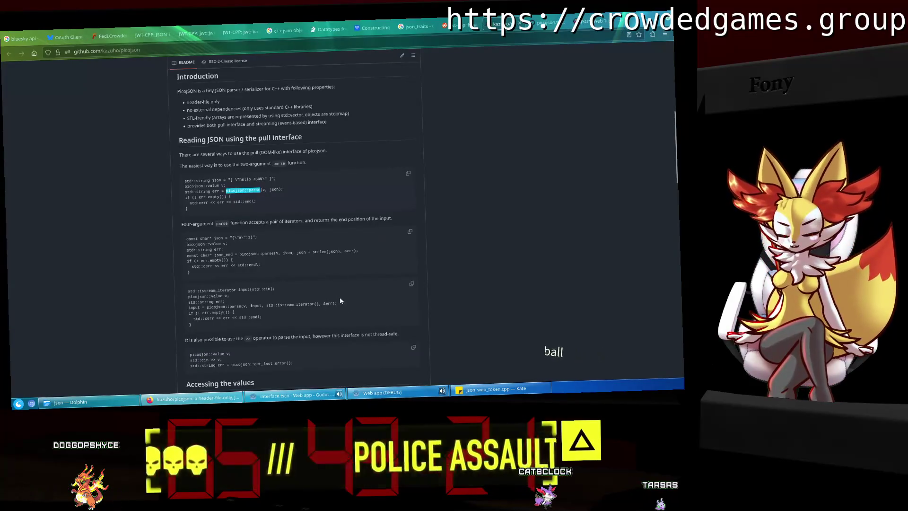
pyautogui.click(382, 392)
pyautogui.hotkey('ctrl', 'v')
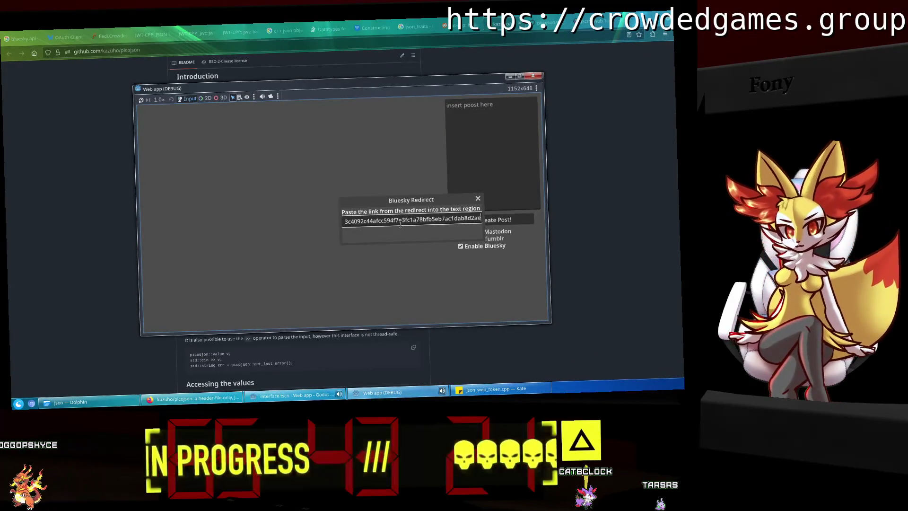
pyautogui.moveTo(532, 84); pyautogui.dragTo(531, 80)
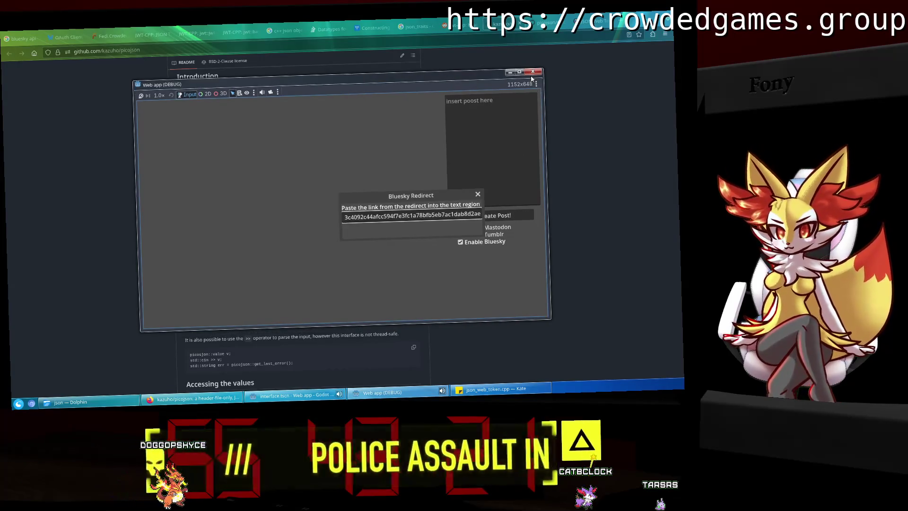
pyautogui.click(532, 72)
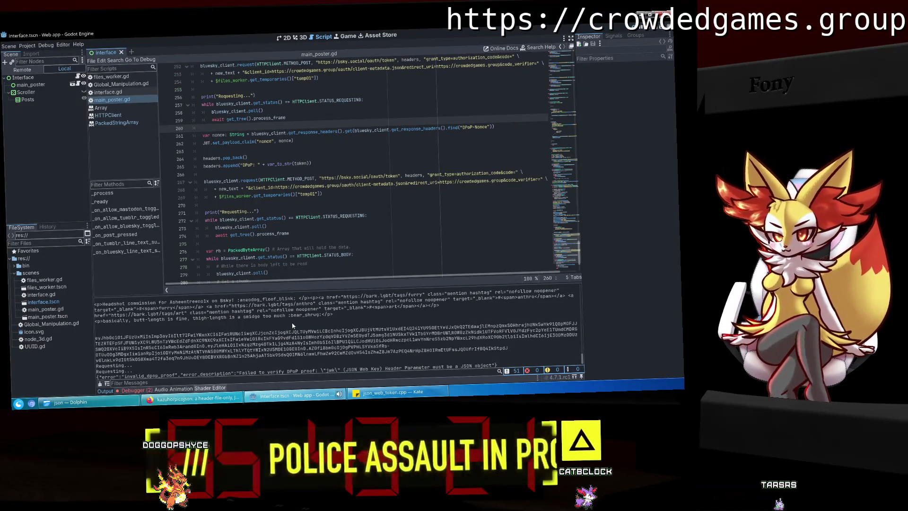
pyautogui.moveTo(389, 347)
pyautogui.mouseDown()
pyautogui.moveTo(321, 337)
pyautogui.moveTo(128, 348)
pyautogui.moveTo(87, 337)
pyautogui.mouseUp()
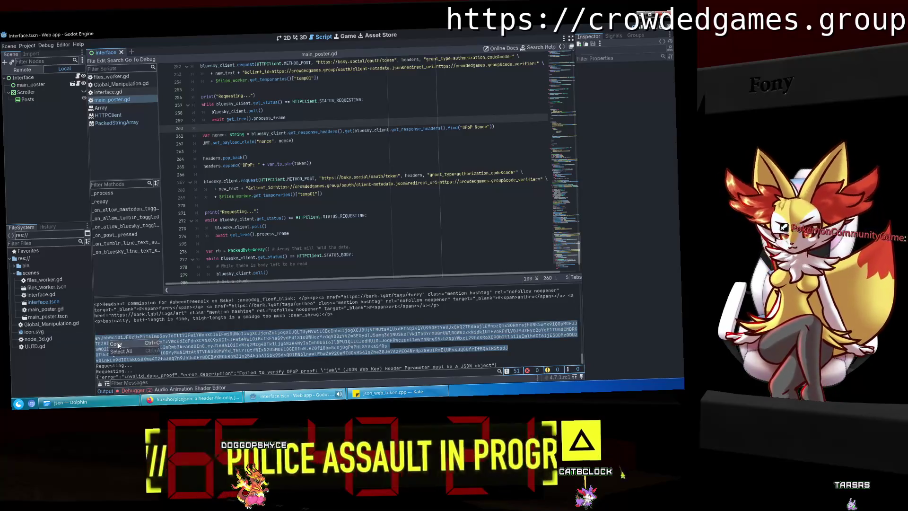
pyautogui.hotkey('alt', 'Tab')
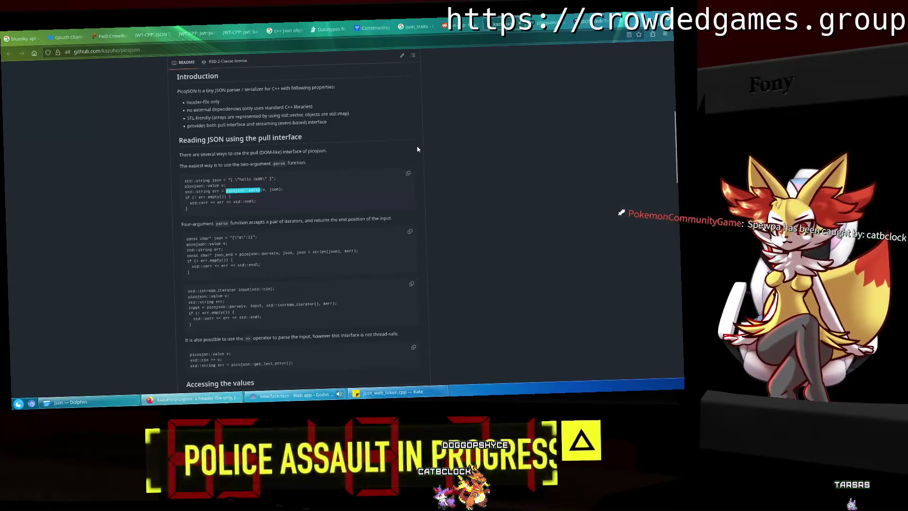
# Decode the copied token in jwt.io's JWT Decoder, revealing jwk as an escaped string, then return to Godot.
pyautogui.hotkey('ctrl', 'Tab')
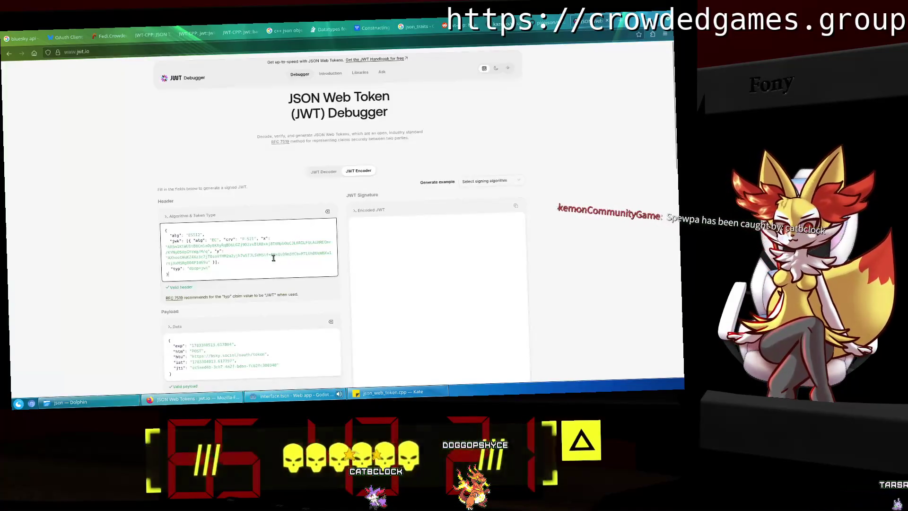
pyautogui.click(323, 172)
pyautogui.click(251, 303)
pyautogui.hotkey('ctrl', 'v')
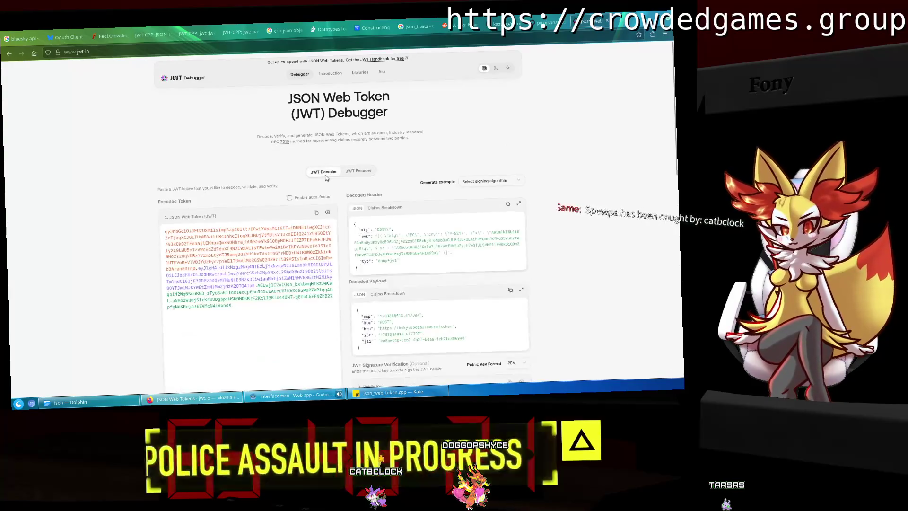
pyautogui.click(252, 308)
pyautogui.hotkey('ctrl', 'a')
pyautogui.hotkey('ctrl', 'v')
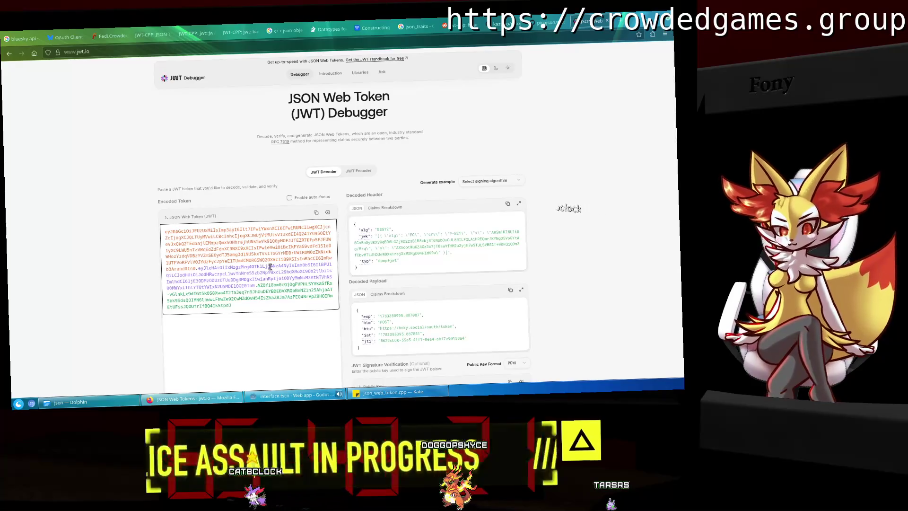
pyautogui.scroll(-3, 270, 267)
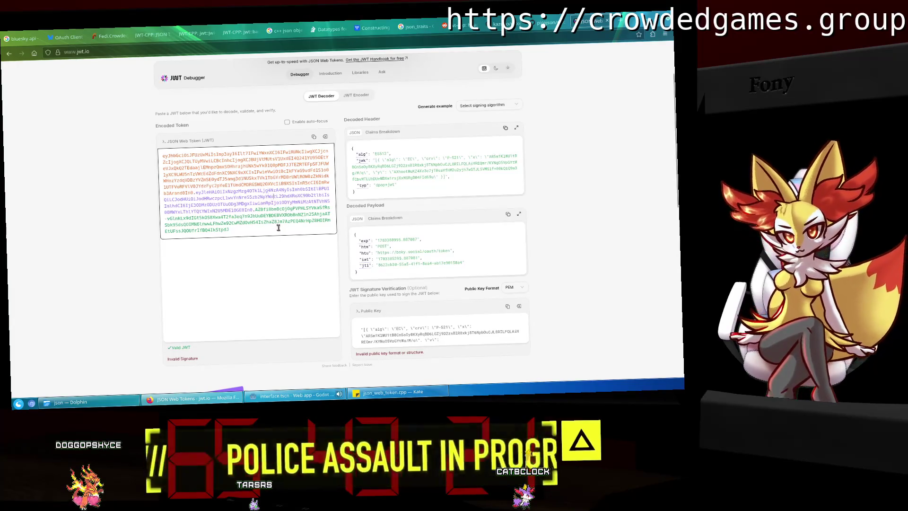
pyautogui.click(312, 399)
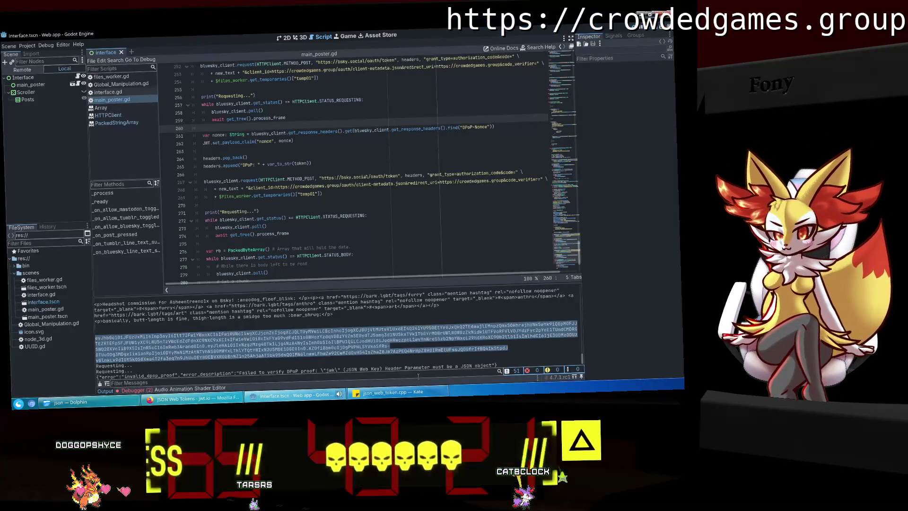
# Stop the failed build, rerun scons in Kate's terminal, and return to Godot's Project menu.
pyautogui.click(417, 399)
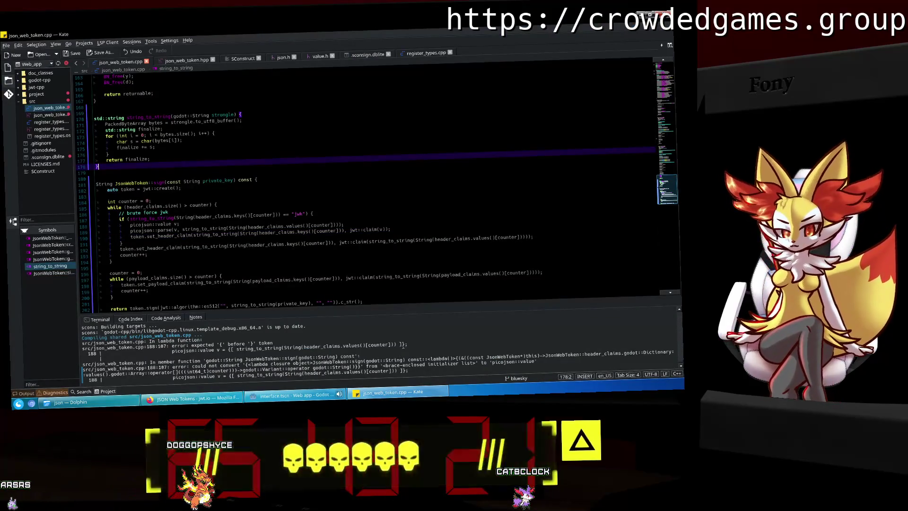
pyautogui.hotkey('ctrl', 'c')
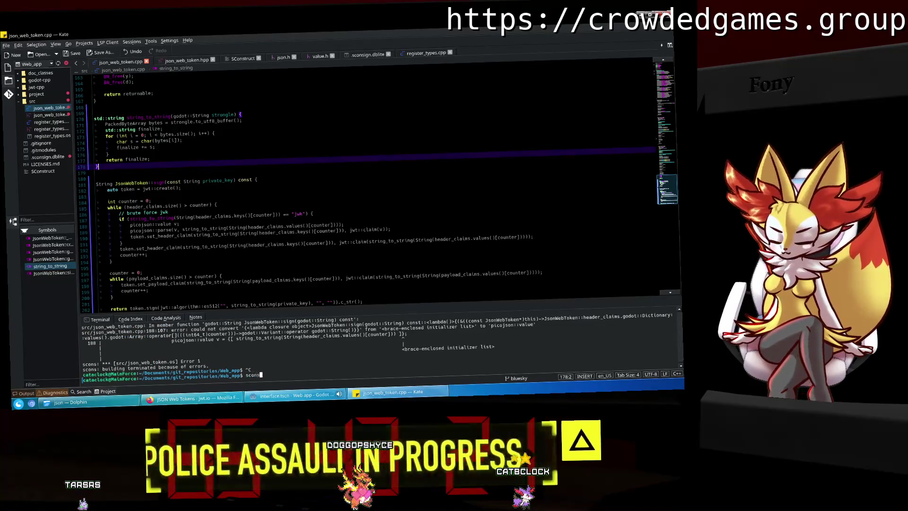
pyautogui.write('s')
pyautogui.press('Return')
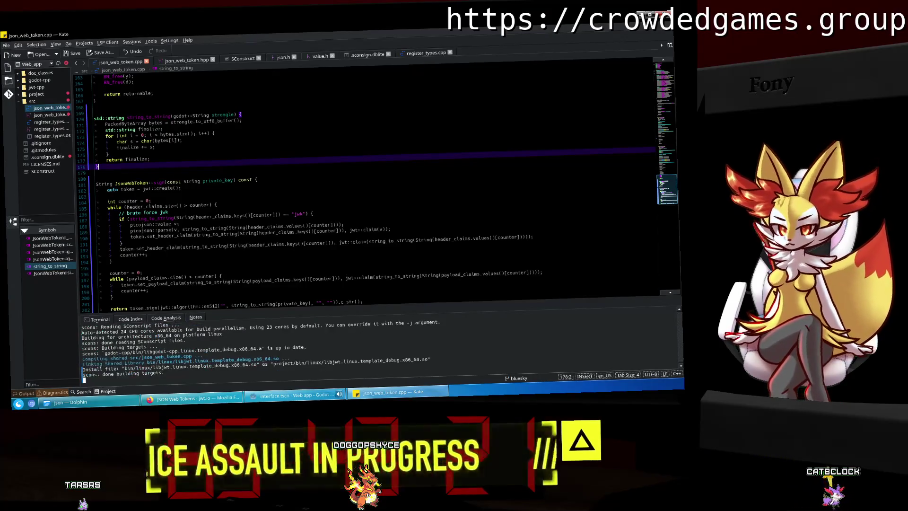
pyautogui.click(337, 403)
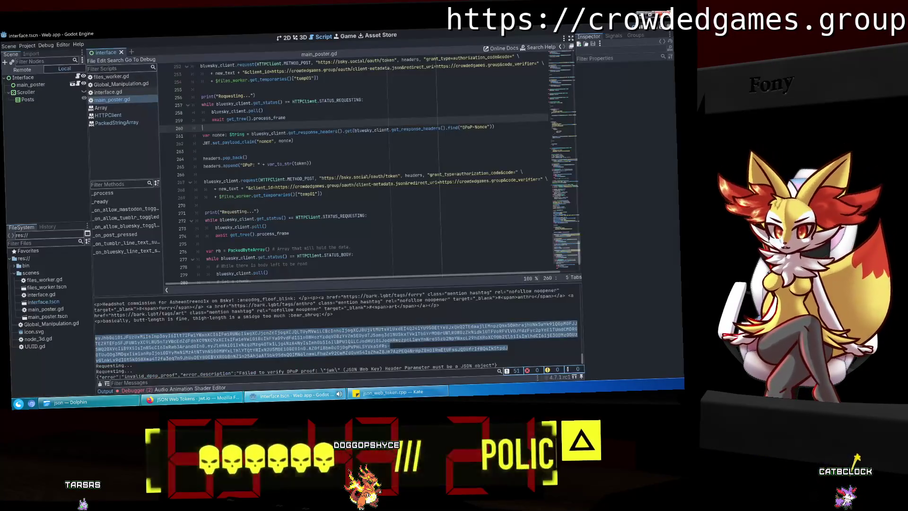
pyautogui.click(30, 45)
# Reload the current project, run it, enable Bluesky and paste the redirect link.
pyautogui.click(52, 124)
pyautogui.click(310, 215)
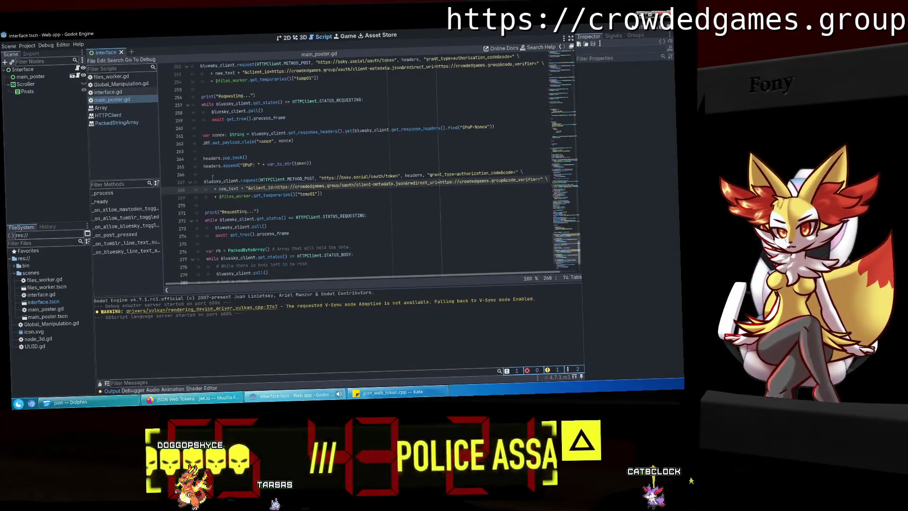
pyautogui.click(329, 176)
pyautogui.click(636, 40)
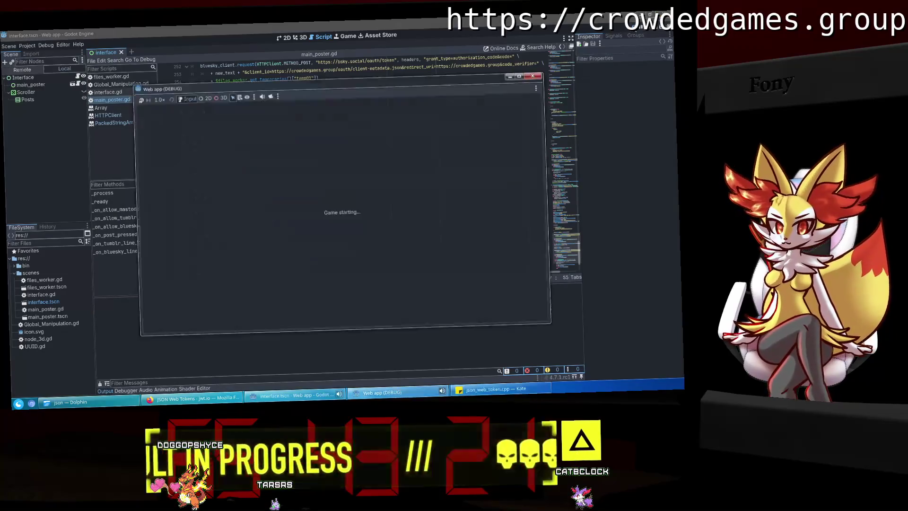
pyautogui.click(460, 245)
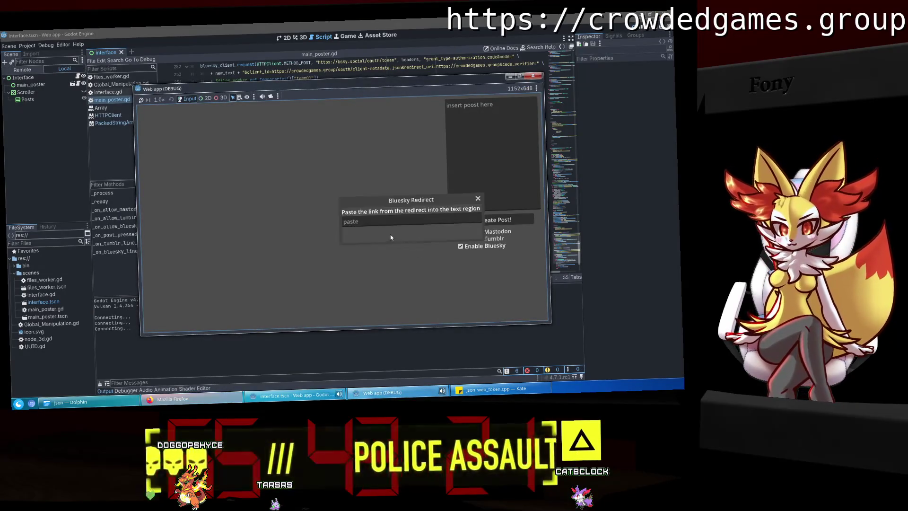
pyautogui.hotkey('ctrl', 'v')
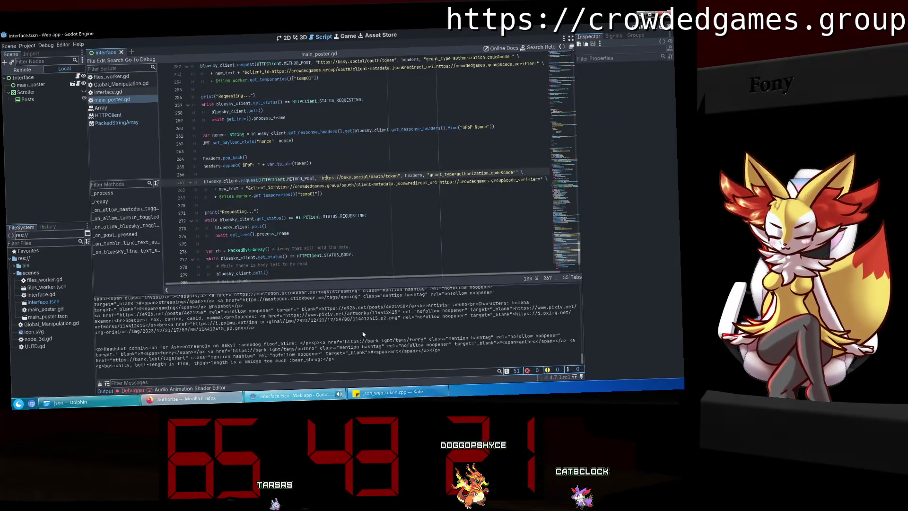
# Copy the freshly printed token from Output and paste it into jwt.io in place of the old one.
pyautogui.scroll(10, 230, 350)
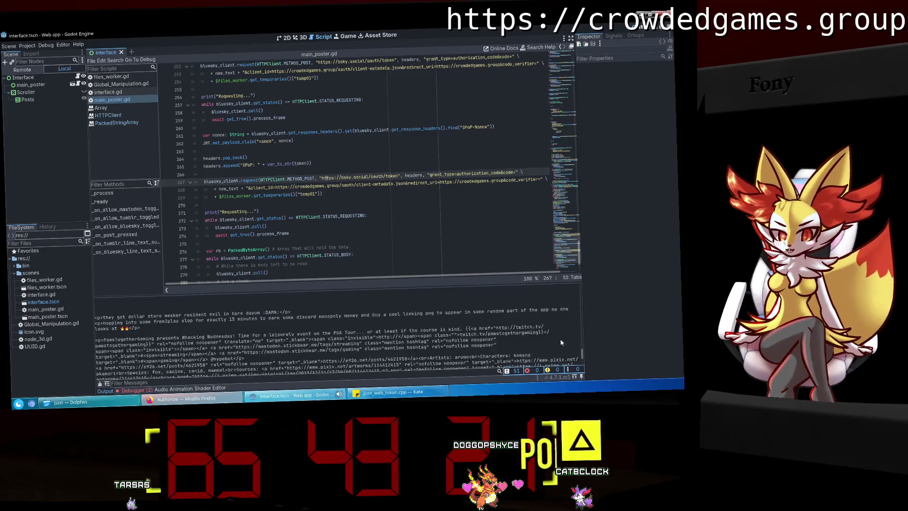
pyautogui.scroll(15, 560, 343)
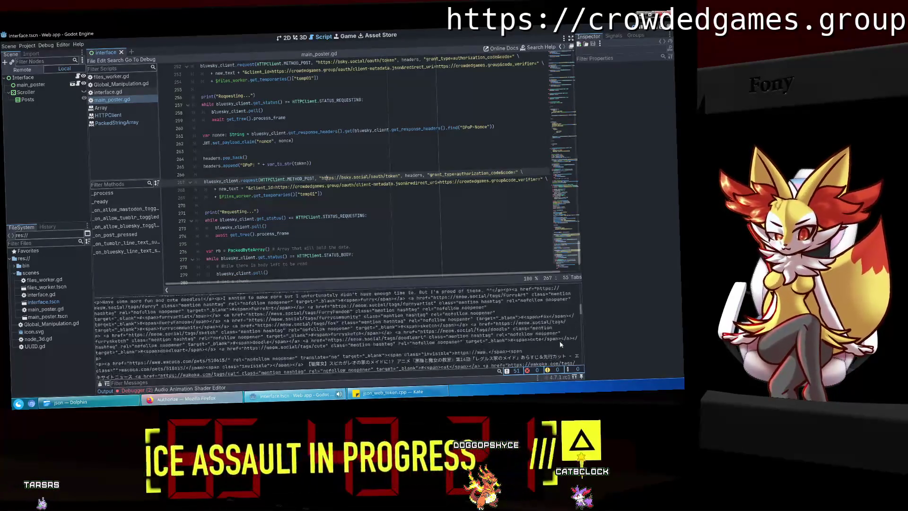
pyautogui.scroll(-1, 560, 344)
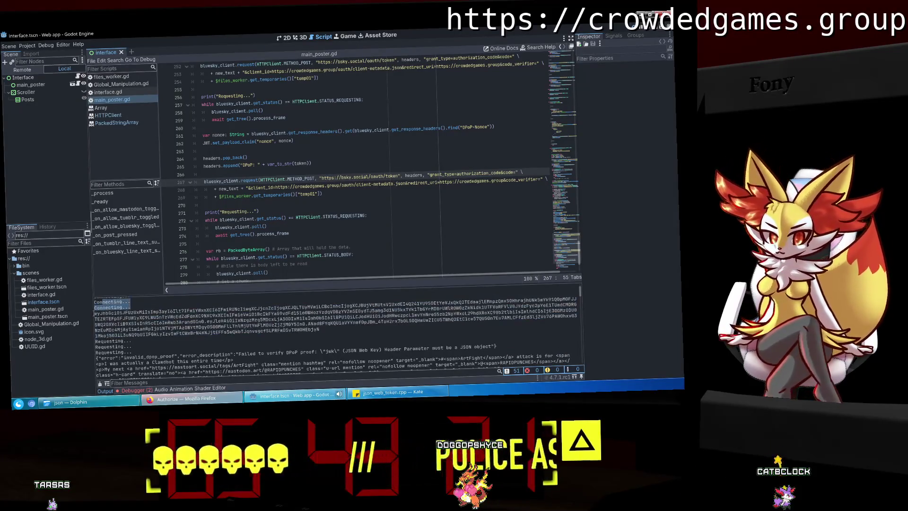
pyautogui.doubleClick(253, 318)
pyautogui.moveTo(256, 321); pyautogui.dragTo(312, 332)
pyautogui.click(195, 404)
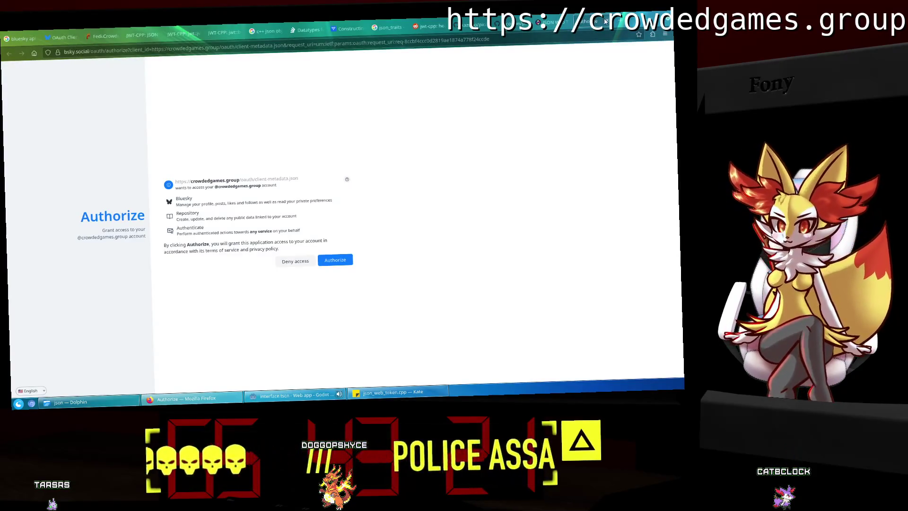
pyautogui.click(605, 22)
pyautogui.hotkey('ctrl', 'a')
pyautogui.hotkey('ctrl', 'v')
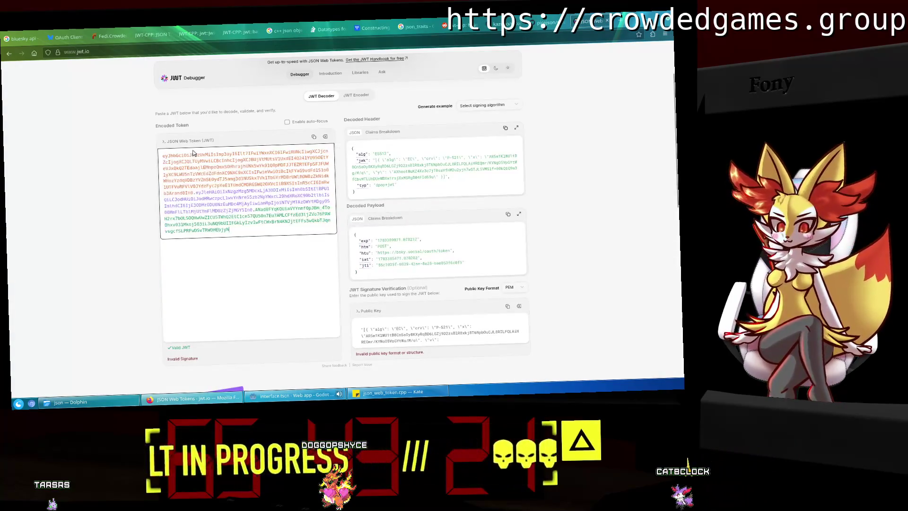
# Review the new token's decoded header and payload on jwt.io, then switch back to Kate.
pyautogui.click(242, 282)
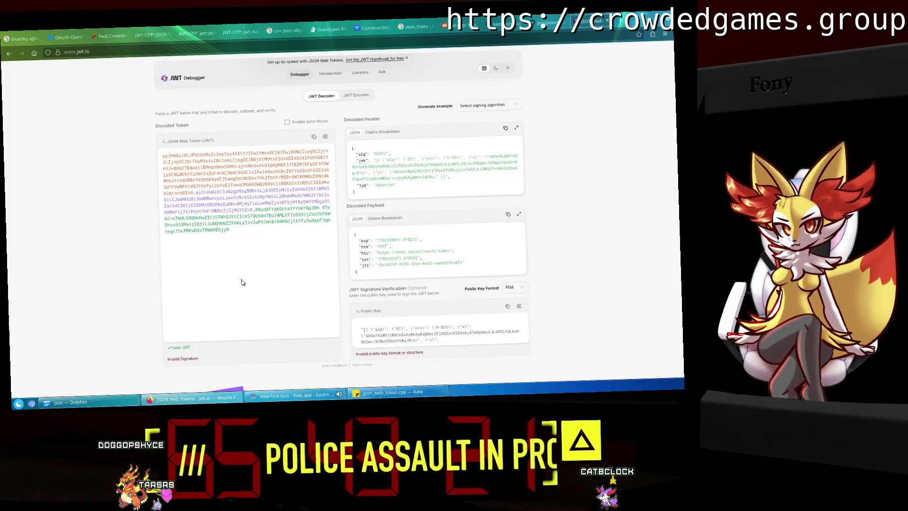
pyautogui.scroll(2, 299, 376)
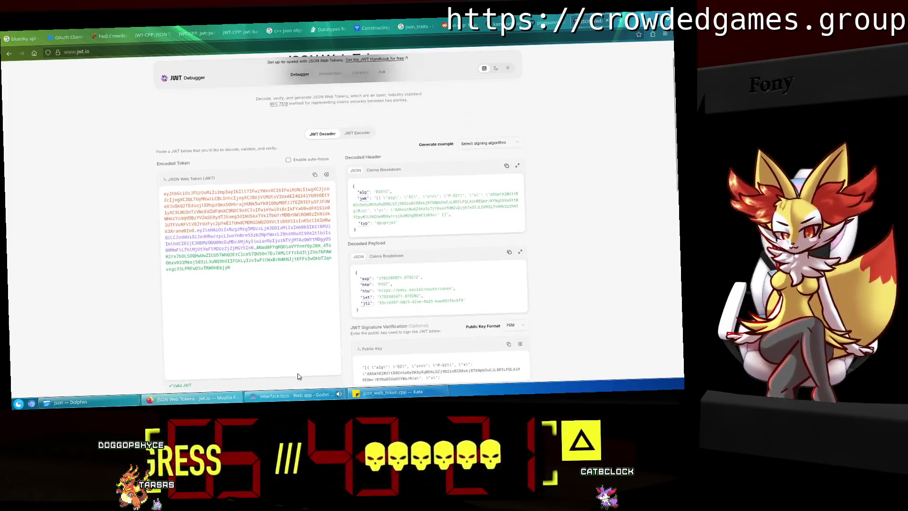
pyautogui.hotkey('alt', 'Tab')
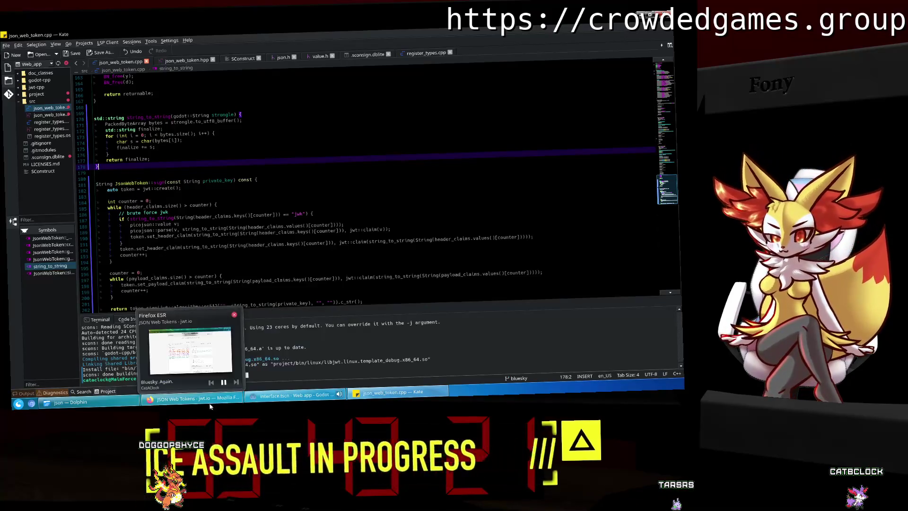
# Remove the jwk if-check on line 187 and its now-unmatched closing brace.
pyautogui.click(211, 406)
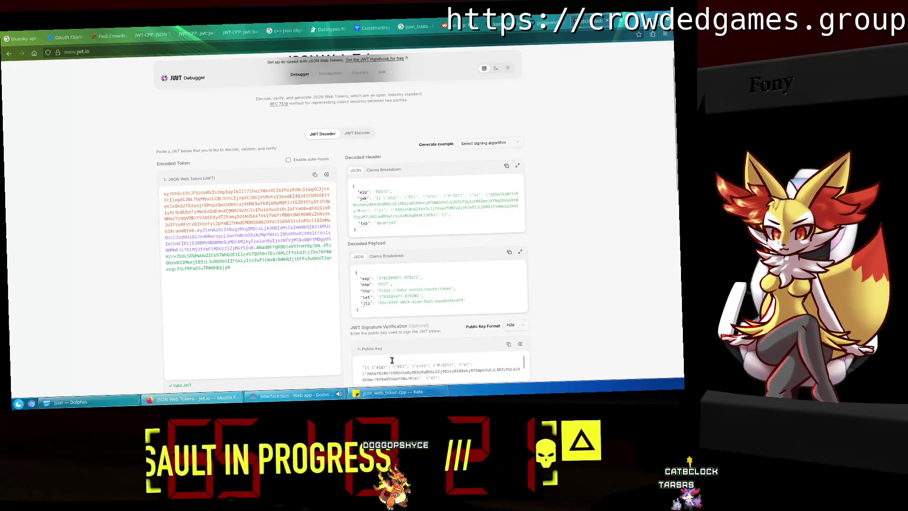
pyautogui.click(396, 394)
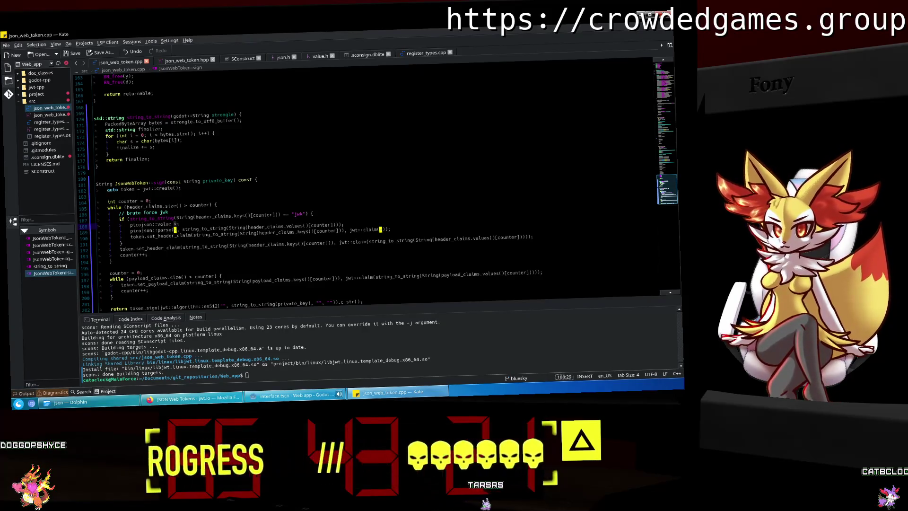
pyautogui.click(326, 214)
pyautogui.moveTo(326, 214); pyautogui.dragTo(98, 220)
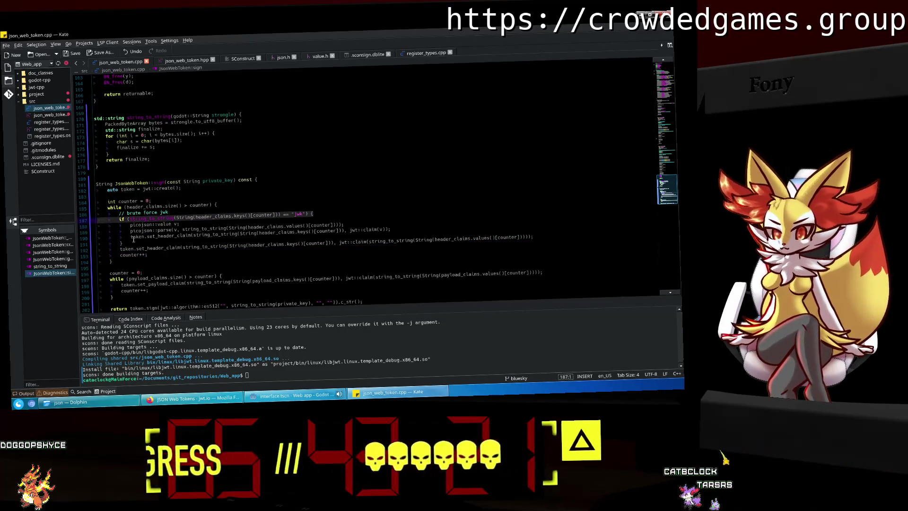
pyautogui.press('BackSpace')
pyautogui.press('BackSpace')
pyautogui.click(99, 238)
pyautogui.hotkey('shift', 'Down')
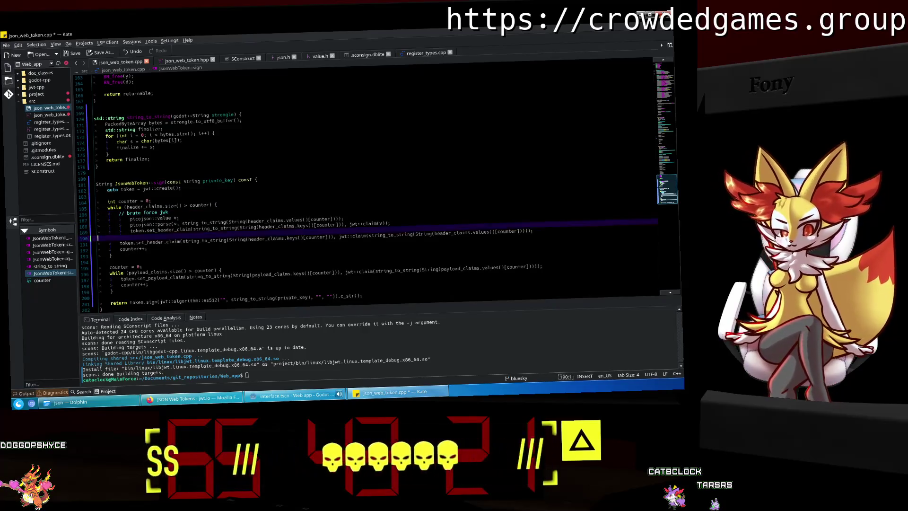
pyautogui.press('Delete')
pyautogui.press('Down')
pyautogui.press('End')
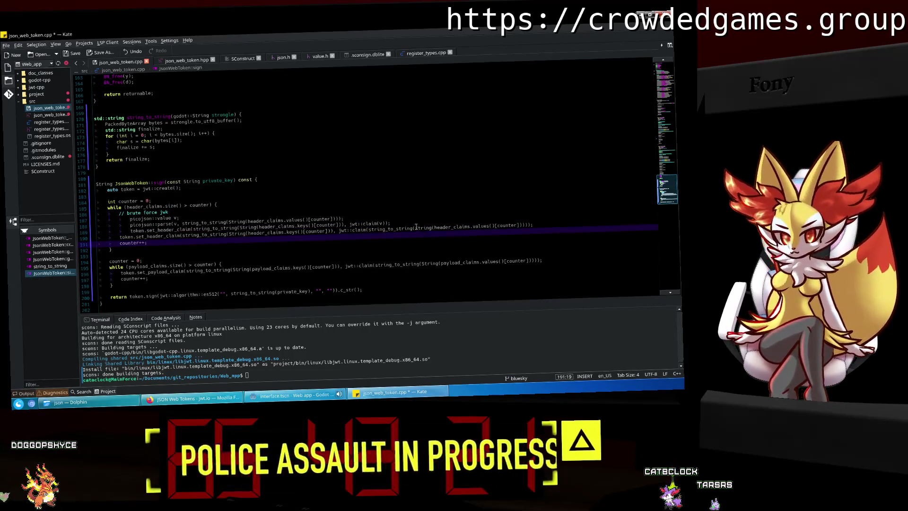
# Replace the picojson parse line with jwt::claim(v) and join the stray merged line.
pyautogui.click(371, 214)
pyautogui.click(377, 217)
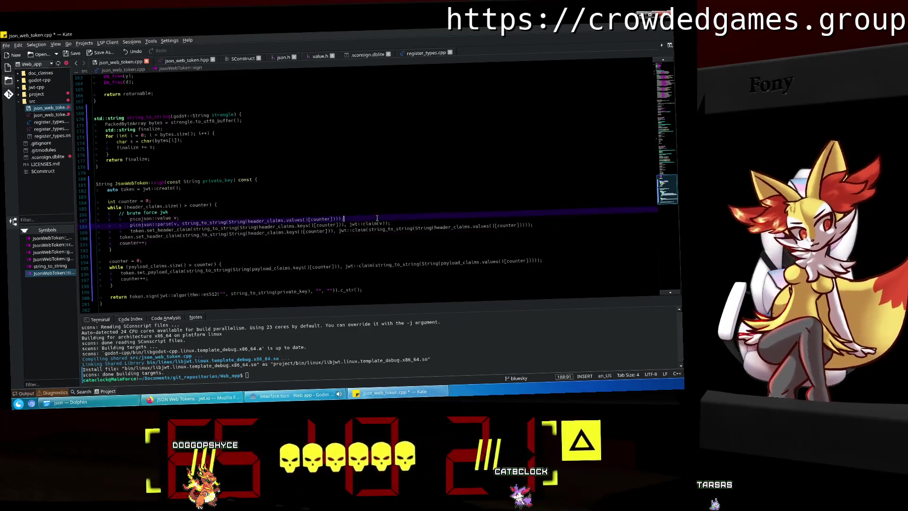
pyautogui.moveTo(386, 221)
pyautogui.mouseDown()
pyautogui.moveTo(112, 232)
pyautogui.moveTo(117, 239)
pyautogui.mouseUp()
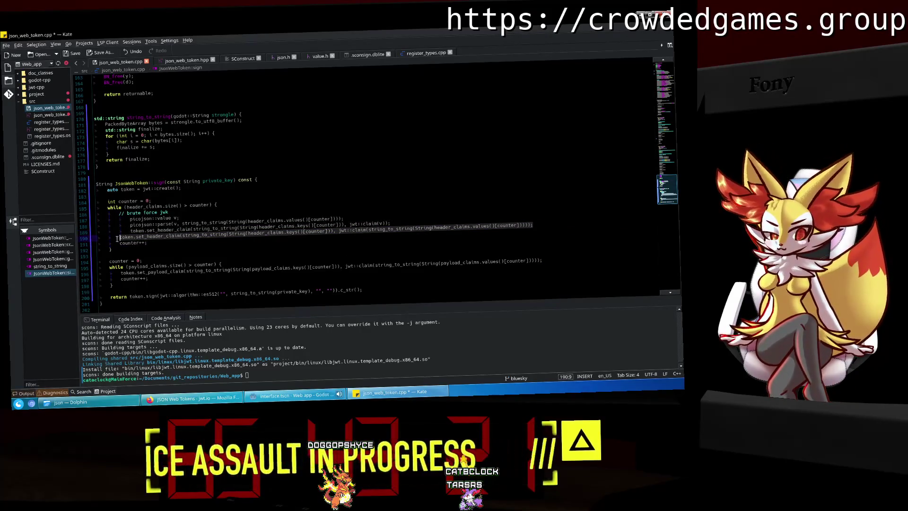
pyautogui.hotkey('ctrl', 'v')
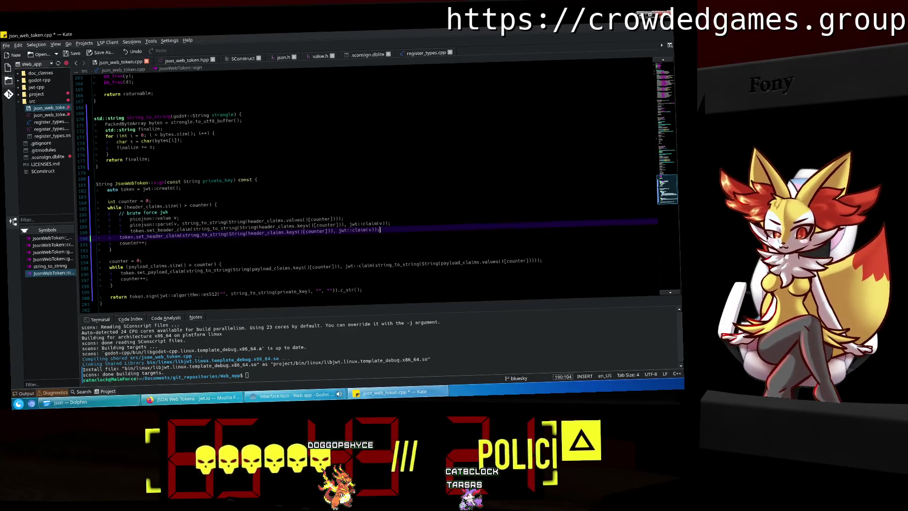
pyautogui.click(383, 219)
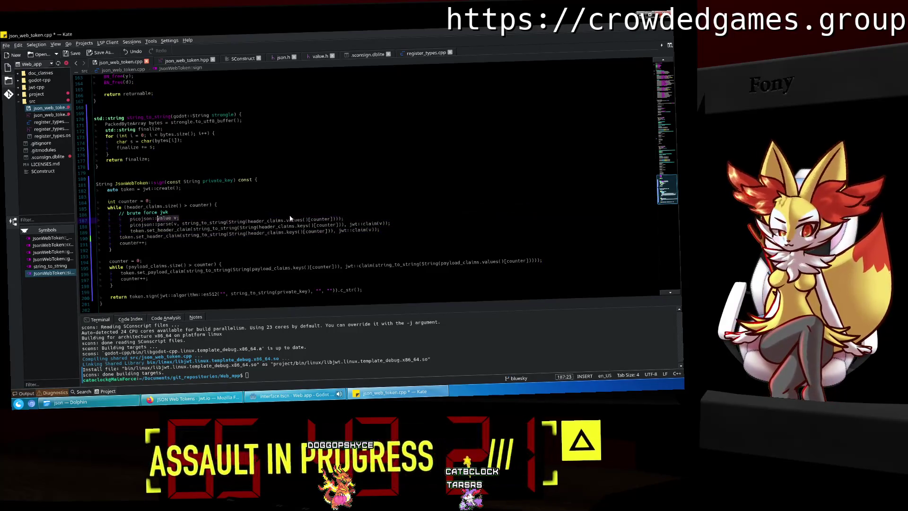
pyautogui.press('Down')
pyautogui.press('Down')
pyautogui.press('Right')
pyautogui.press('Right')
pyautogui.press('Right')
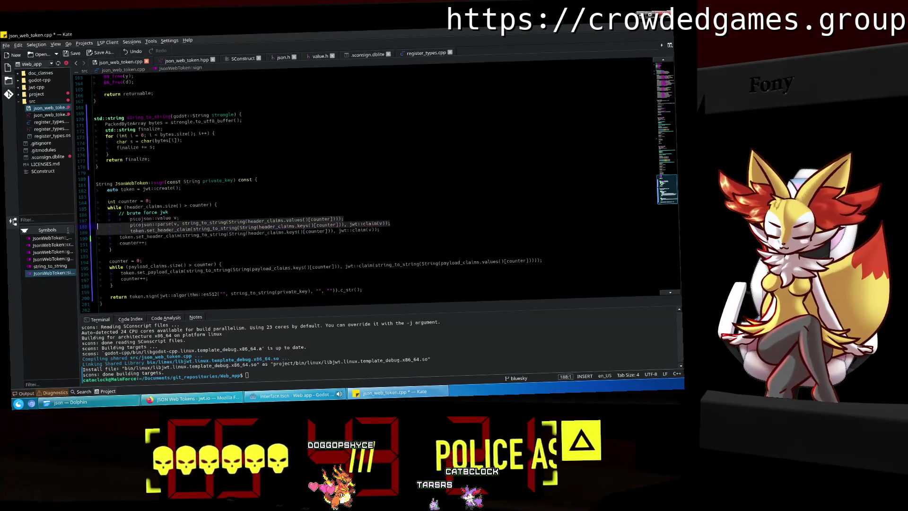
pyautogui.hotkey('shift', 'Home')
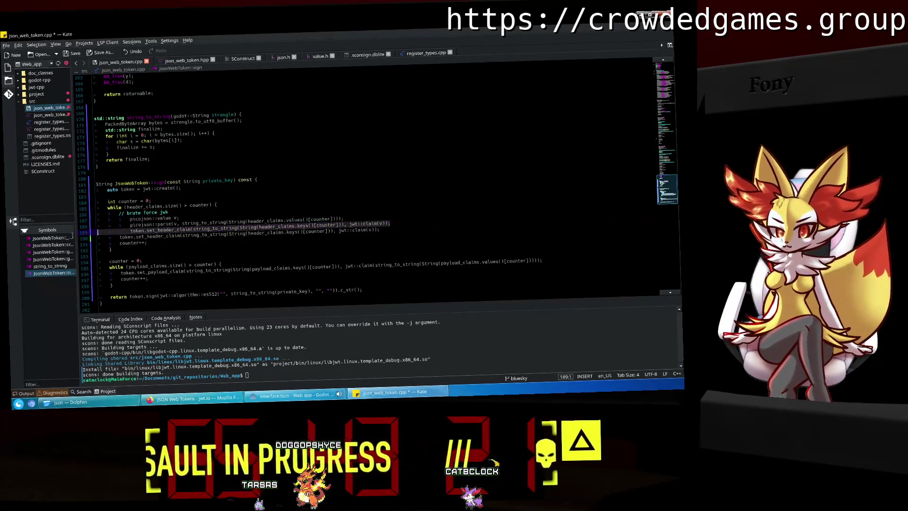
pyautogui.press('BackSpace')
pyautogui.press('BackSpace')
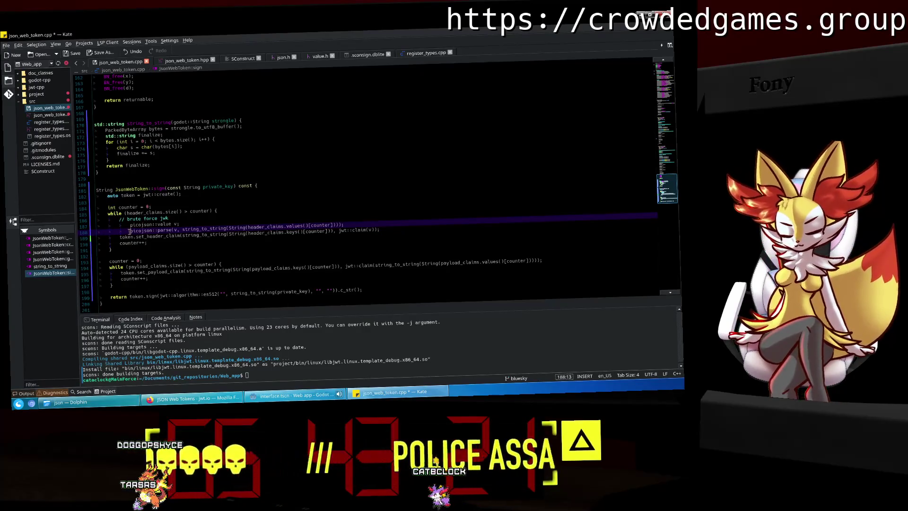
pyautogui.press('Up')
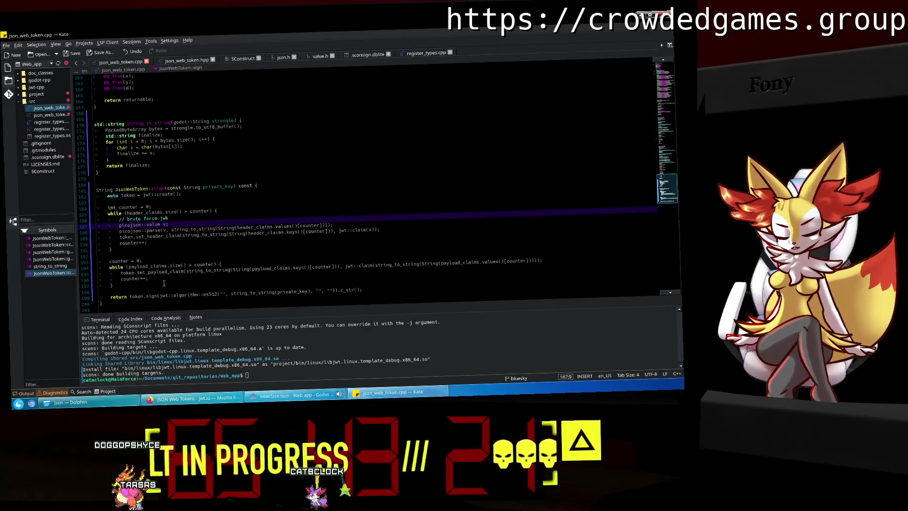
# Rebuild the extension with scons and return to main_poster.gd in Godot.
pyautogui.write('ons')
pyautogui.press('Return')
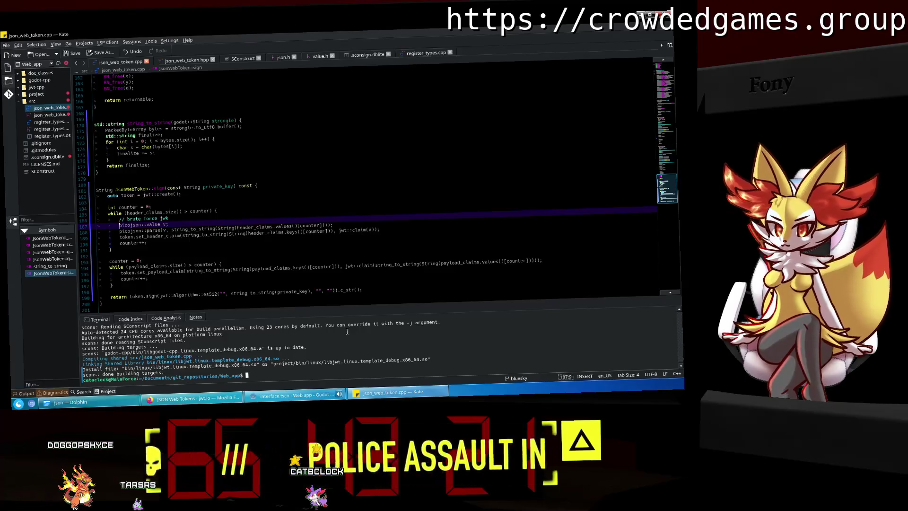
pyautogui.hotkey('alt', 'Tab')
pyautogui.click(291, 196)
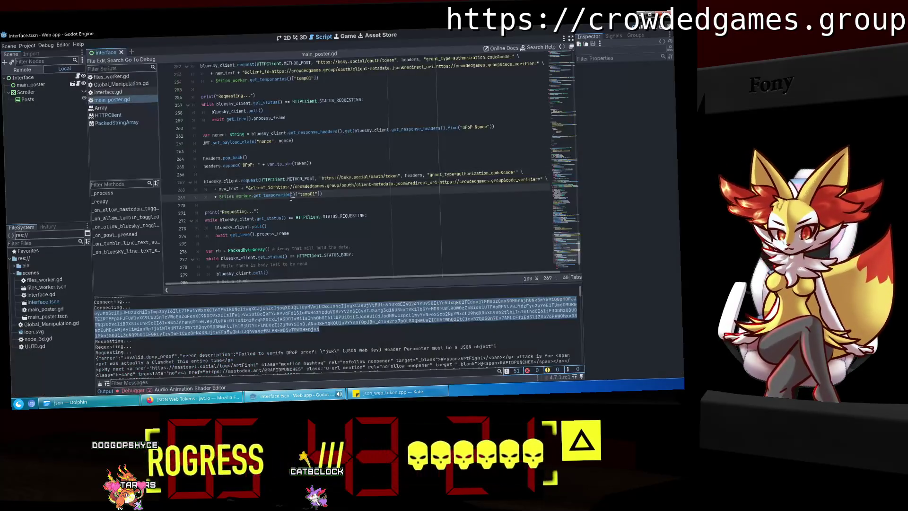
# Run the web app, enable Bluesky, and submit the pasted redirect link.
pyautogui.click(639, 28)
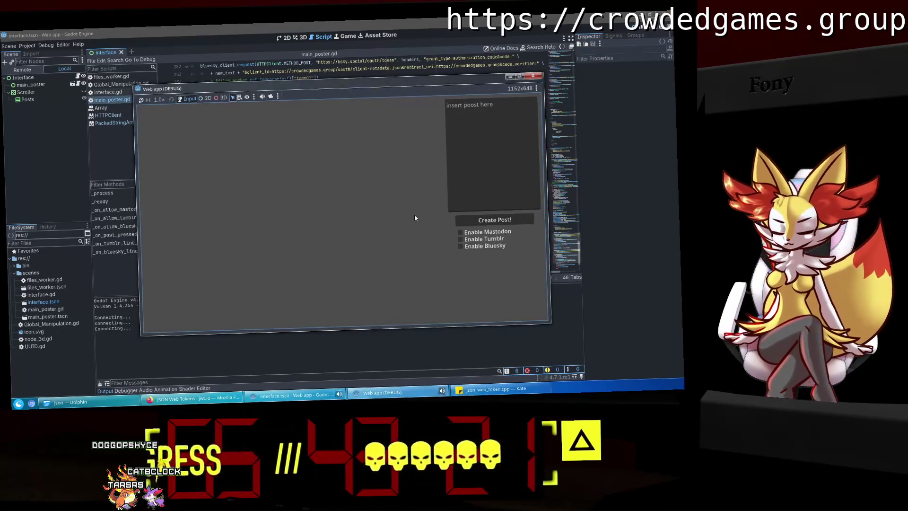
pyautogui.click(461, 246)
pyautogui.hotkey('ctrl', 'v')
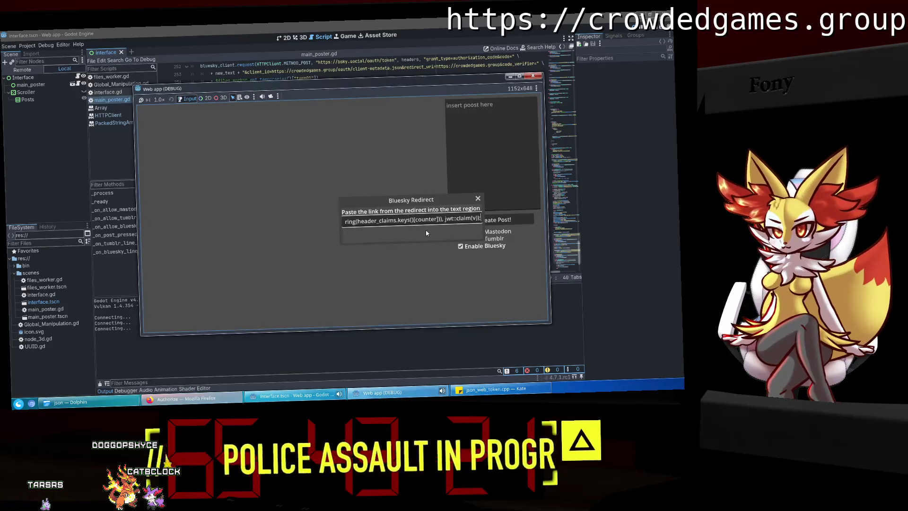
pyautogui.press('Return')
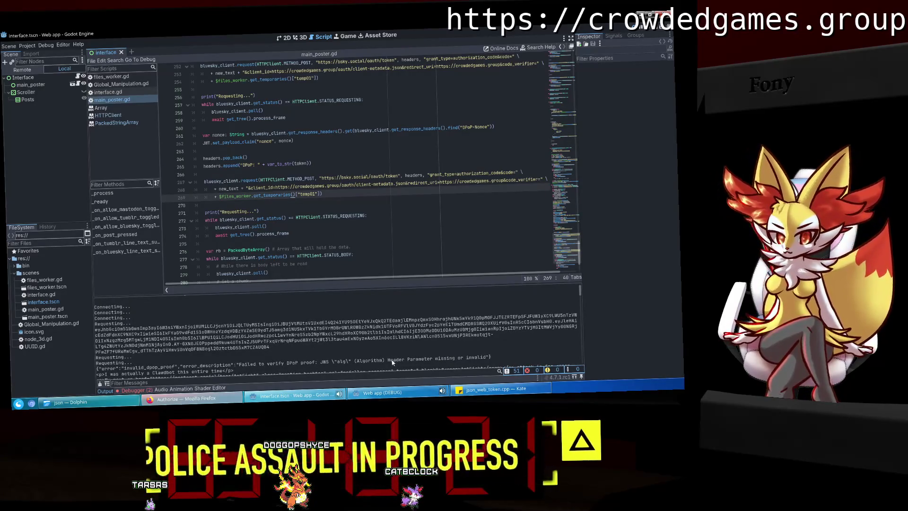
# Select the newly printed token in the Output panel and bring up jwt.io in Firefox.
pyautogui.moveTo(334, 363); pyautogui.dragTo(96, 369)
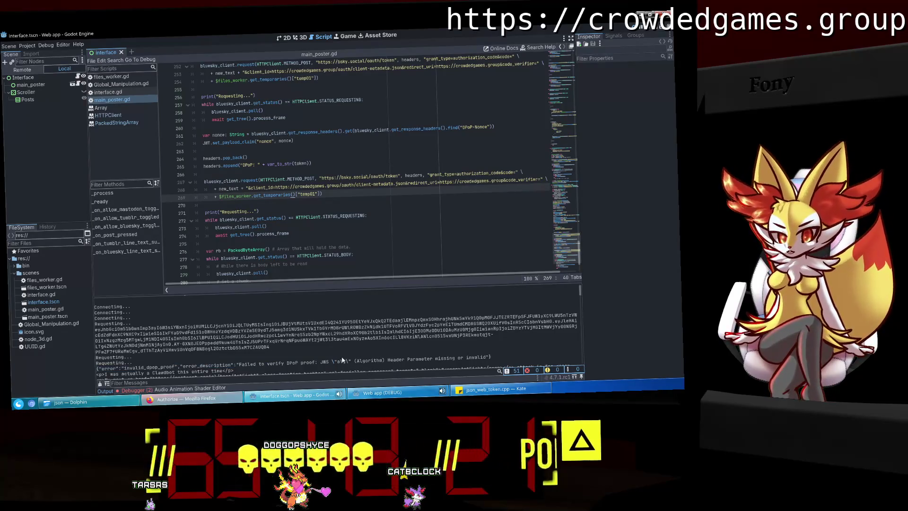
pyautogui.doubleClick(98, 334)
pyautogui.moveTo(99, 334)
pyautogui.mouseDown()
pyautogui.moveTo(142, 352)
pyautogui.moveTo(270, 349)
pyautogui.mouseUp()
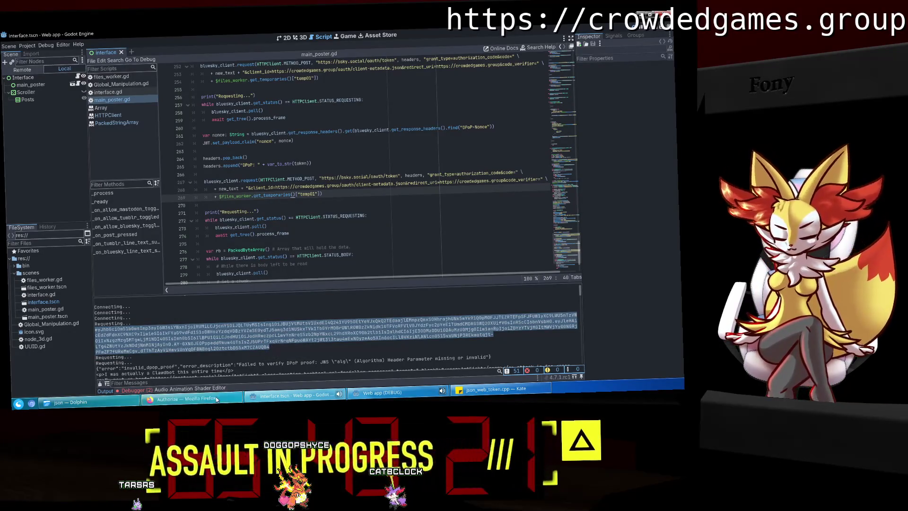
pyautogui.click(234, 398)
pyautogui.click(600, 24)
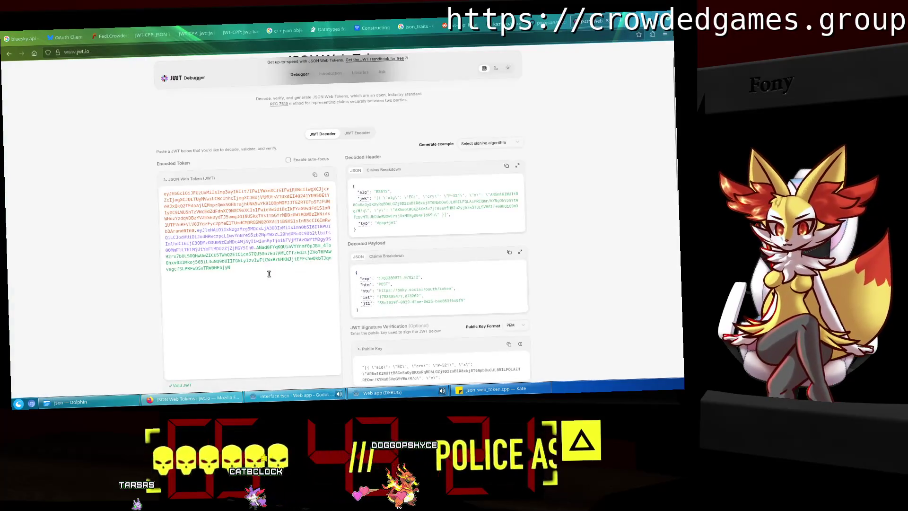
# Decode the new token in jwt.io, close the Authorize tab, and stop the running game.
pyautogui.hotkey('ctrl', 'a')
pyautogui.hotkey('ctrl', 'v')
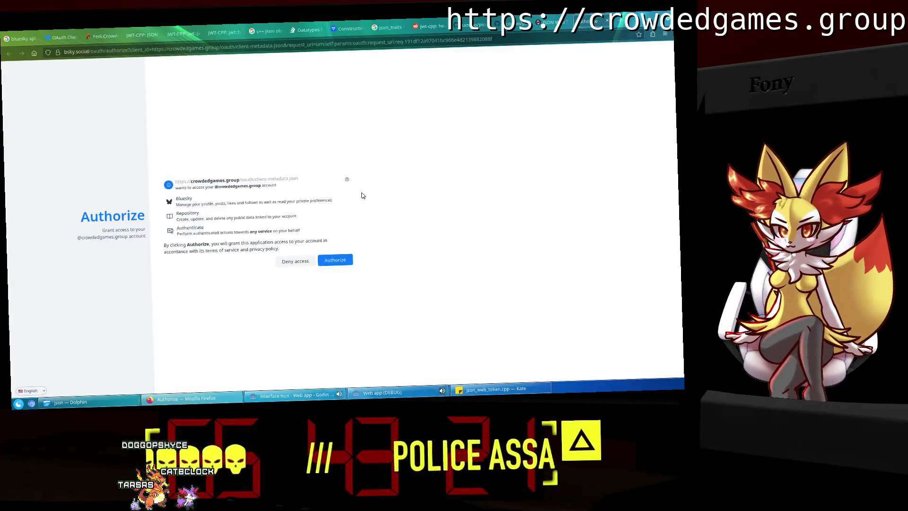
pyautogui.click(607, 20)
pyautogui.click(263, 402)
pyautogui.click(652, 32)
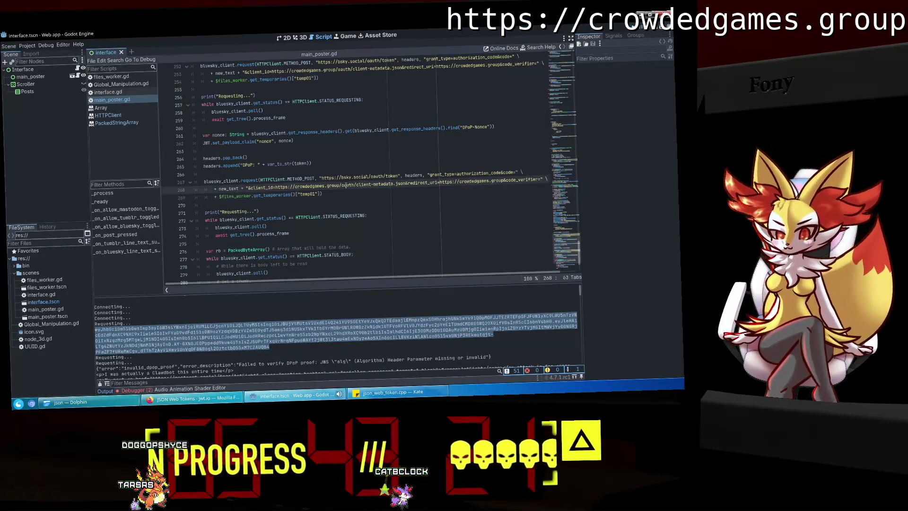
pyautogui.scroll(-3, 354, 191)
pyautogui.click(101, 108)
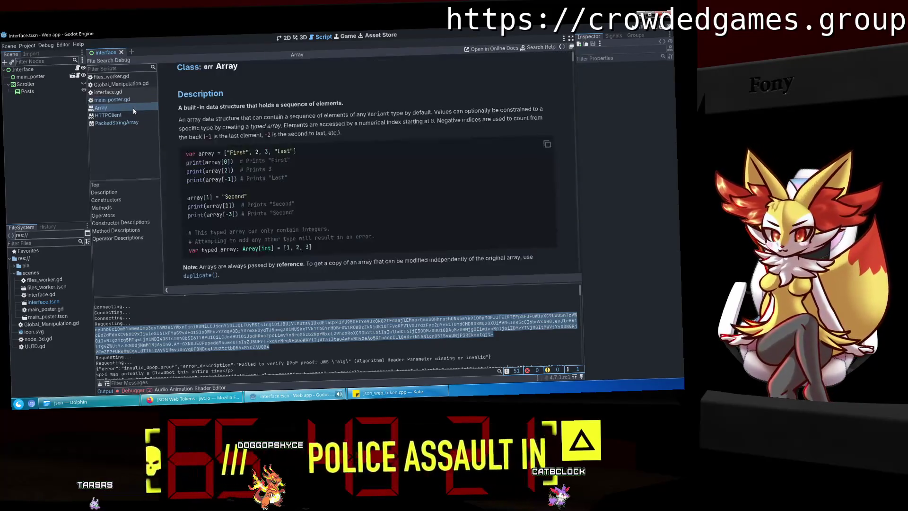
pyautogui.click(112, 100)
pyautogui.hotkey('alt', 'Tab')
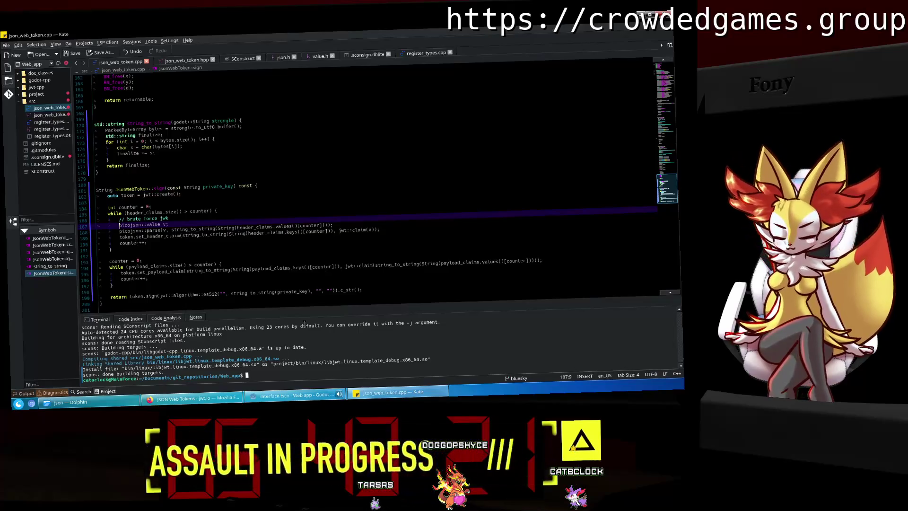
pyautogui.hotkey('alt', 'Tab')
pyautogui.scroll(-1, 255, 165)
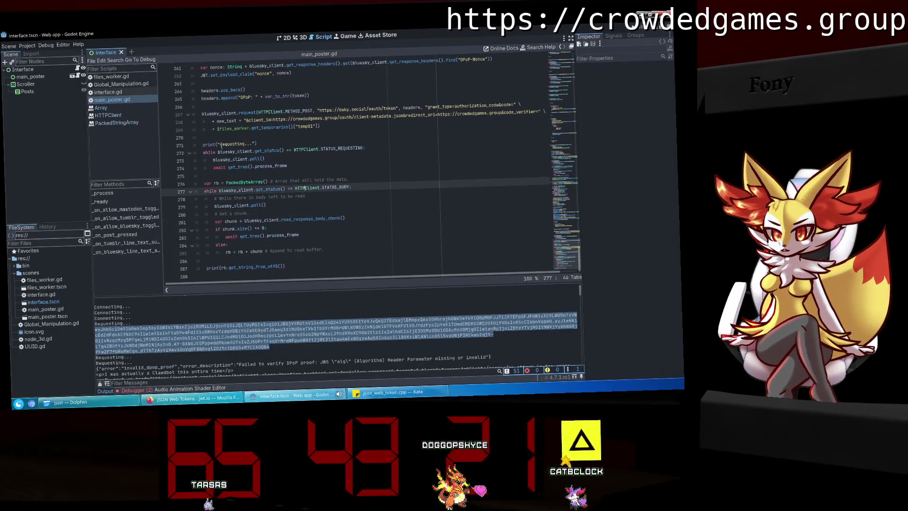
pyautogui.click(100, 107)
pyautogui.click(112, 100)
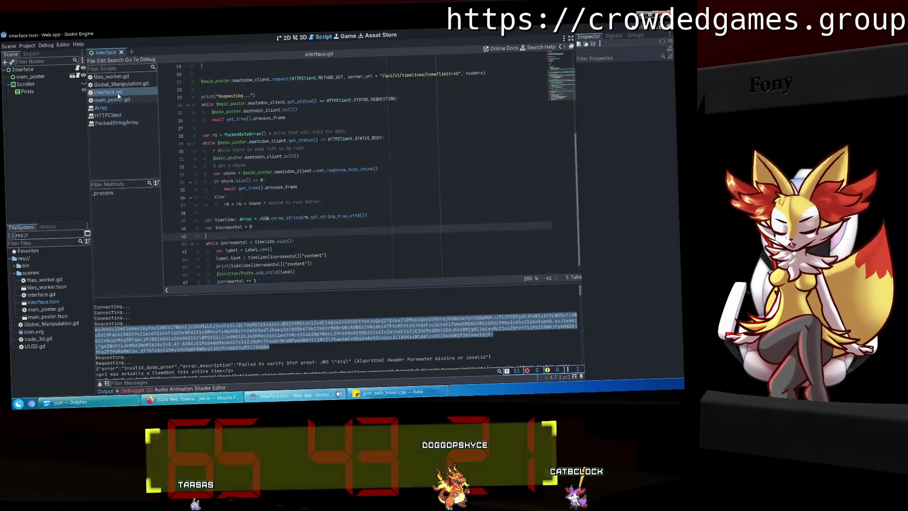
pyautogui.scroll(1, 265, 265)
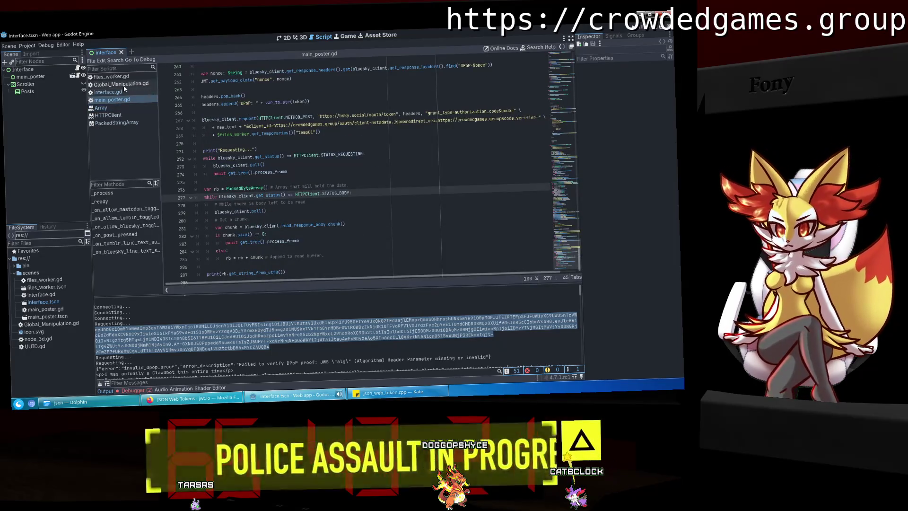
pyautogui.click(108, 92)
pyautogui.scroll(2, 284, 189)
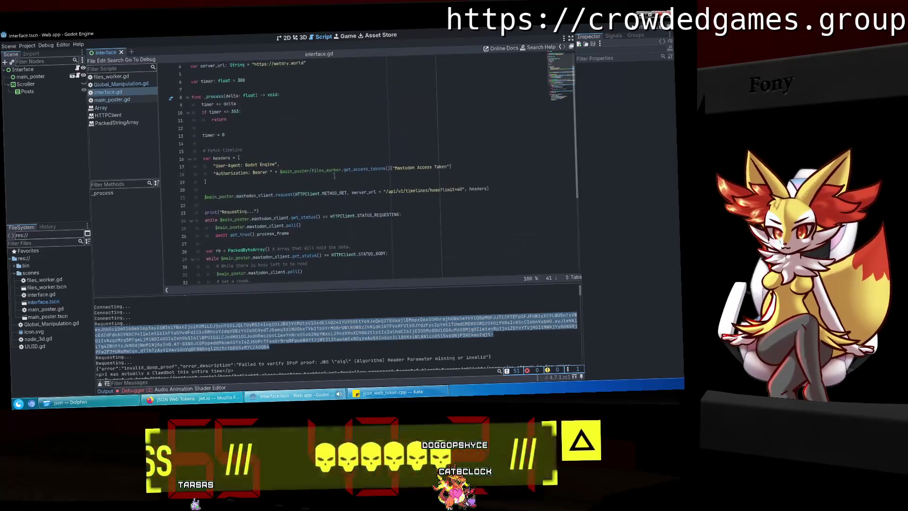
pyautogui.click(130, 85)
pyautogui.click(101, 108)
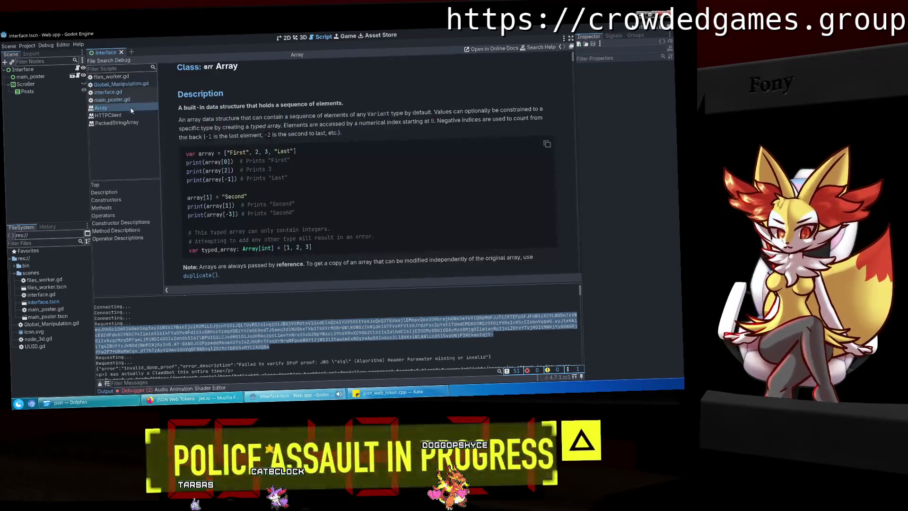
pyautogui.click(113, 100)
pyautogui.scroll(6, 562, 213)
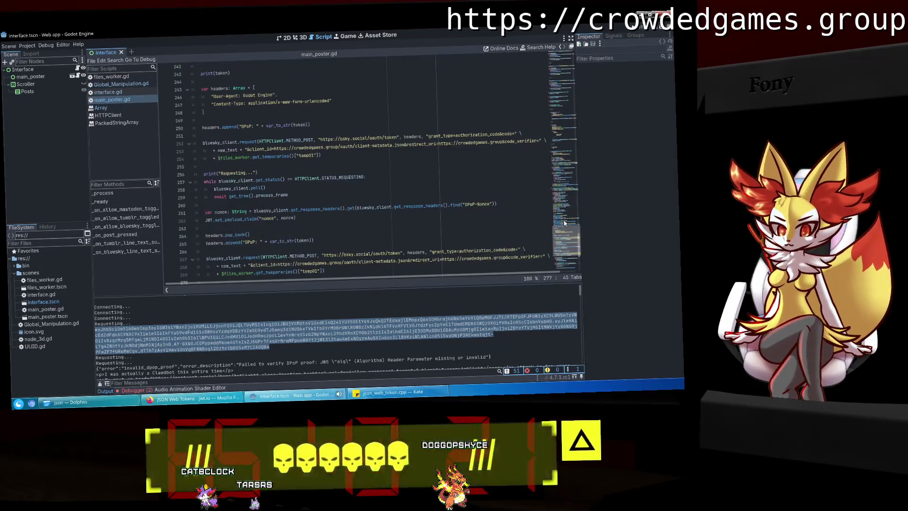
pyautogui.scroll(-5, 414, 216)
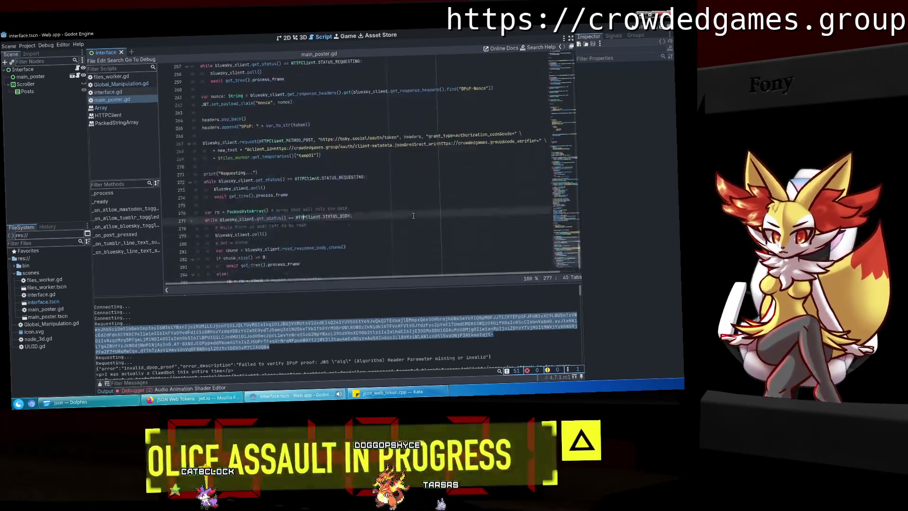
pyautogui.scroll(10, 414, 216)
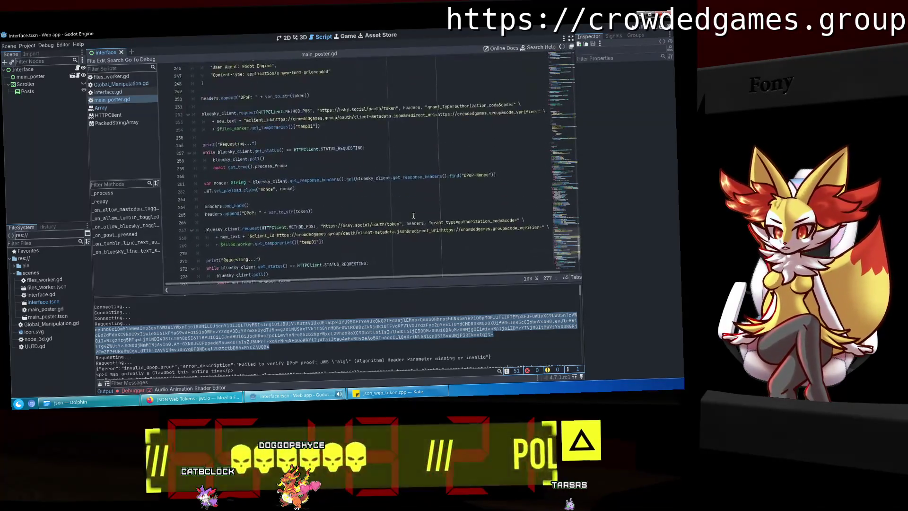
pyautogui.scroll(2, 414, 216)
pyautogui.click(266, 156)
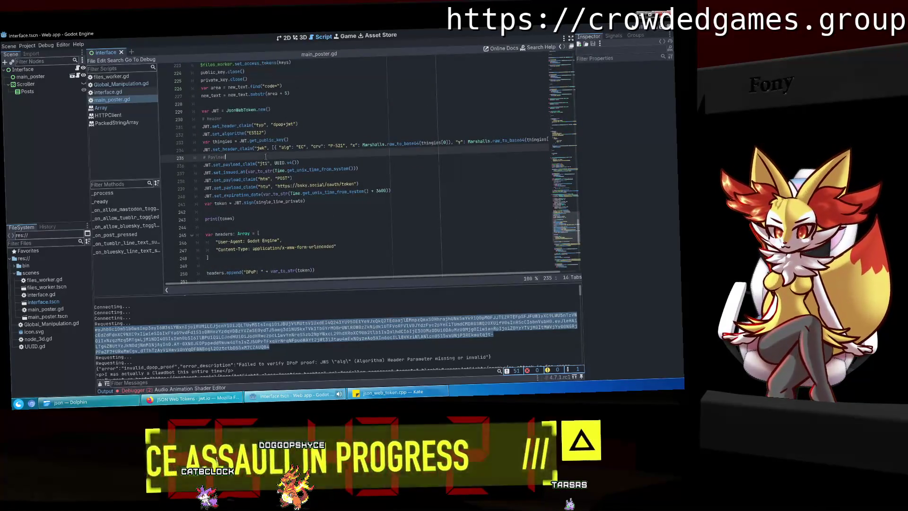
# Insert a '{' before dpop+jwt on line 231 and save the script.
pyautogui.click(312, 163)
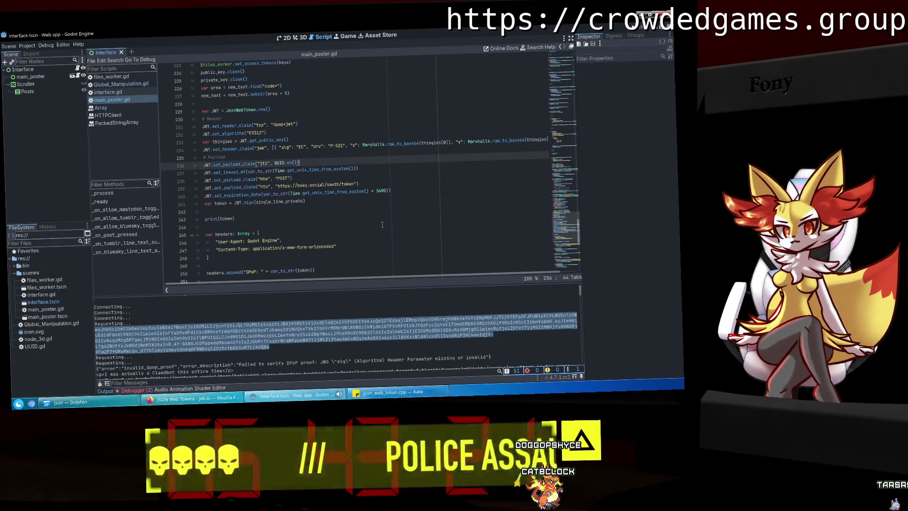
pyautogui.click(273, 124)
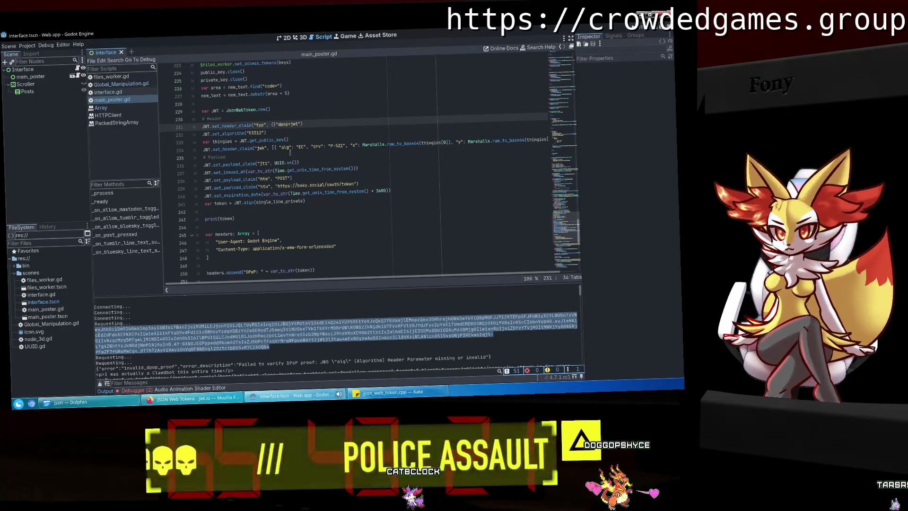
pyautogui.write('{')
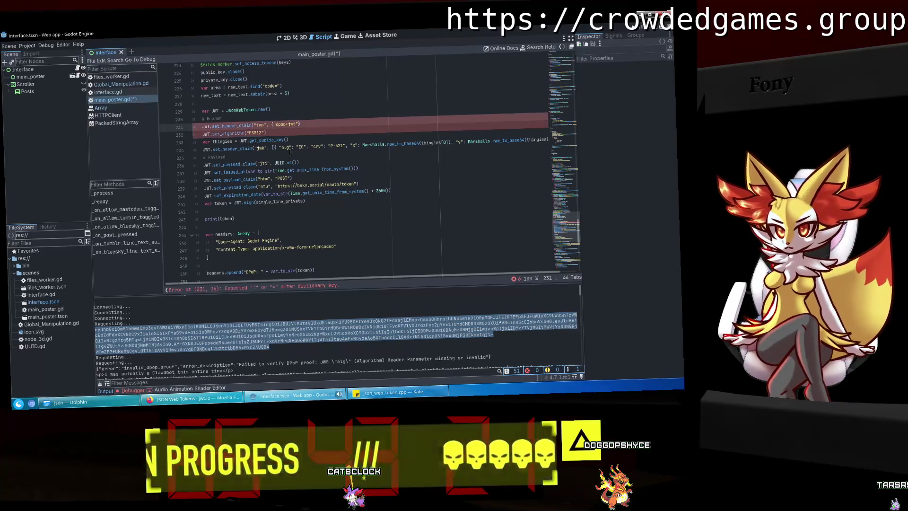
pyautogui.hotkey('ctrl', 's')
pyautogui.press('Up')
pyautogui.press('Up')
pyautogui.press('Up')
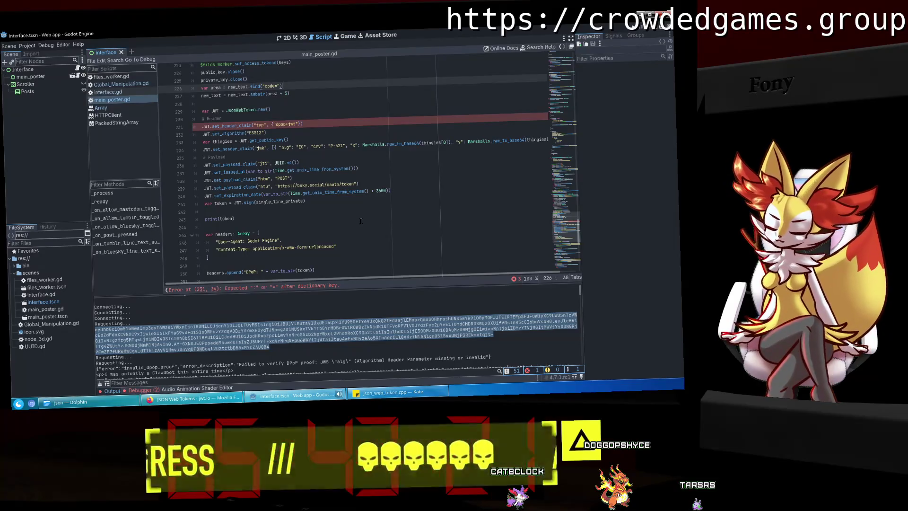
# Replace the stray character on the typ claim line with the missing opening quote.
pyautogui.click(293, 178)
pyautogui.click(297, 124)
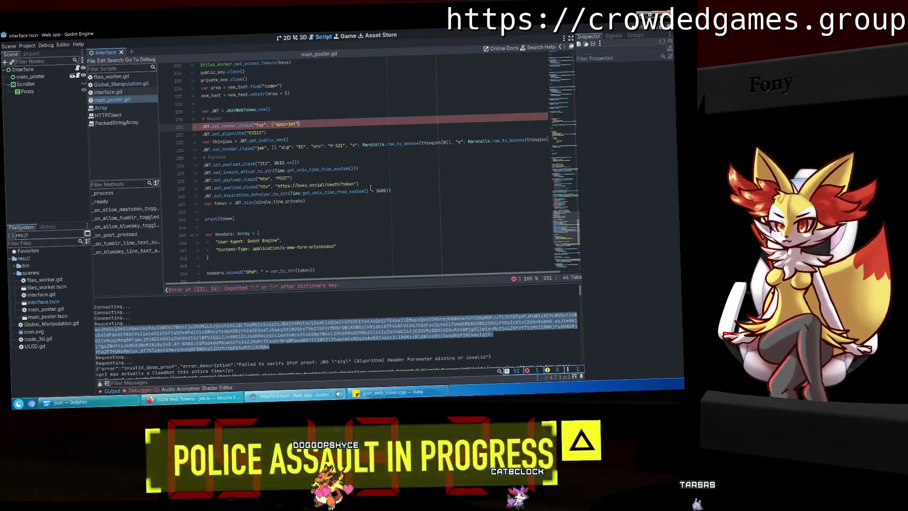
pyautogui.press('BackSpace')
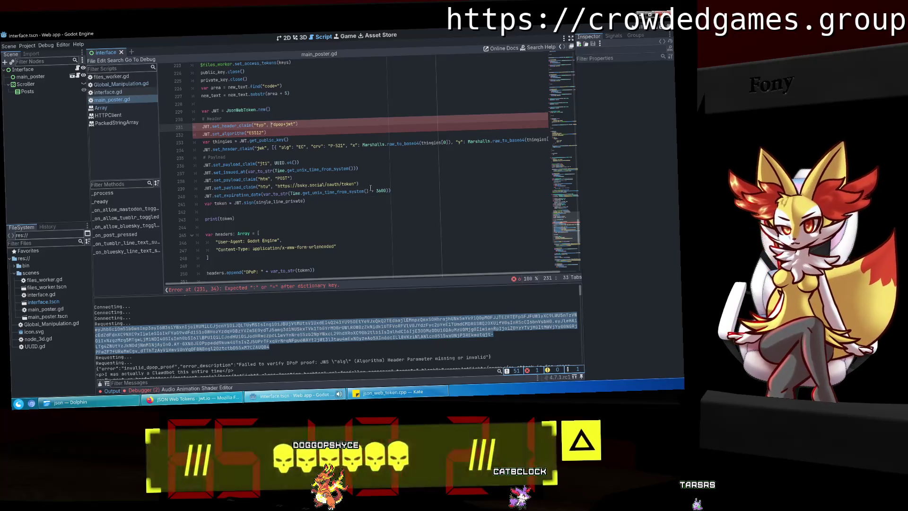
pyautogui.write('"')
pyautogui.click(371, 189)
pyautogui.hotkey('alt', 'Tab')
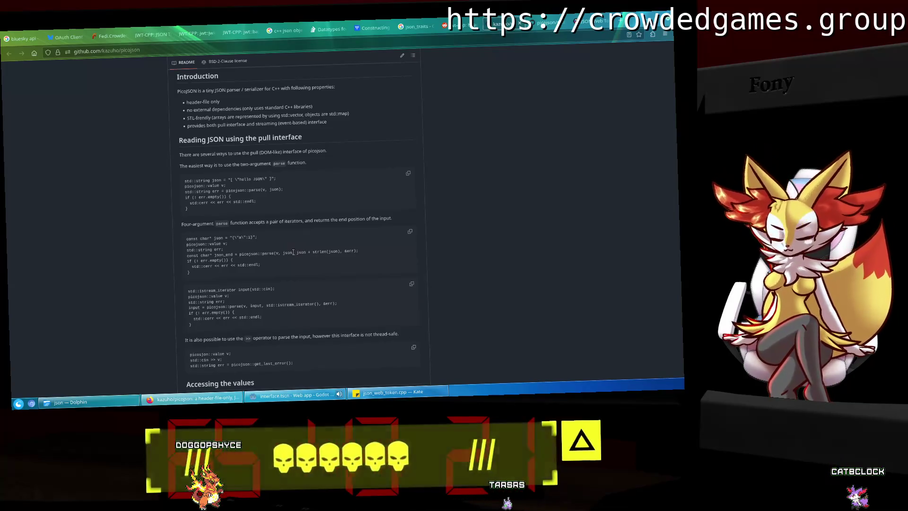
# Check the bracket syntax in the picojson README's first JSON example, then return to line 231.
pyautogui.doubleClick(231, 180)
pyautogui.click(234, 191)
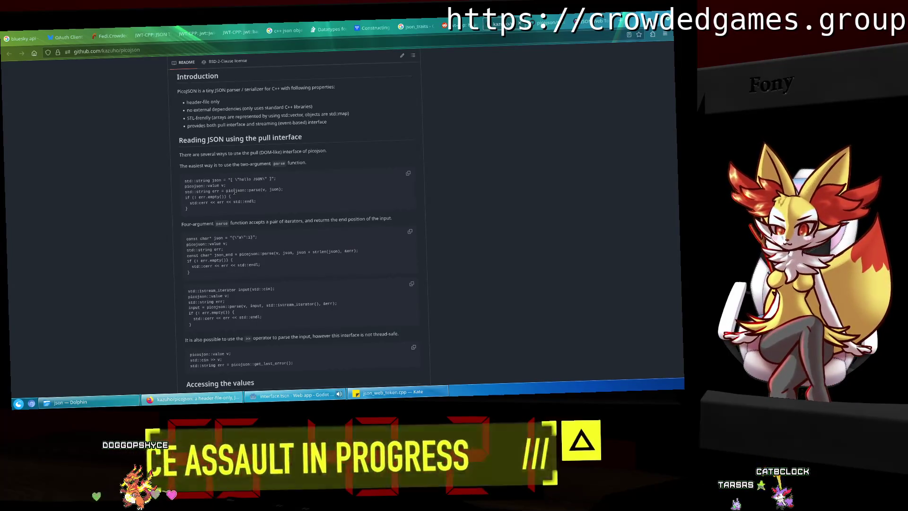
pyautogui.click(316, 401)
pyautogui.click(273, 123)
# Rewrite the typ claim on line 231 as [ \"dpop+jwt\" ] and save the script.
pyautogui.write('["dpop+jwt")')
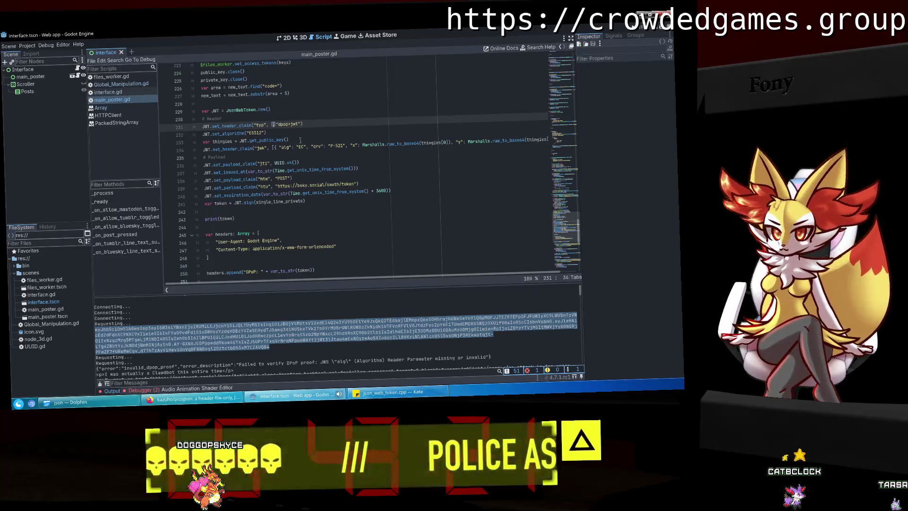
pyautogui.press('BackSpace')
pyautogui.press('Right')
pyautogui.write('[ \\')
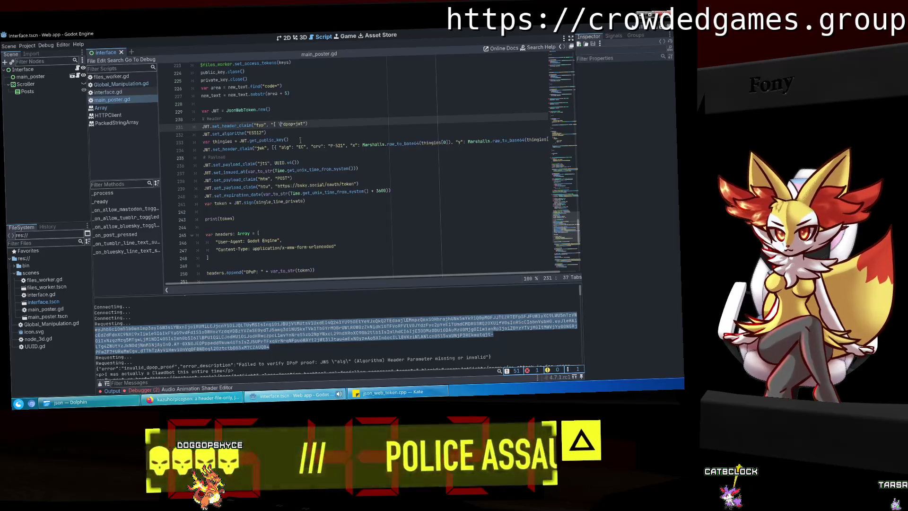
pyautogui.press('Right')
pyautogui.press('Right')
pyautogui.press('Right')
pyautogui.write('\\" ')
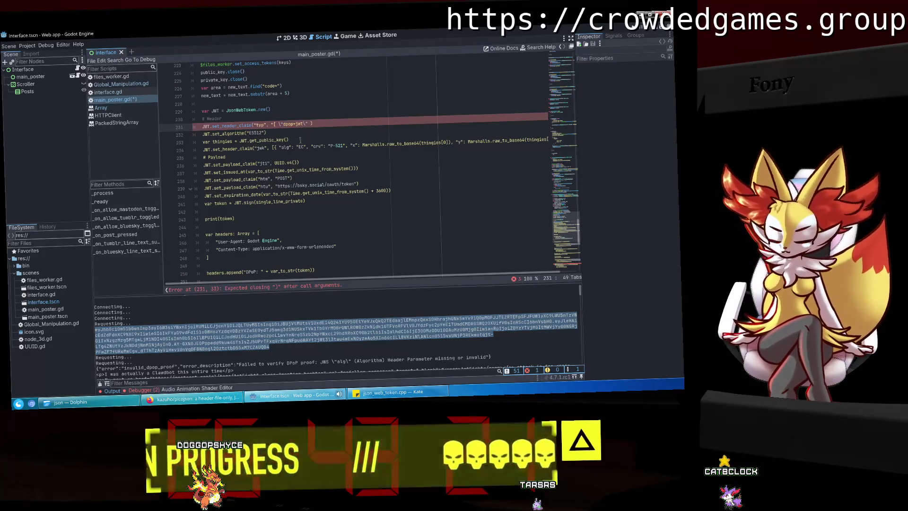
pyautogui.write(']')
pyautogui.hotkey('ctrl', 's')
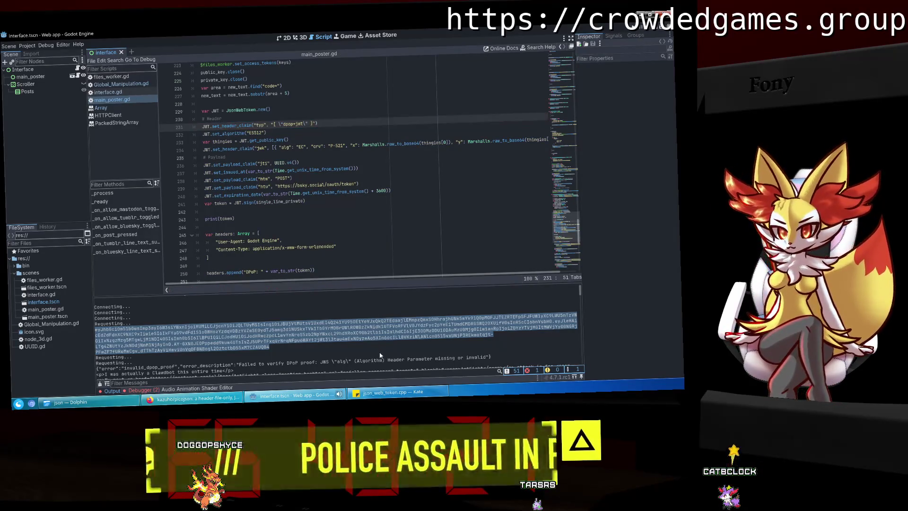
# Run the project, authorize Bluesky with the pasted redirect link, and close the game.
pyautogui.press('F5')
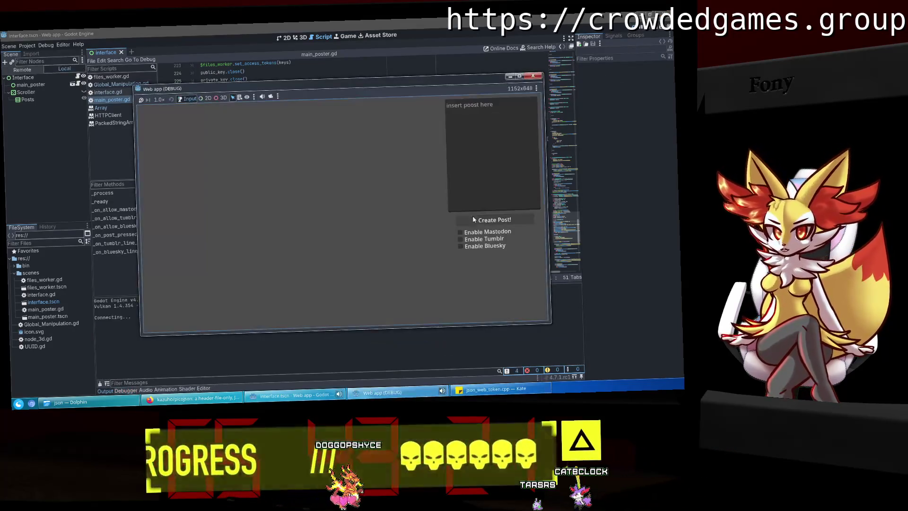
pyautogui.click(354, 222)
pyautogui.hotkey('ctrl', 'v')
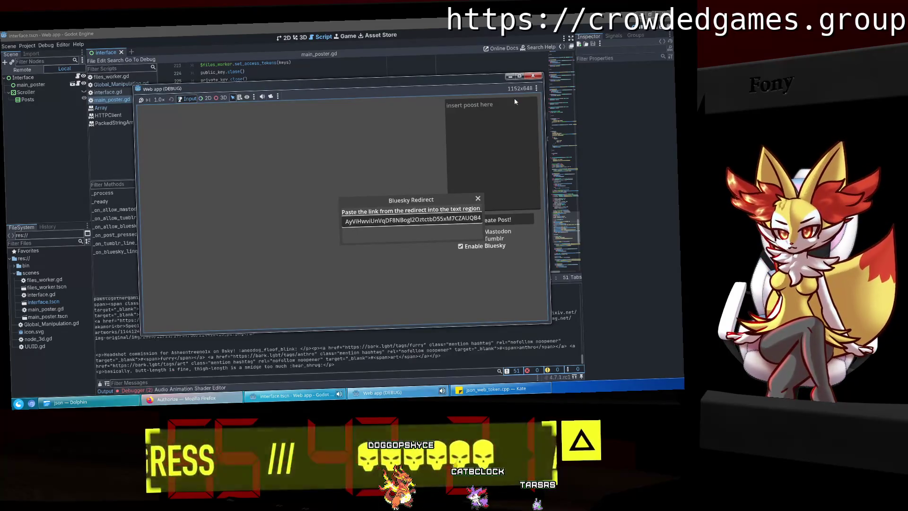
pyautogui.click(535, 75)
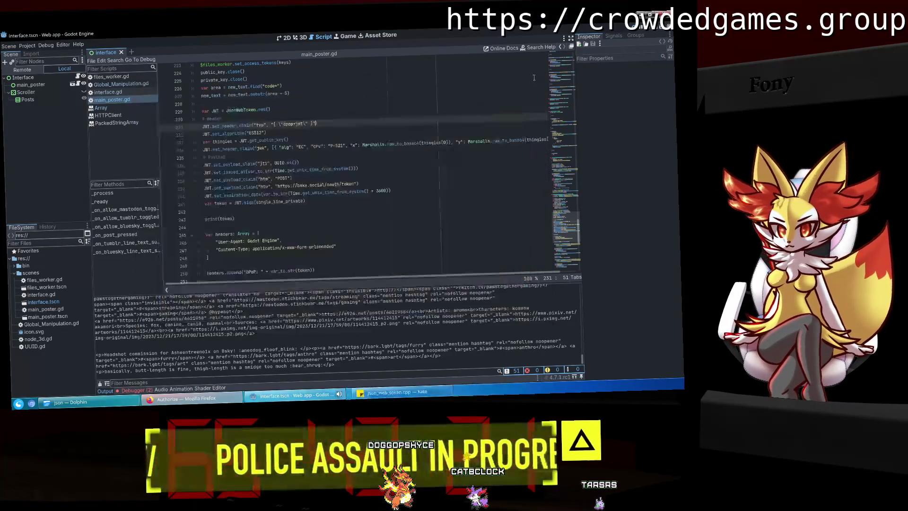
pyautogui.scroll(10, 468, 347)
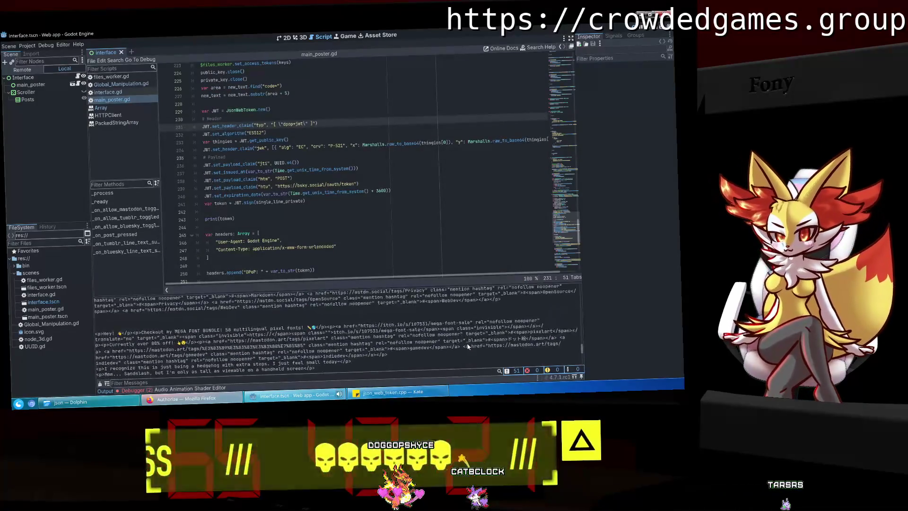
pyautogui.scroll(10, 468, 347)
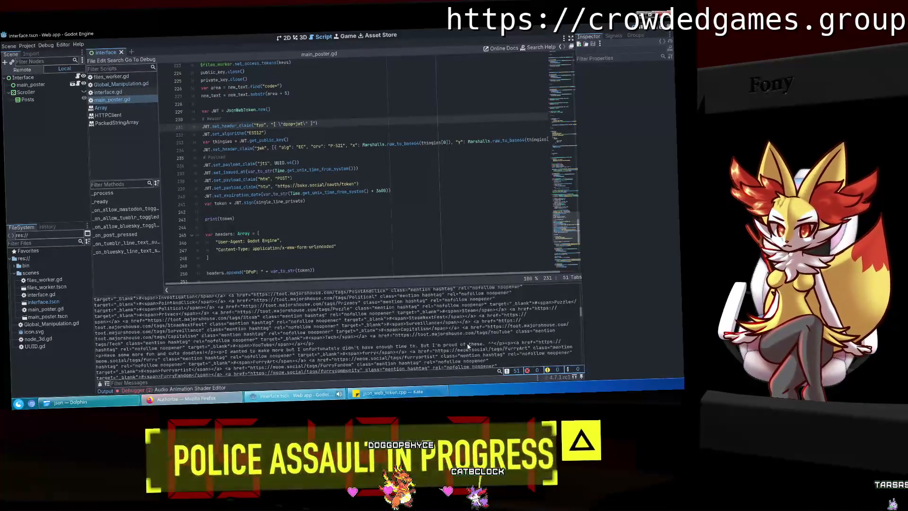
pyautogui.scroll(5, 468, 347)
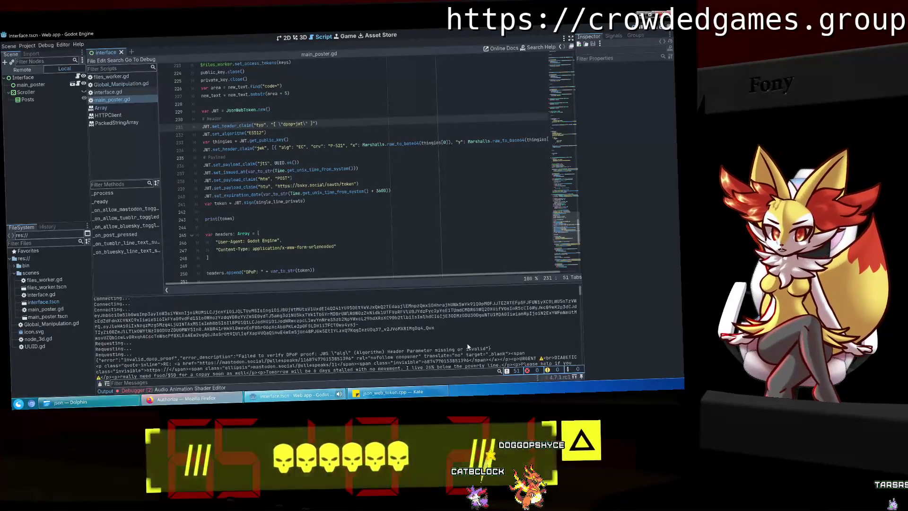
# Copy the printed token from Output and paste it into jwt.io's encoded field.
pyautogui.moveTo(444, 325); pyautogui.dragTo(95, 315)
pyautogui.click(184, 399)
pyautogui.click(607, 21)
pyautogui.click(589, 22)
pyautogui.moveTo(268, 261); pyautogui.dragTo(89, 186)
pyautogui.hotkey('ctrl', 'v')
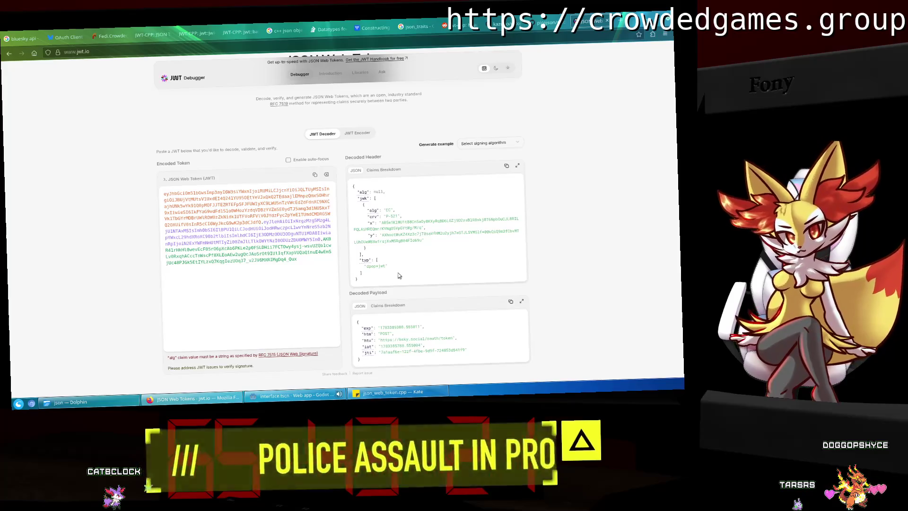
# After checking the null alg header on jwt.io, switch back to Godot's script editor.
pyautogui.hotkey('alt', 'Tab')
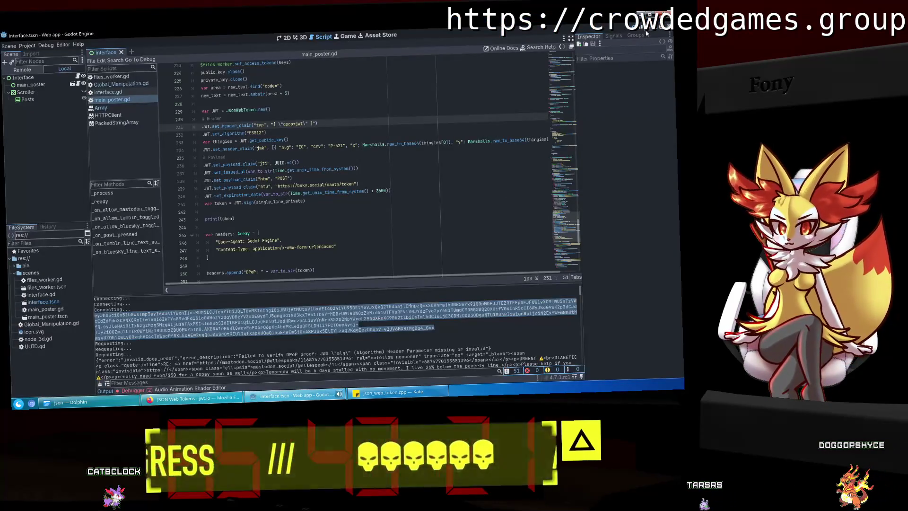
# Remove the brackets around the escaped "dpop+jwt" typ value on line 231.
pyautogui.scroll(3, 279, 197)
pyautogui.click(279, 194)
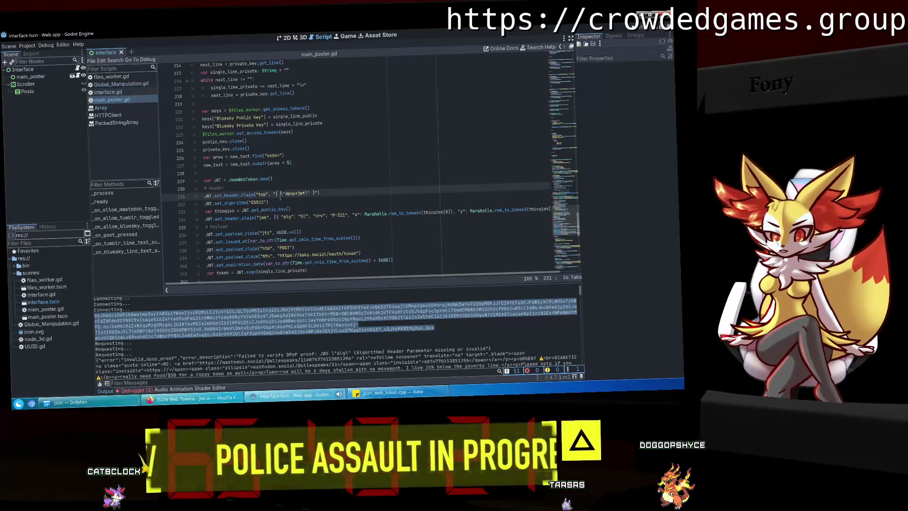
pyautogui.press('Delete')
pyautogui.press('End')
pyautogui.press('Left')
pyautogui.press('BackSpace')
pyautogui.press('BackSpace')
pyautogui.press('BackSpace')
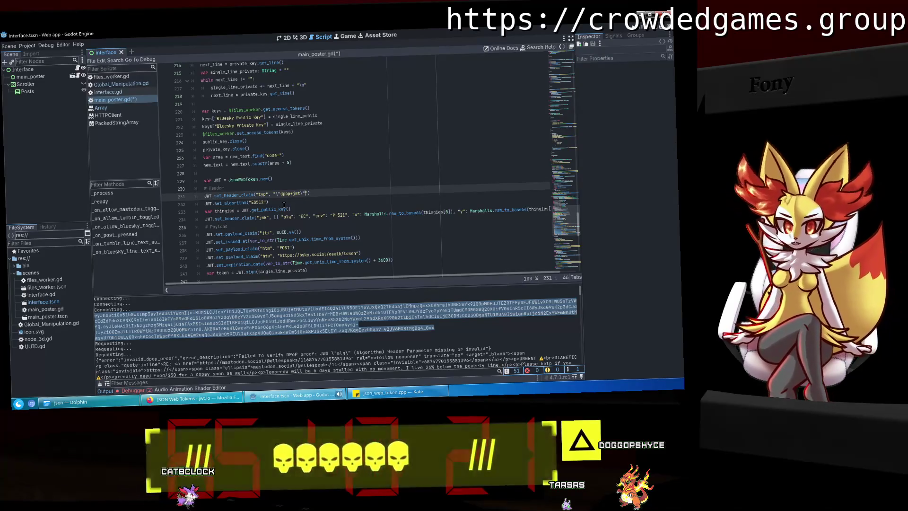
pyautogui.write('"')
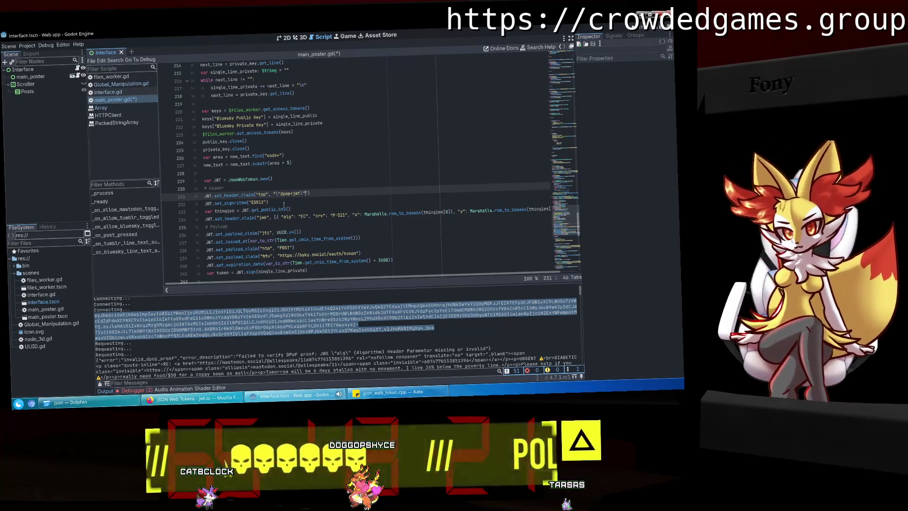
# Rewrite line 232 as set_header_claim("alg", "\"ES512\"") in place of set_algorithm.
pyautogui.click(284, 205)
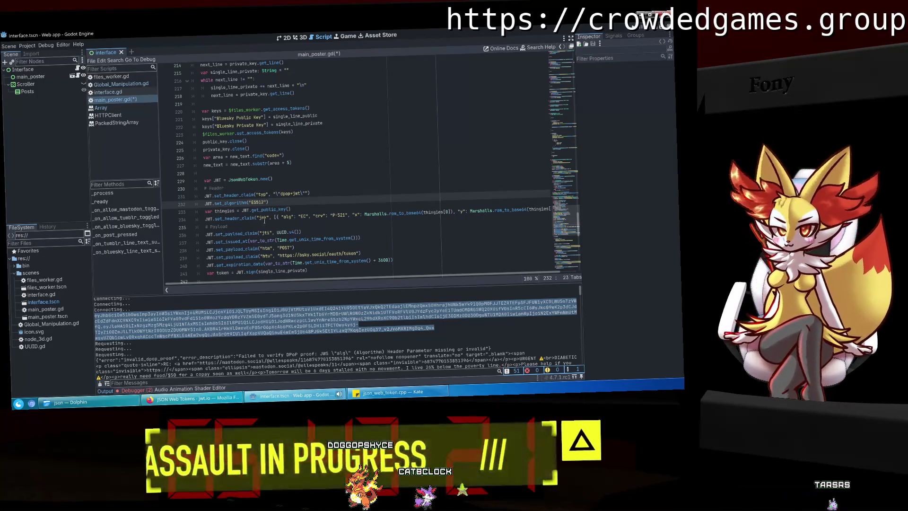
pyautogui.click(234, 195)
pyautogui.doubleClick(234, 196)
pyautogui.hotkey('ctrl', 'c')
pyautogui.doubleClick(234, 203)
pyautogui.hotkey('ctrl', 'v')
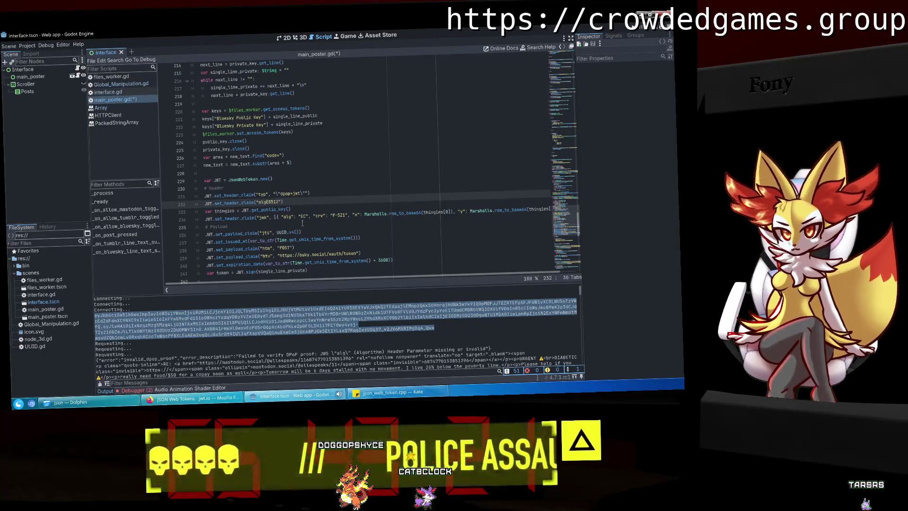
pyautogui.write('",')
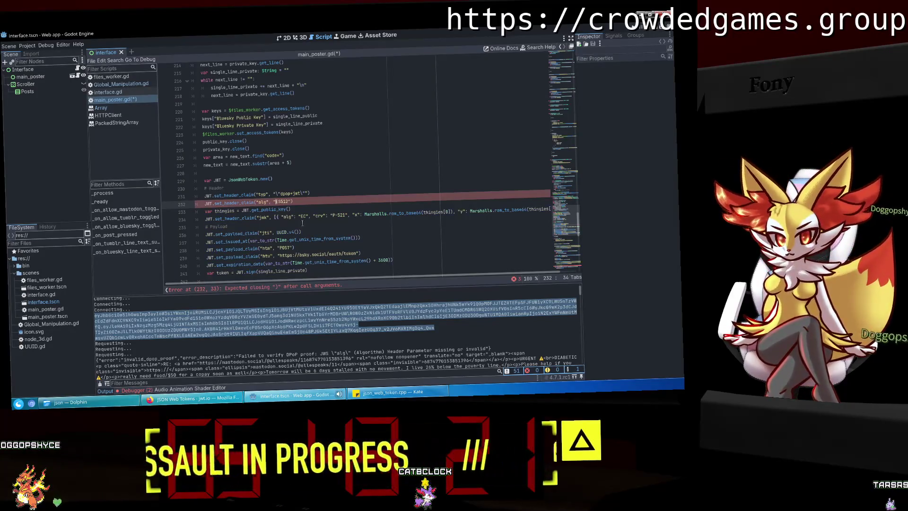
pyautogui.press('BackSpace')
pyautogui.write(', "')
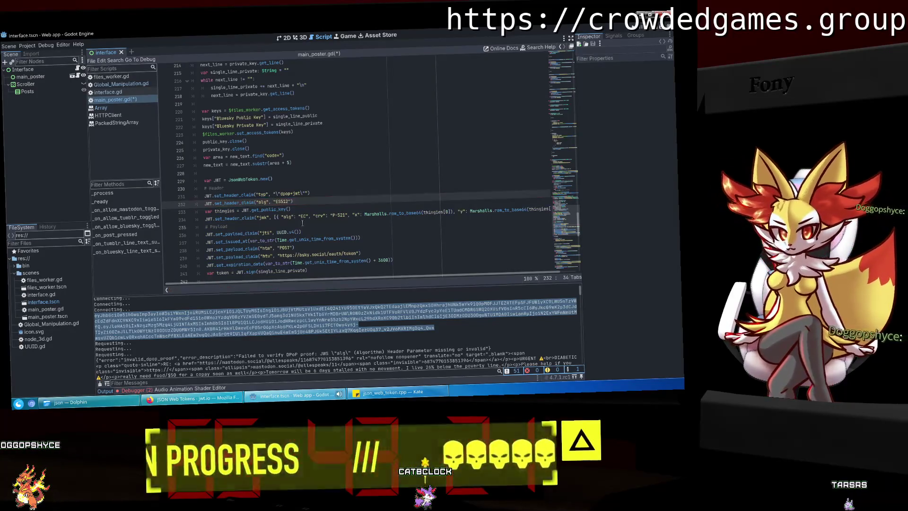
pyautogui.write('"')
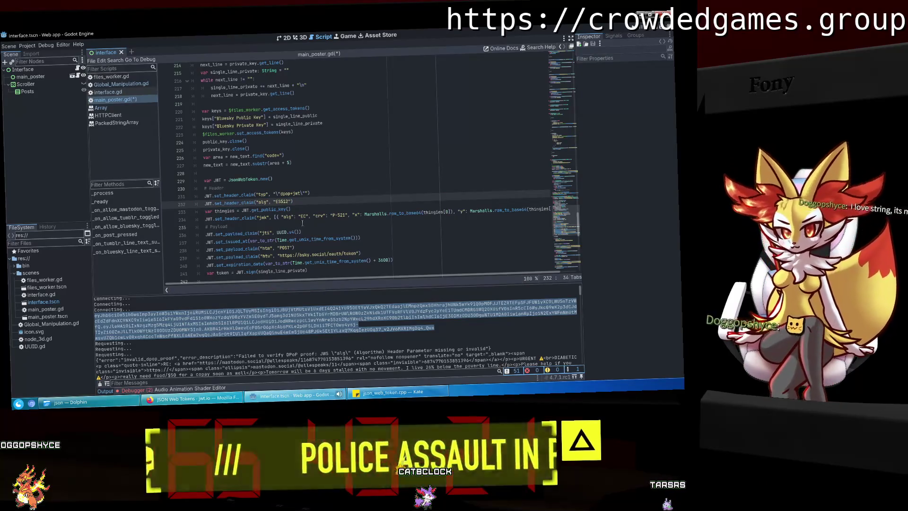
pyautogui.write('\\')
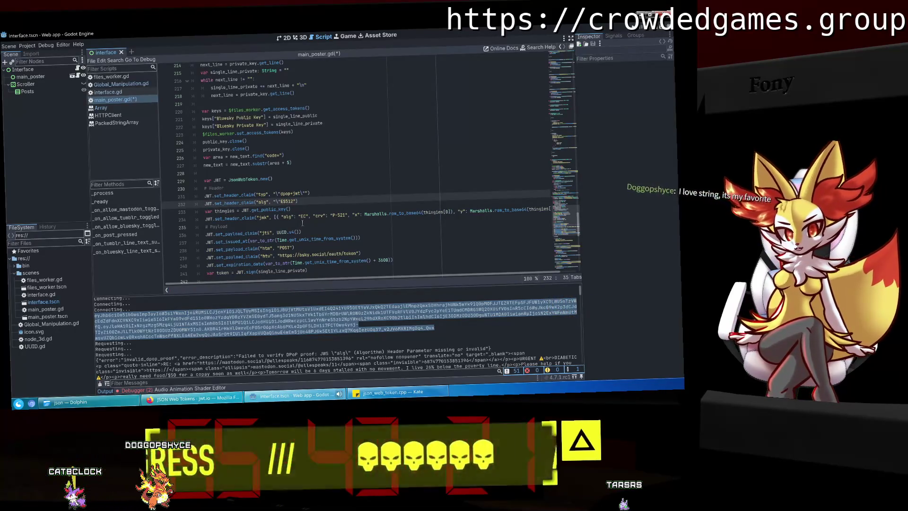
pyautogui.press('Right')
pyautogui.press('Right')
pyautogui.press('Right')
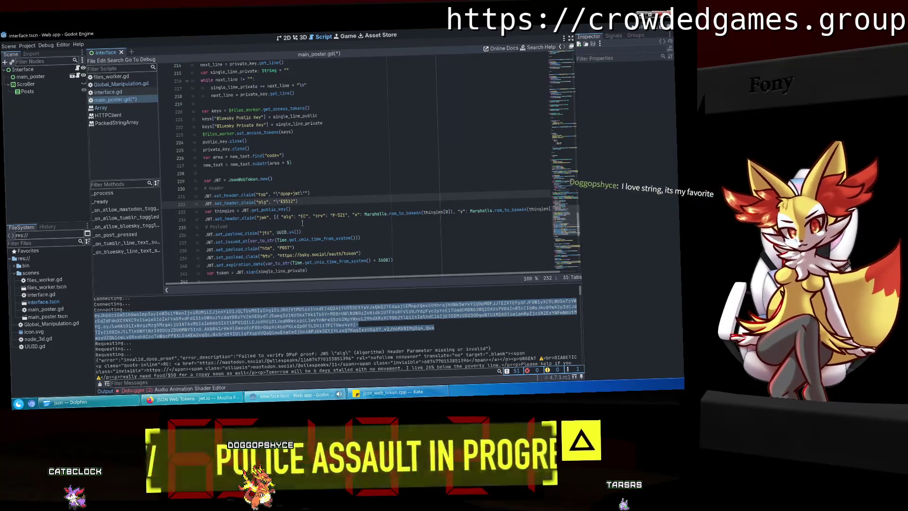
pyautogui.press('Right')
pyautogui.press('Right')
pyautogui.write('\\"')
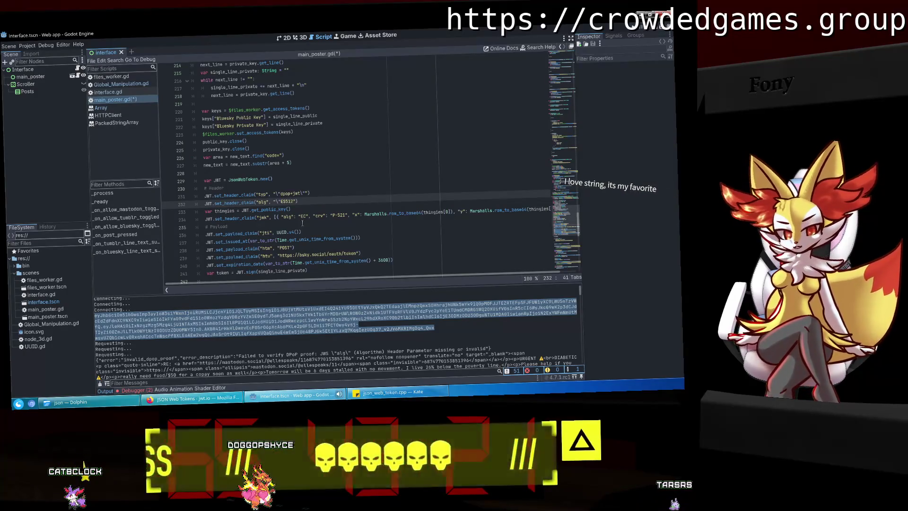
pyautogui.write(')')
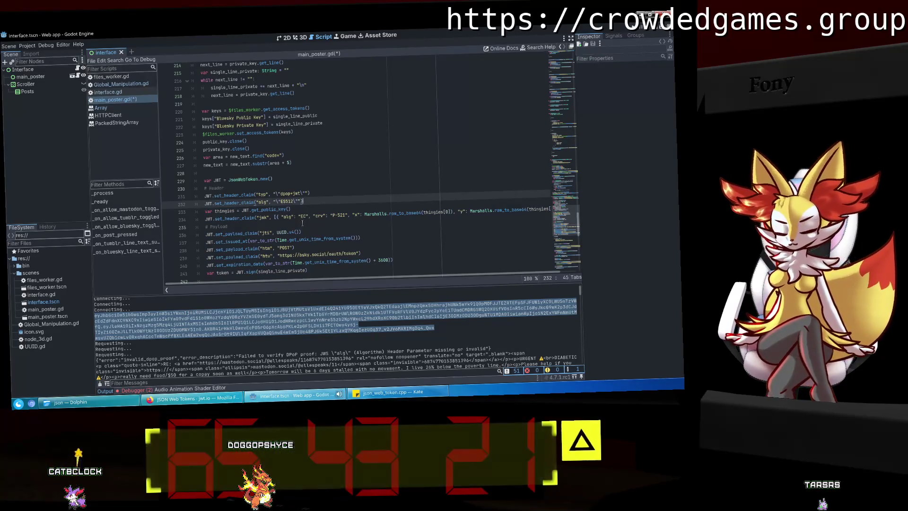
# Save main_poster.gd.
pyautogui.hotkey('ctrl', 's')
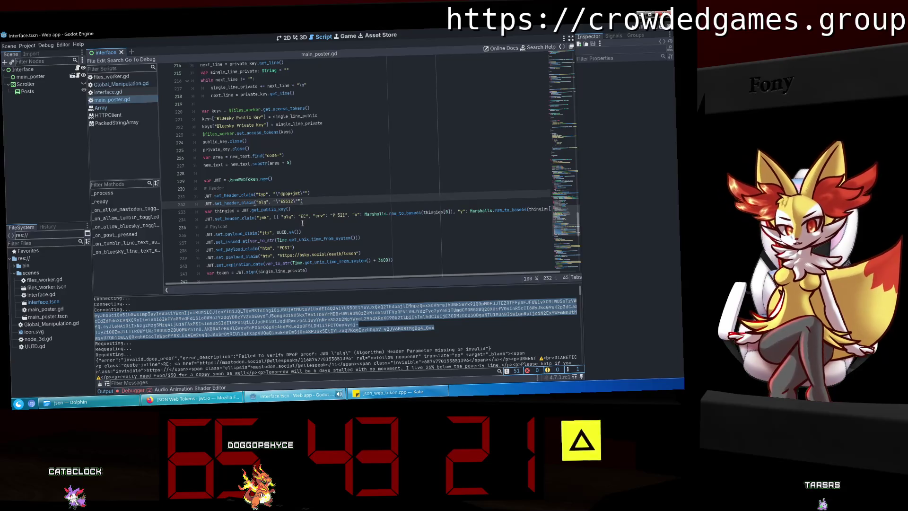
pyautogui.click(302, 223)
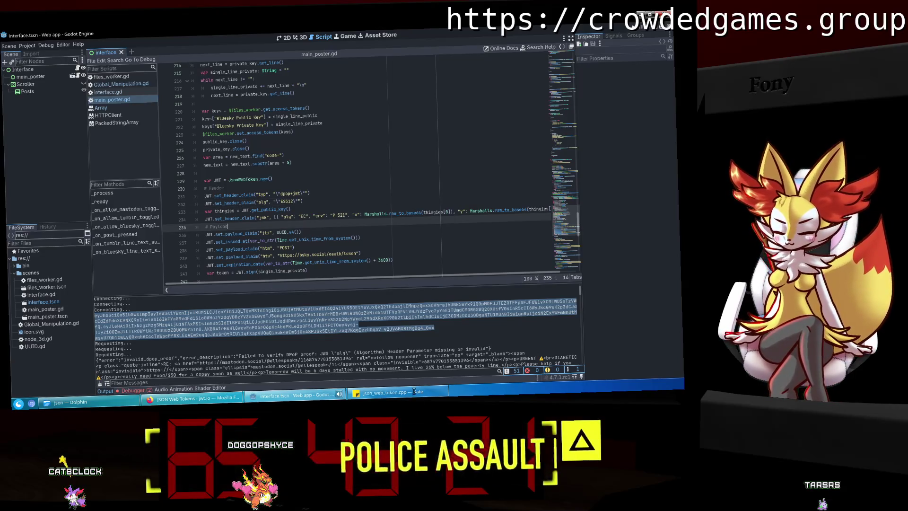
pyautogui.click(392, 392)
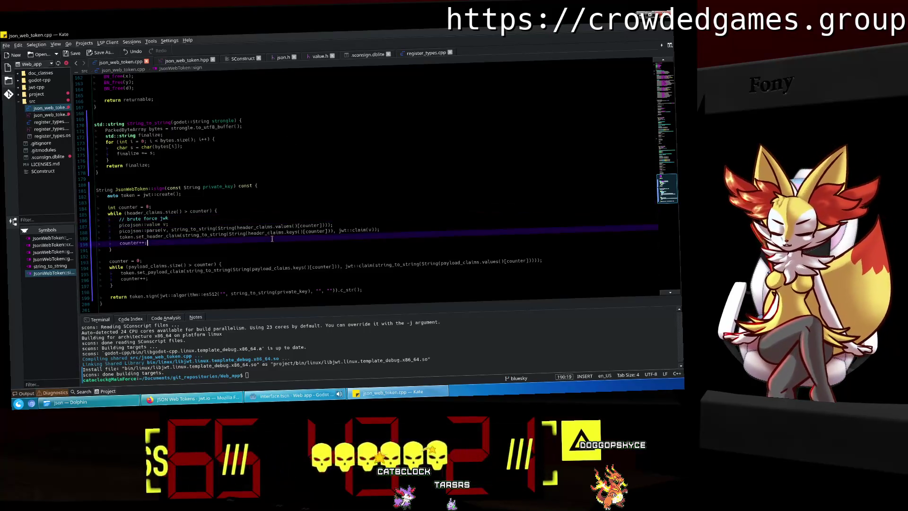
# Delete the brute force jwk comment in sign.
pyautogui.click(257, 253)
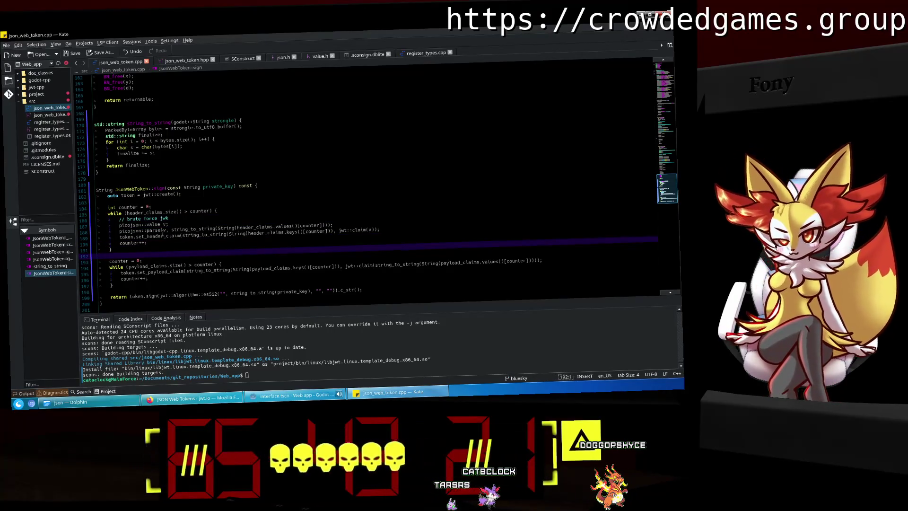
pyautogui.click(98, 220)
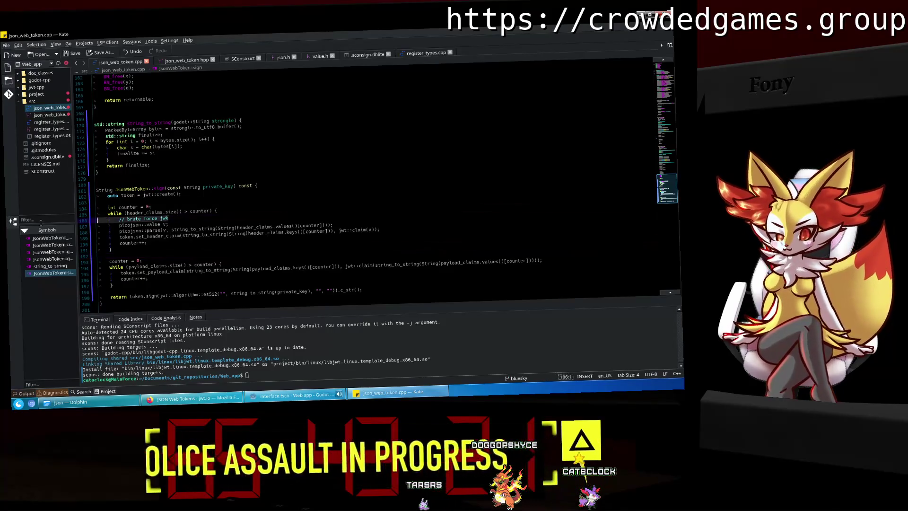
pyautogui.hotkey('shift', 'End')
pyautogui.press('BackSpace')
pyautogui.press('BackSpace')
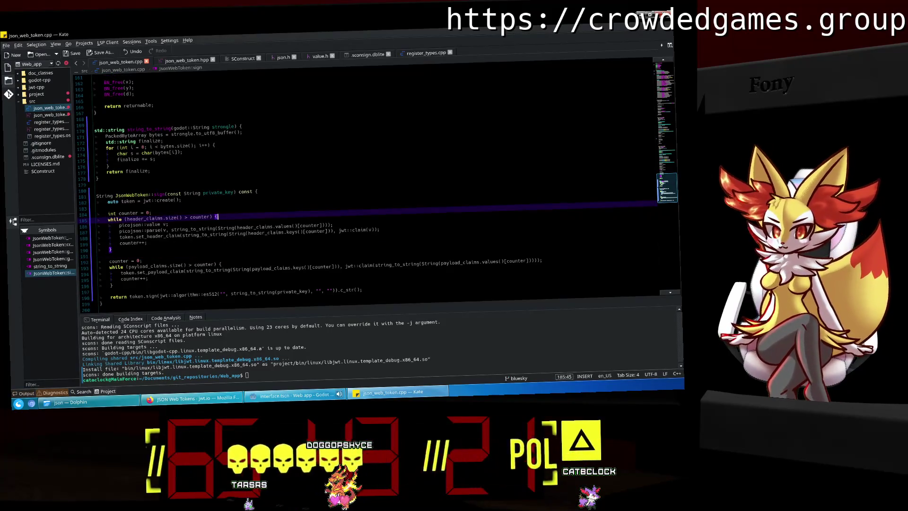
# Copy the picojson::value v declaration into the payload loop.
pyautogui.moveTo(169, 225); pyautogui.dragTo(119, 225)
pyautogui.hotkey('ctrl', 'c')
pyautogui.click(227, 264)
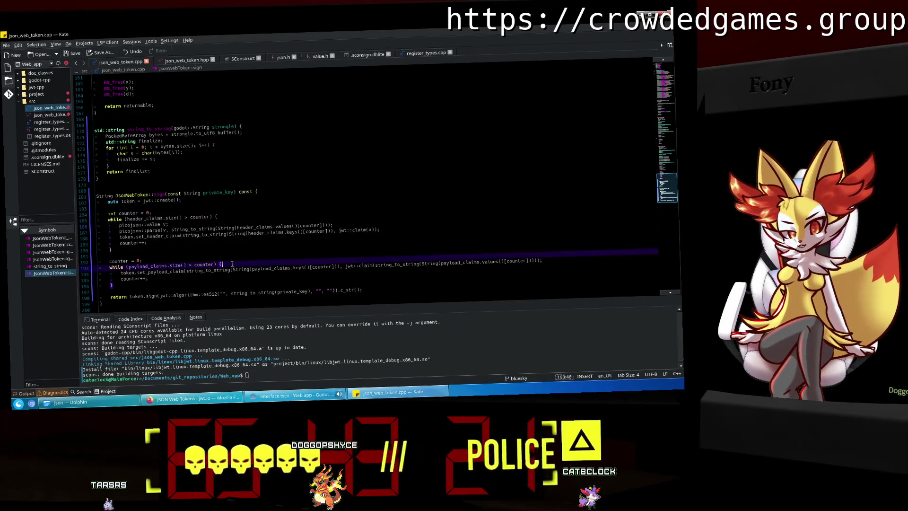
pyautogui.press('Return')
pyautogui.hotkey('ctrl', 'v')
# Copy the parse line into the payload loop, renaming header_claims to payload_claims, and save.
pyautogui.moveTo(333, 226); pyautogui.dragTo(118, 231)
pyautogui.click(219, 274)
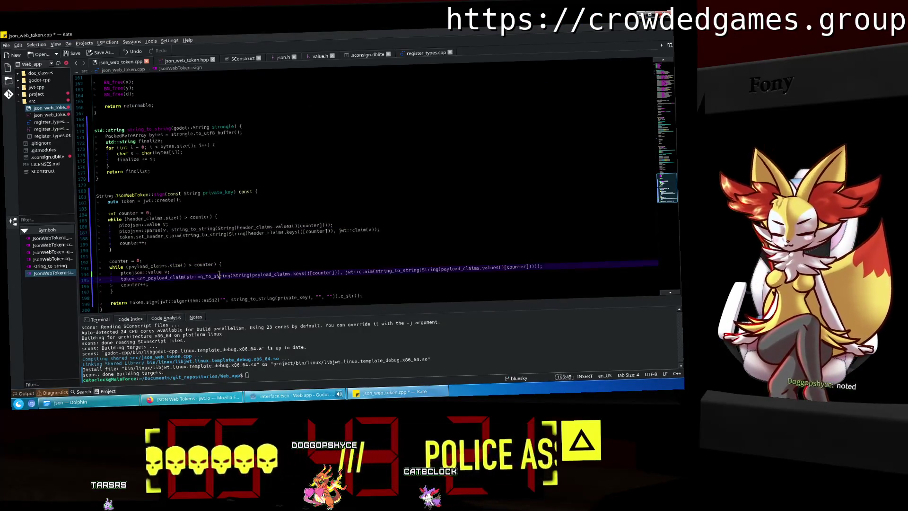
pyautogui.press('Up')
pyautogui.press('End')
pyautogui.press('Return')
pyautogui.hotkey('ctrl', 'v')
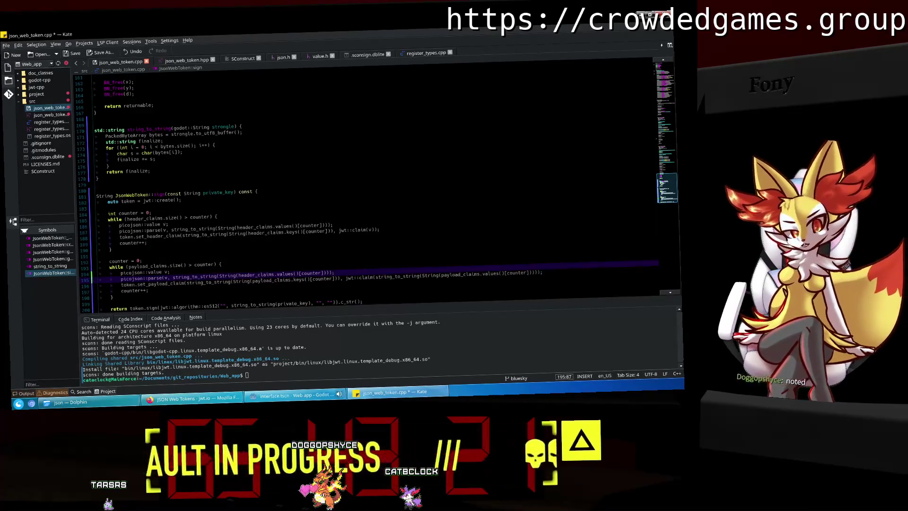
pyautogui.doubleClick(256, 275)
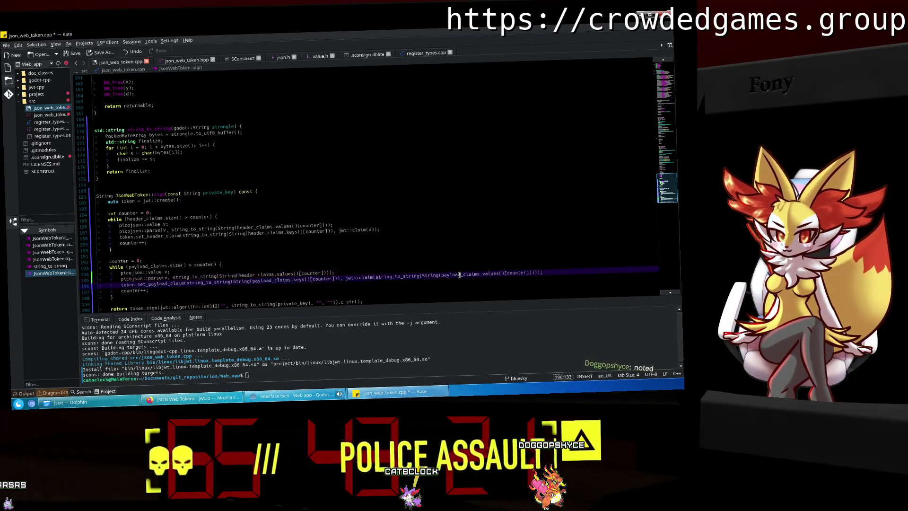
pyautogui.write('payload_claims')
pyautogui.press('End')
pyautogui.hotkey('ctrl', 's')
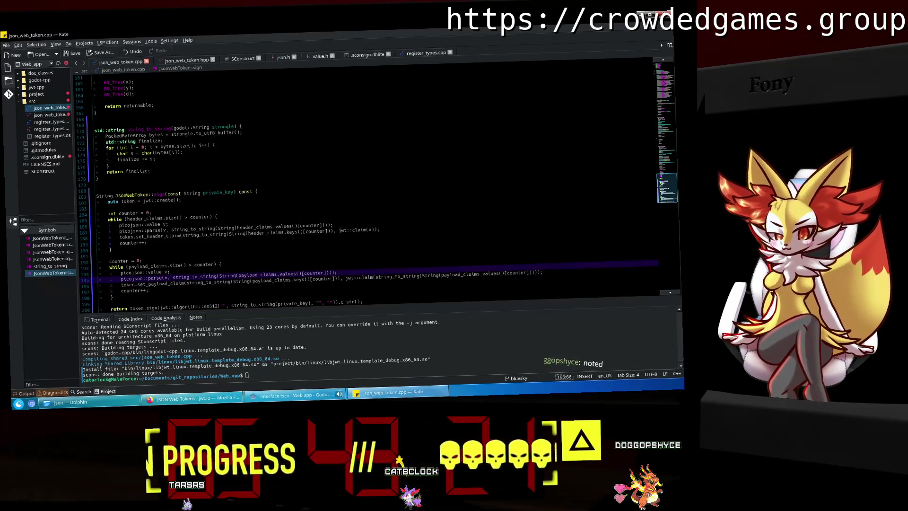
# Pass v to jwt::claim in set_payload_claim, then open json_web_token.hpp.
pyautogui.press('Return')
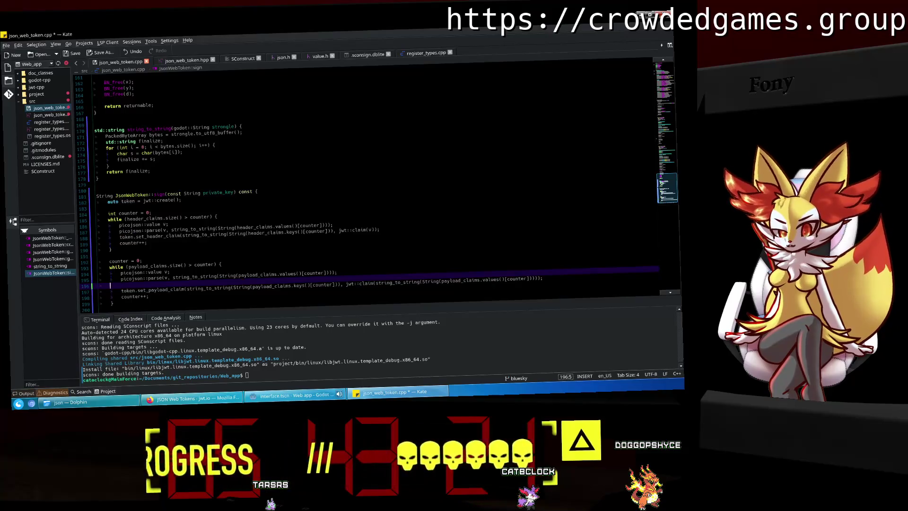
pyautogui.press('BackSpace')
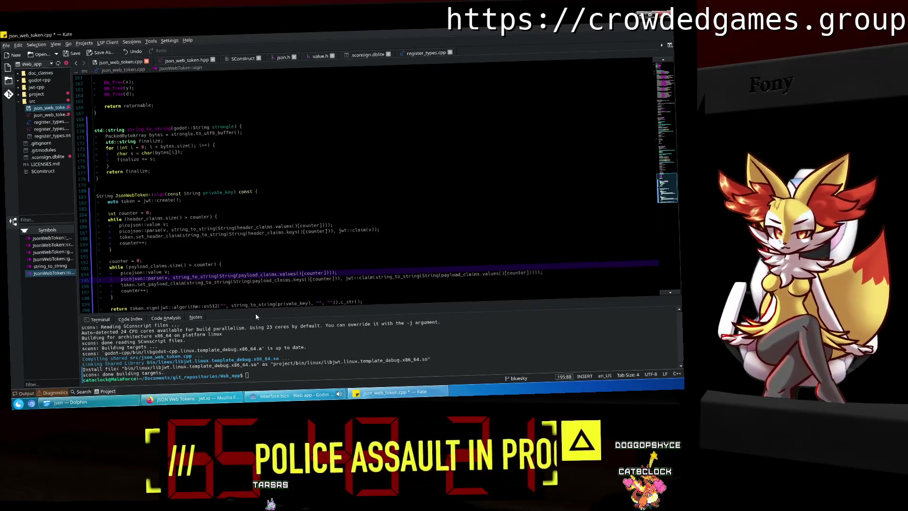
pyautogui.click(165, 272)
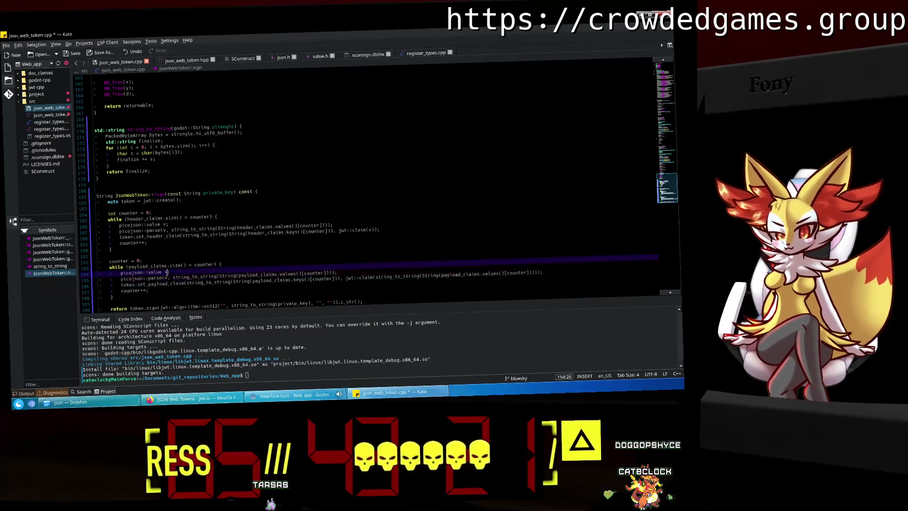
pyautogui.click(465, 283)
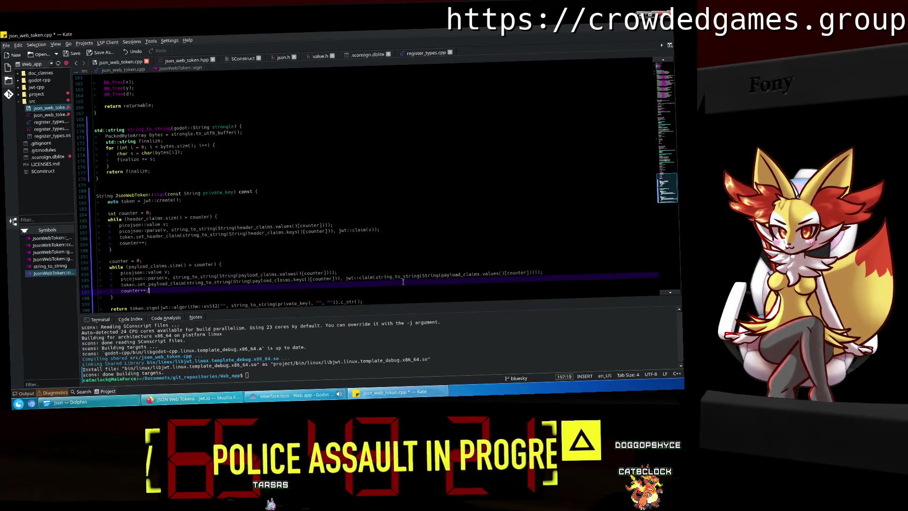
pyautogui.click(540, 280)
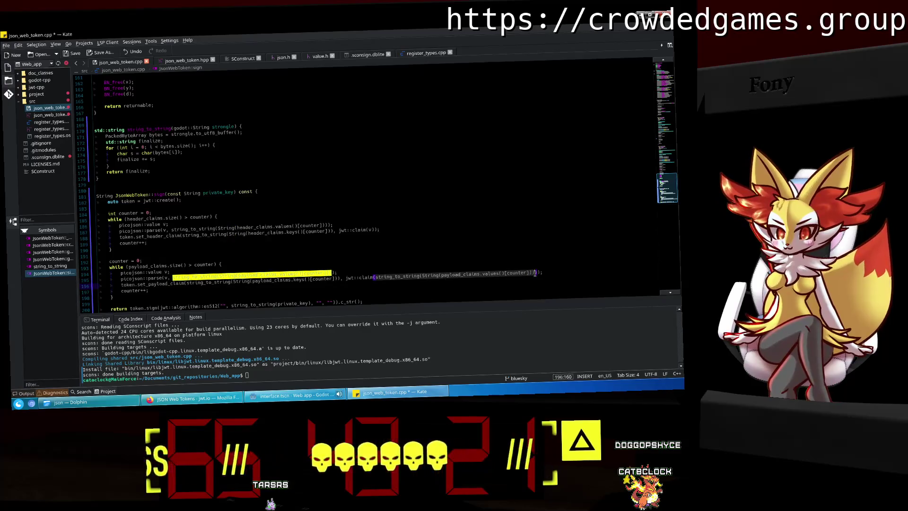
pyautogui.click(378, 282)
pyautogui.moveTo(376, 278); pyautogui.dragTo(533, 272)
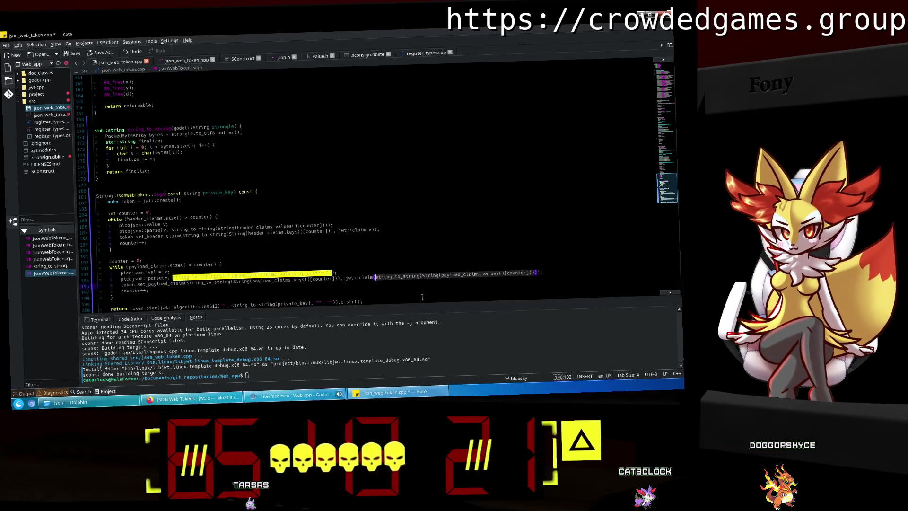
pyautogui.write('v')
pyautogui.click(381, 230)
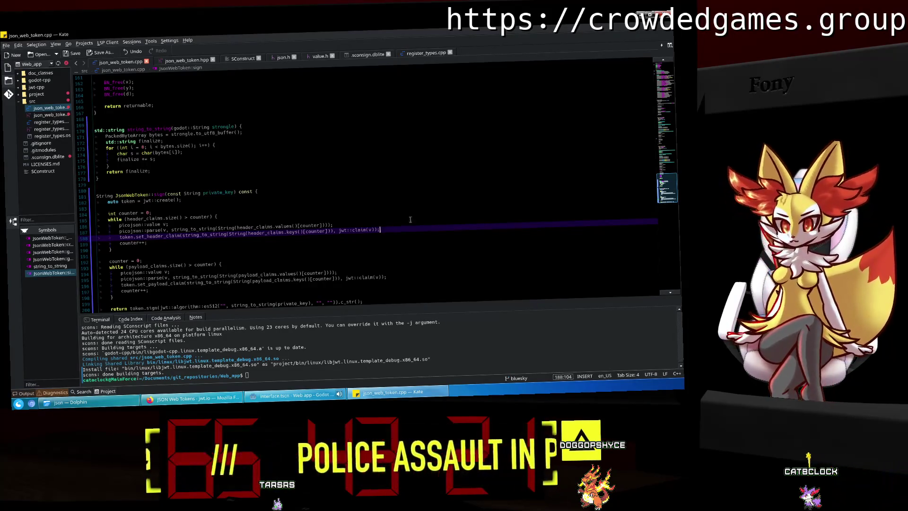
pyautogui.click(172, 60)
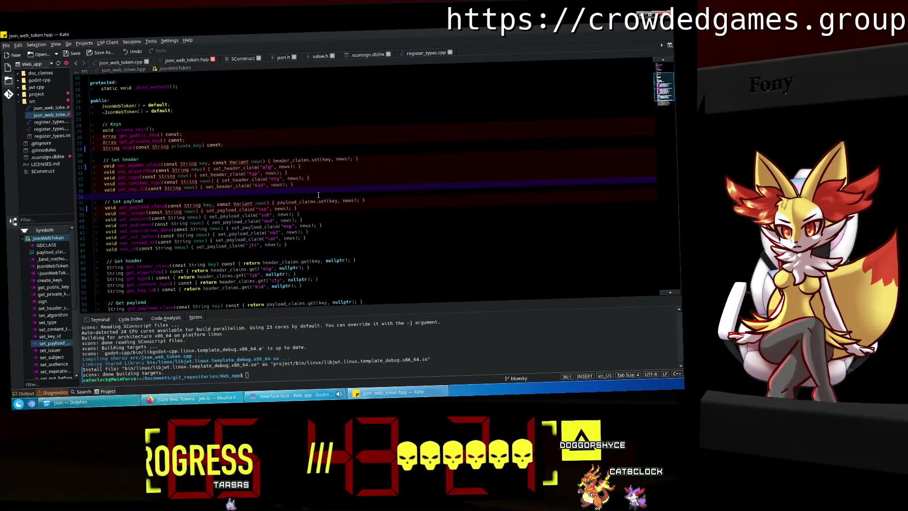
# Add a TODO above the header setters: functions not setting the claim directly are broken, fix them.
pyautogui.press('Left')
pyautogui.scroll(-1, 173, 127)
pyautogui.click(203, 141)
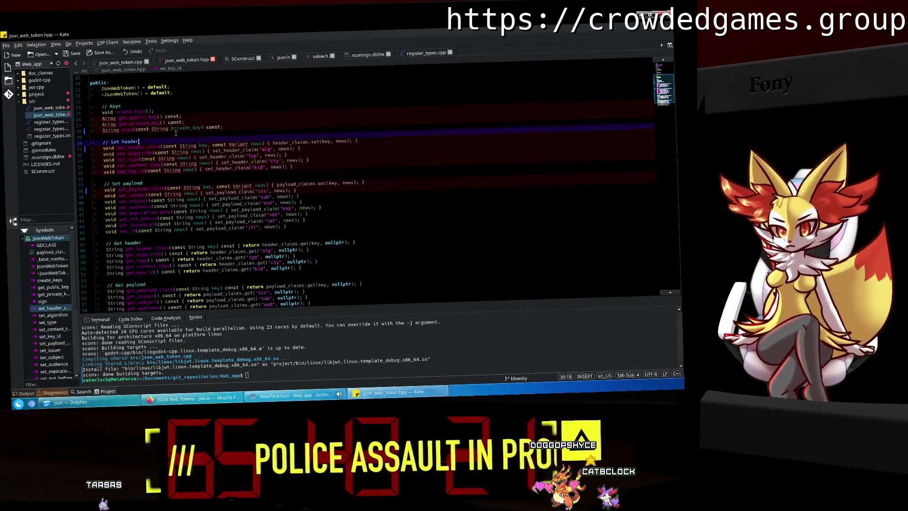
pyautogui.scroll(2, 204, 176)
pyautogui.press('Up')
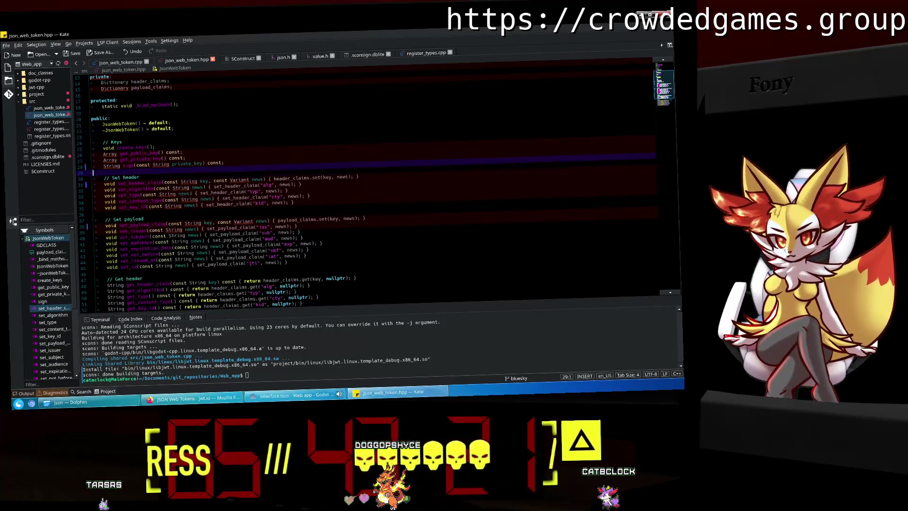
pyautogui.press('Return')
pyautogui.write('// TODO: ')
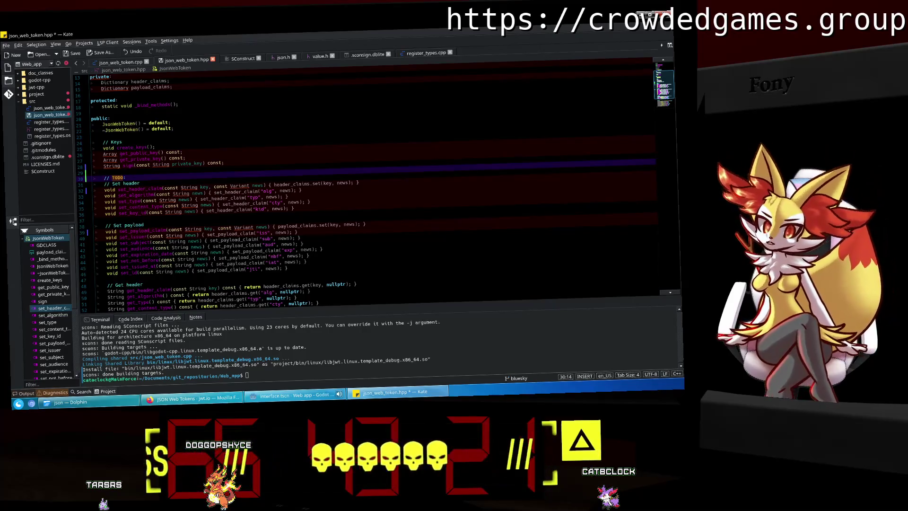
pyautogui.write('Every one of')
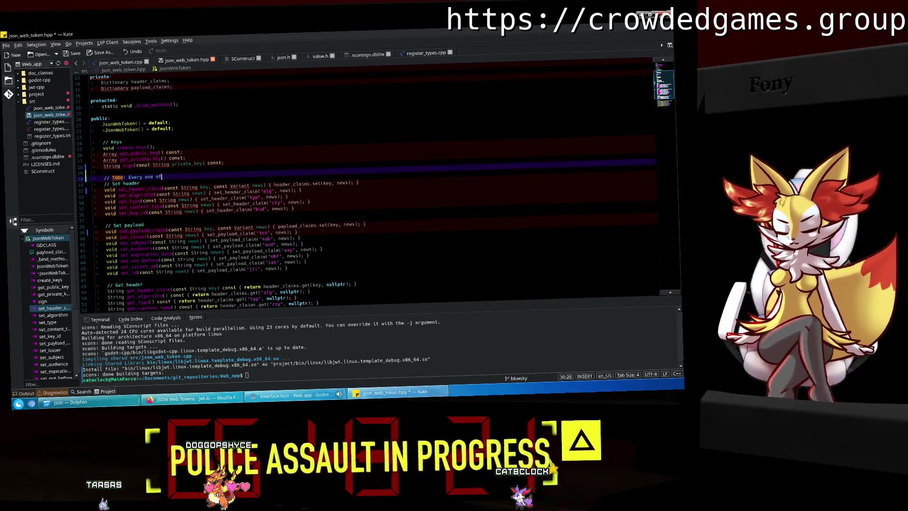
pyautogui.write(' these functions')
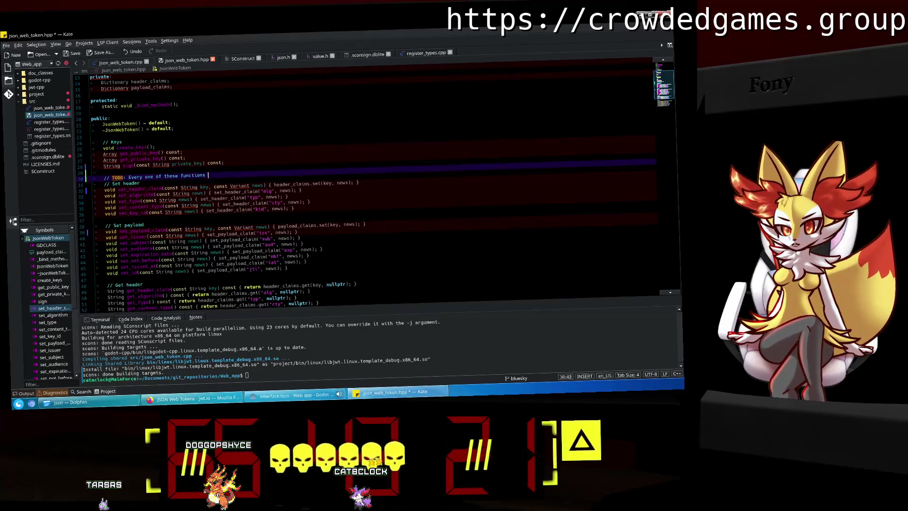
pyautogui.write('ett')
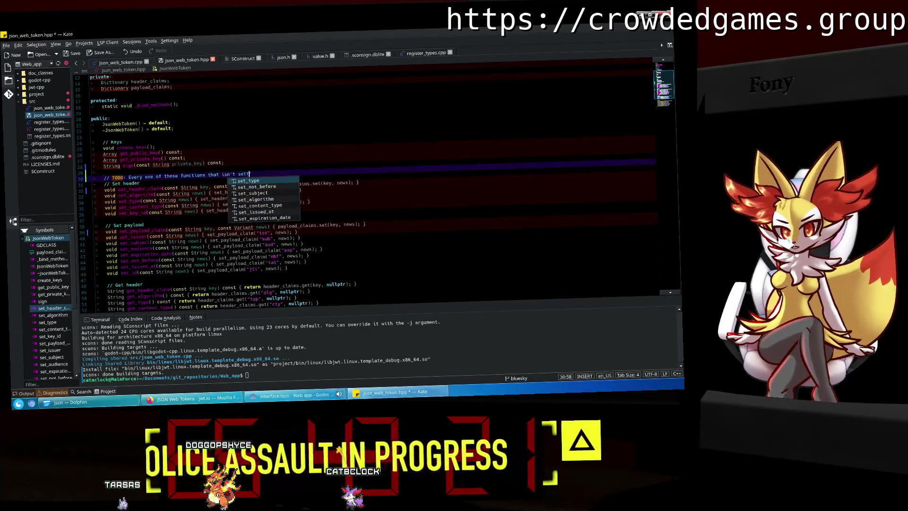
pyautogui.write('ing tting t')
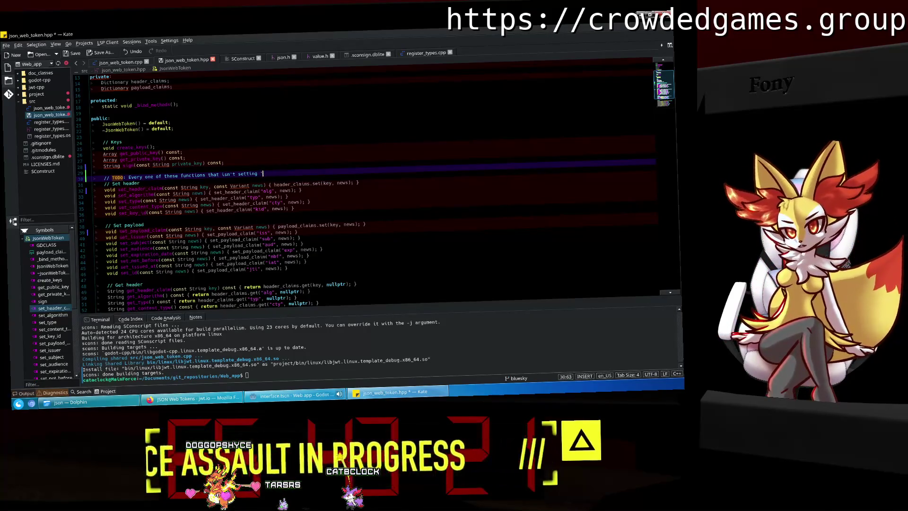
pyautogui.write('aim ')
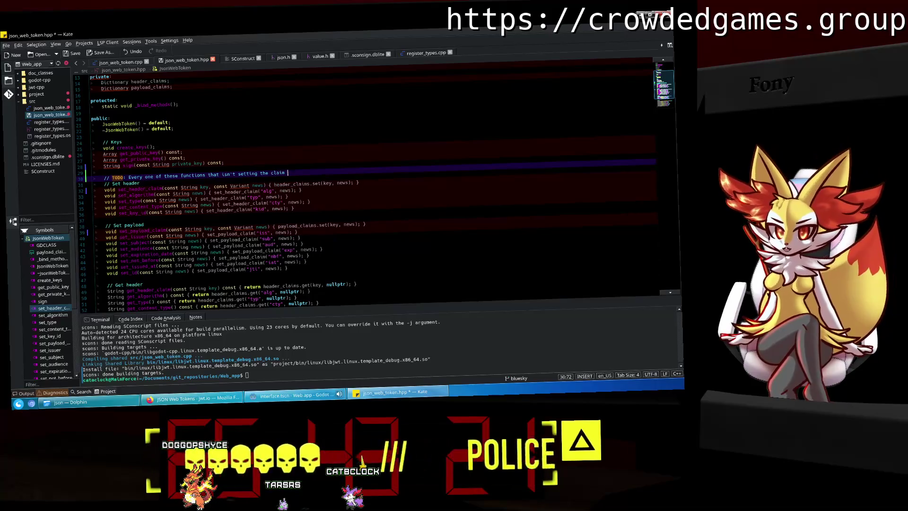
pyautogui.write('directly is ')
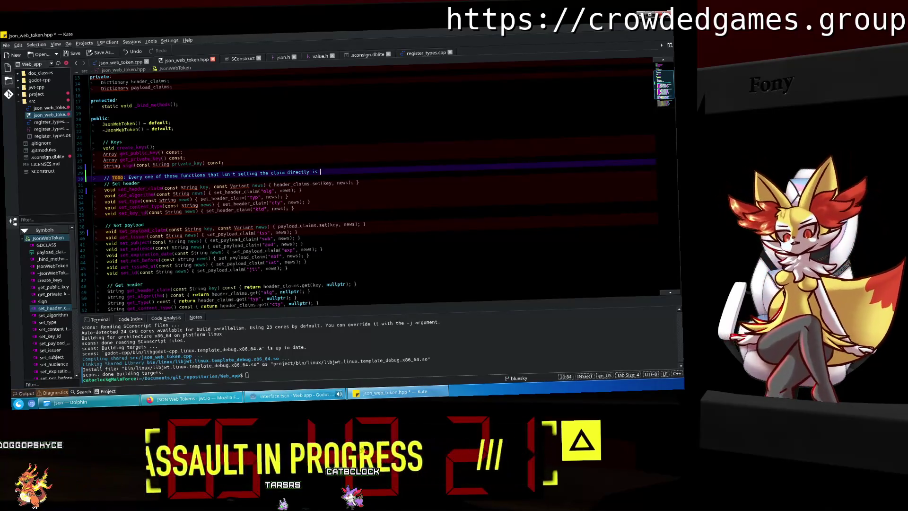
pyautogui.write('broken and should ')
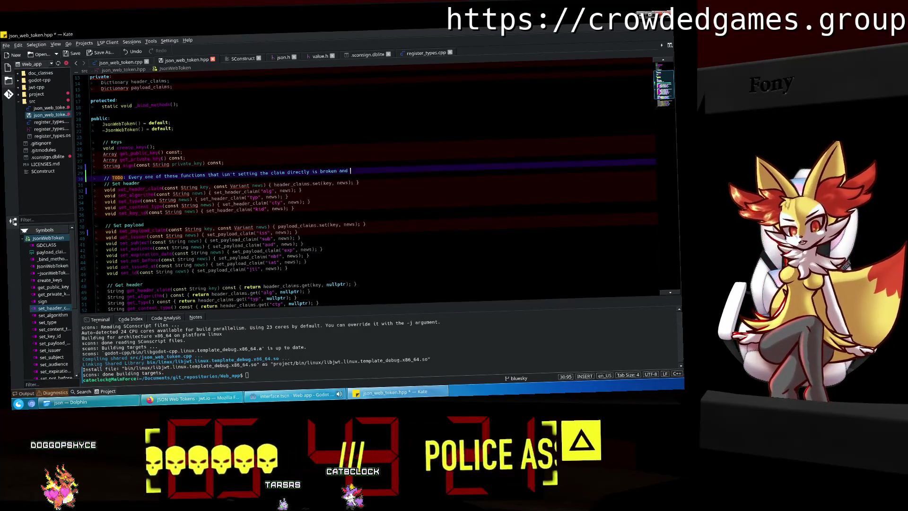
pyautogui.write('be fixed.')
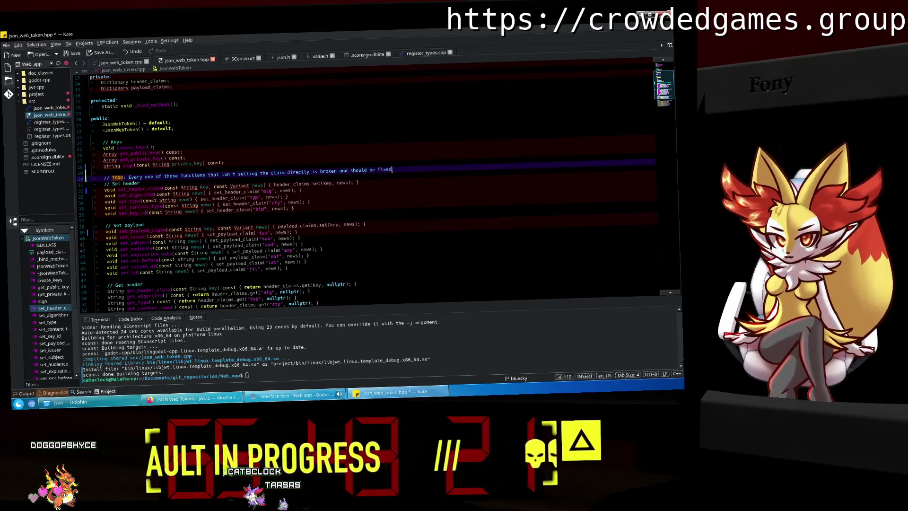
pyautogui.click(373, 212)
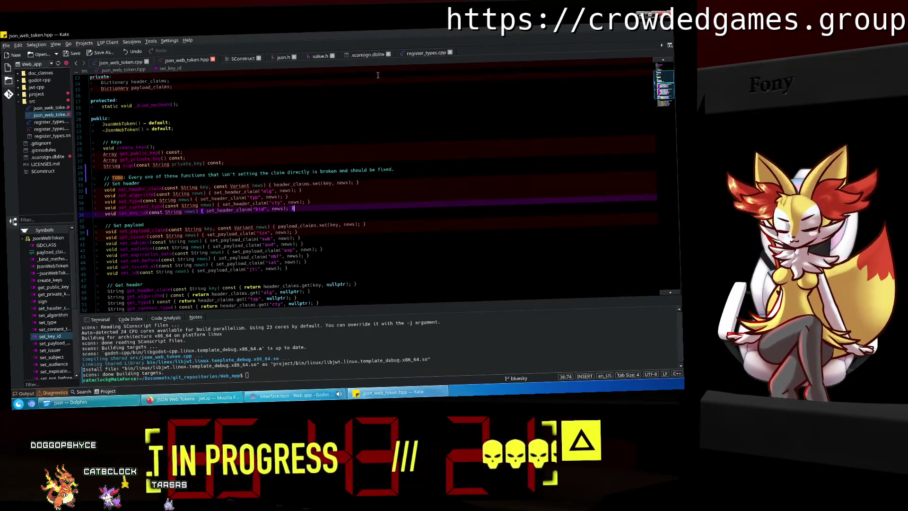
# Close the register_types.cpp tab and return to sign in json_web_token.cpp.
pyautogui.click(443, 52)
pyautogui.click(450, 52)
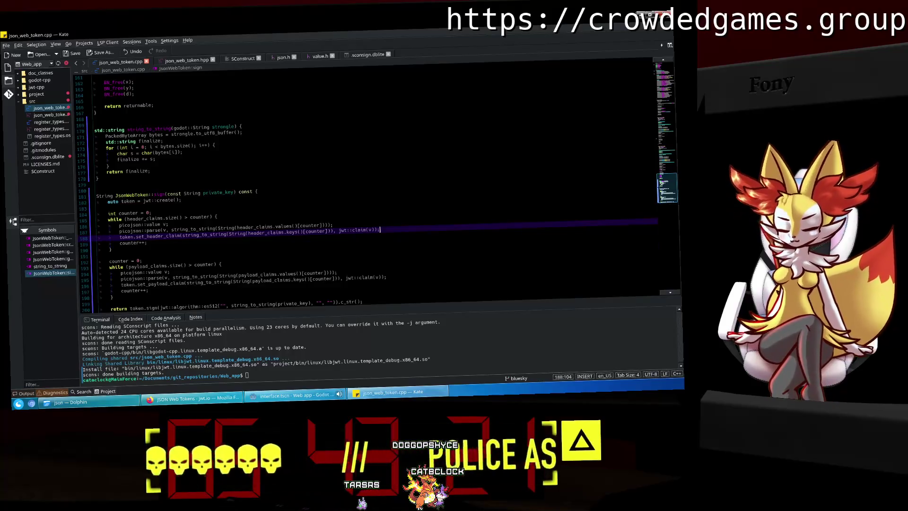
pyautogui.click(358, 208)
pyautogui.scroll(-1, 358, 227)
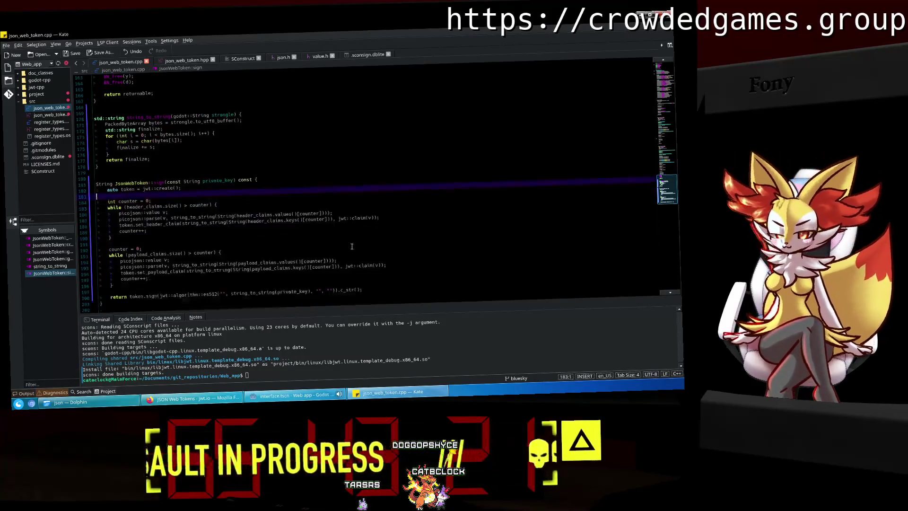
pyautogui.click(343, 283)
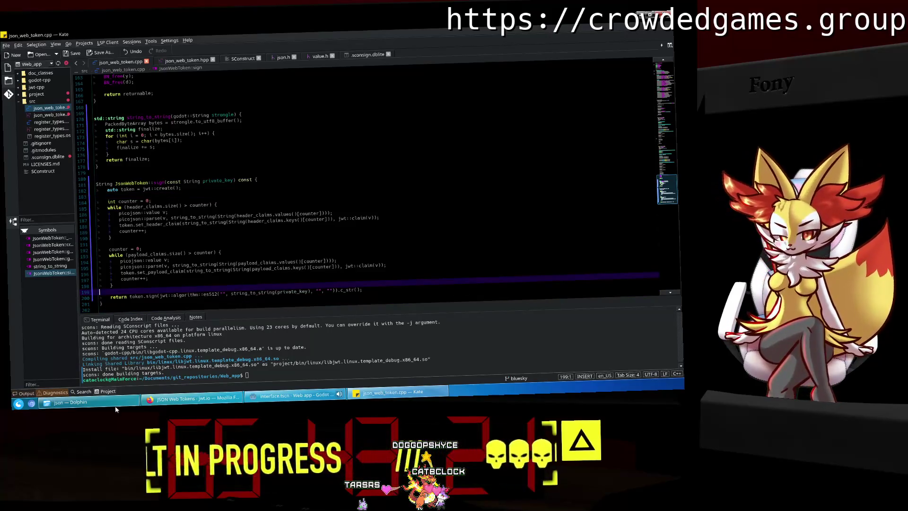
# Close the json headers folder window and bring Kate back to the front.
pyautogui.click(71, 402)
pyautogui.click(258, 331)
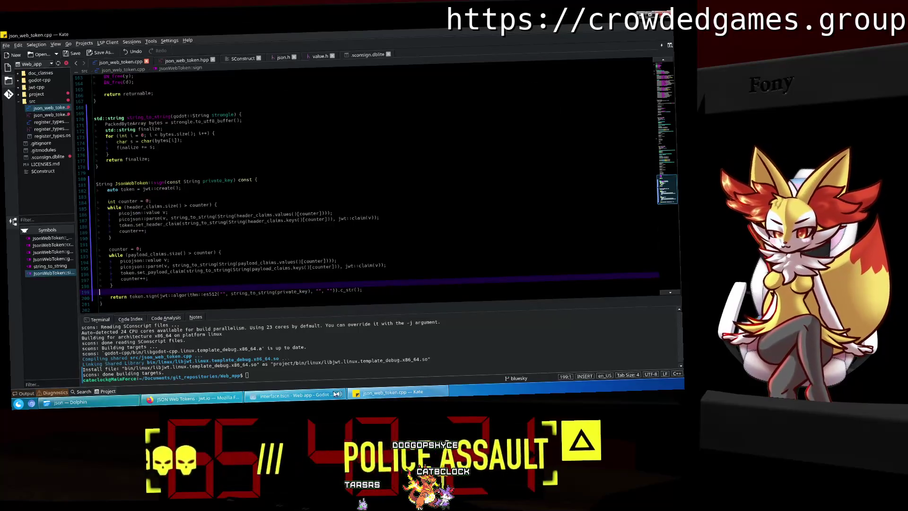
pyautogui.click(194, 401)
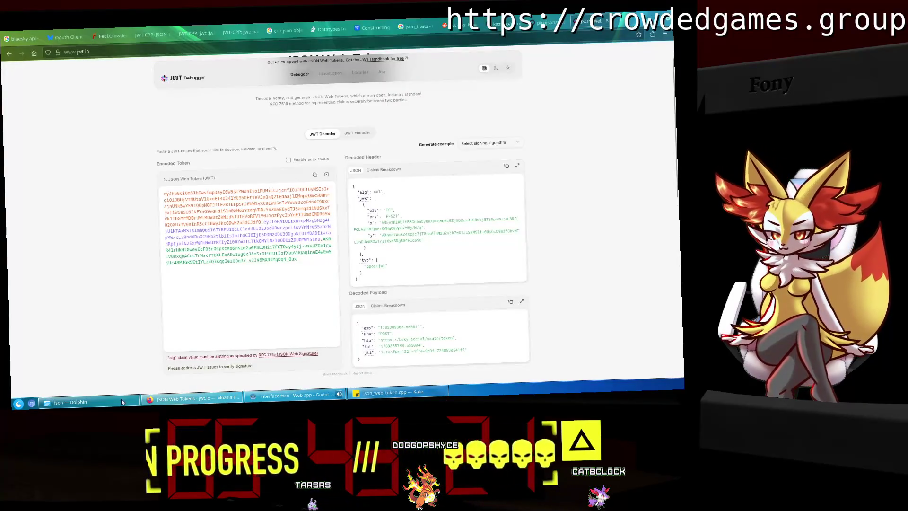
pyautogui.click(119, 402)
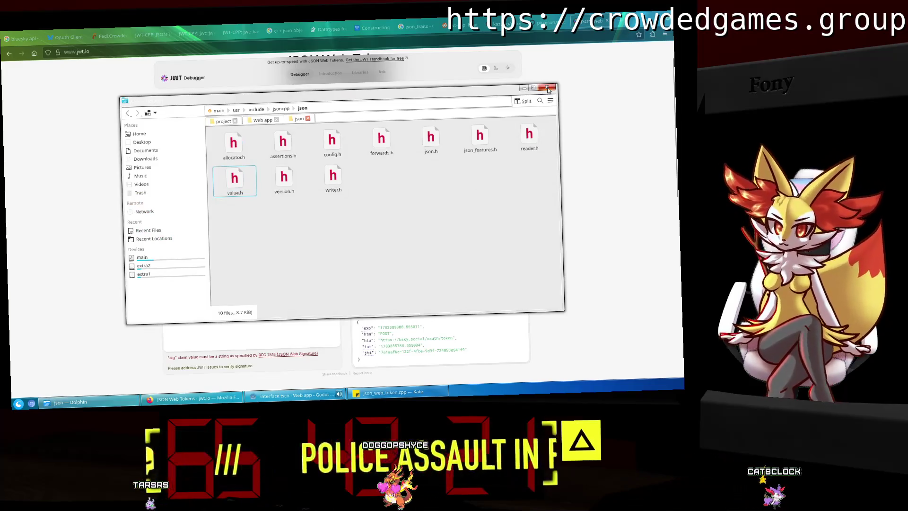
pyautogui.click(547, 88)
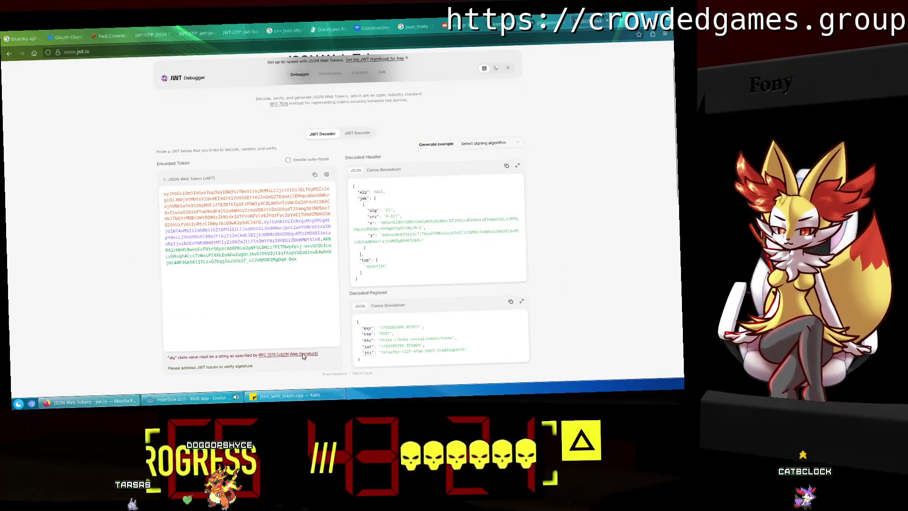
pyautogui.click(316, 397)
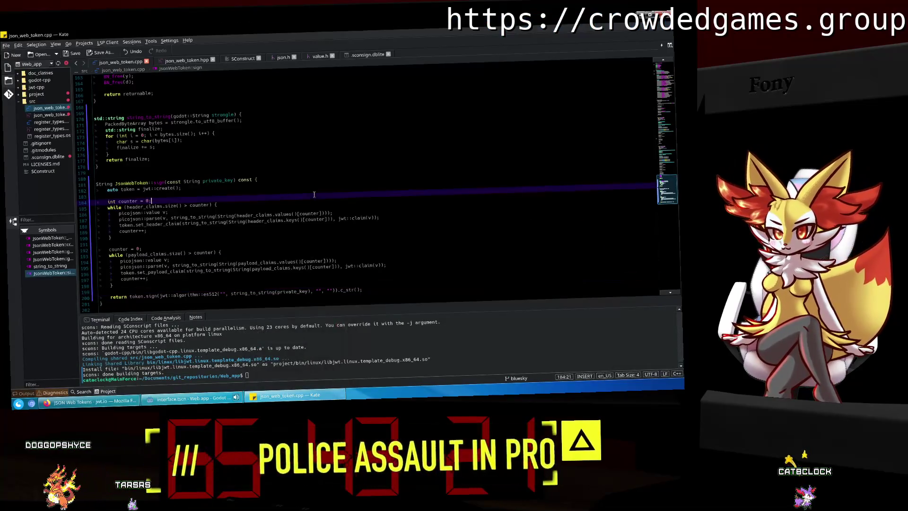
# View value.h, then close the value.h and json.h tabs.
pyautogui.click(324, 57)
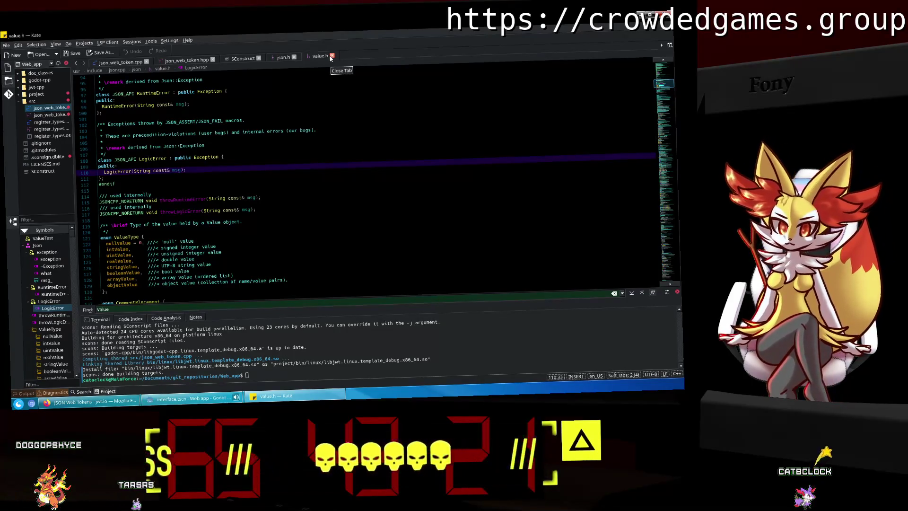
pyautogui.click(332, 56)
pyautogui.click(294, 57)
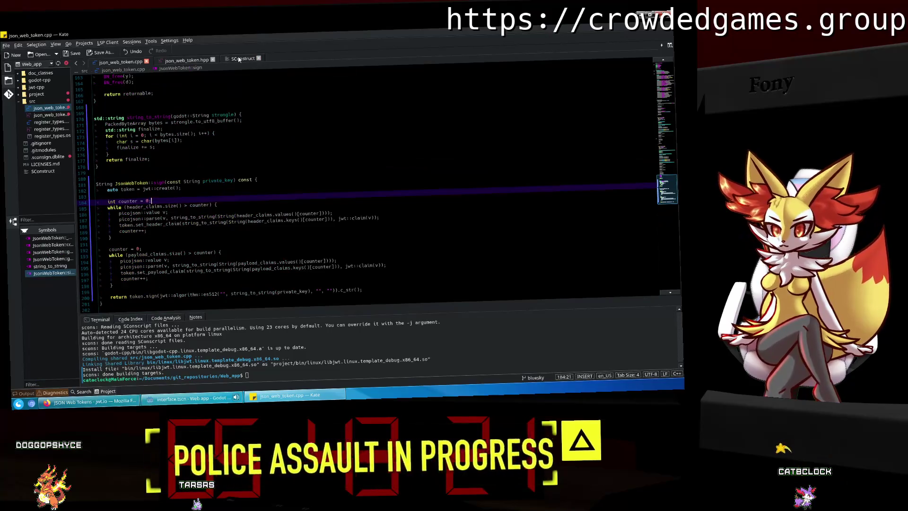
# Uninstall libjsoncpp-dev with apt remove in Konsole, then close the terminal.
pyautogui.press('super')
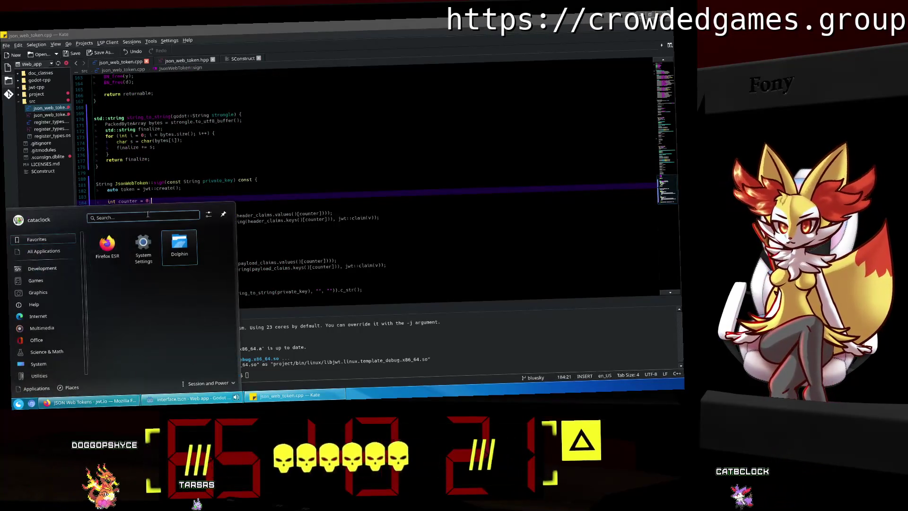
pyautogui.write('konsole')
pyautogui.press('Return')
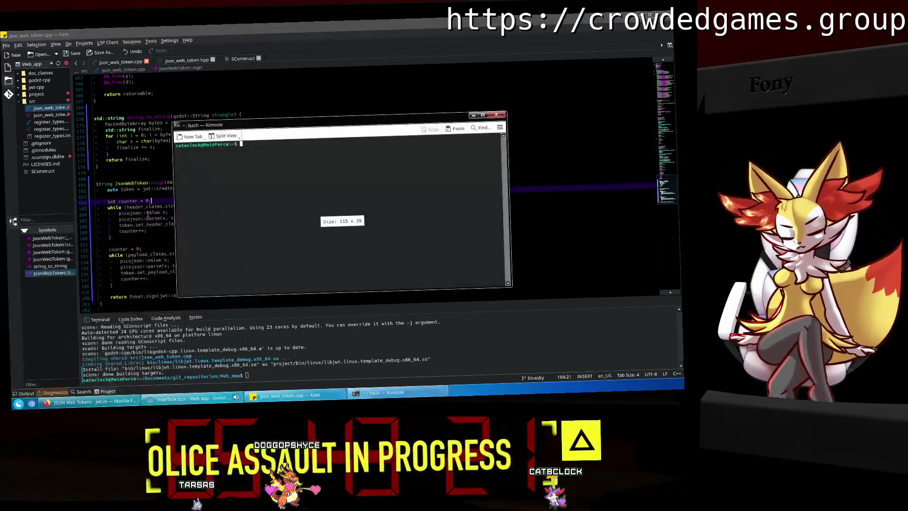
pyautogui.write('sudoapt remove ')
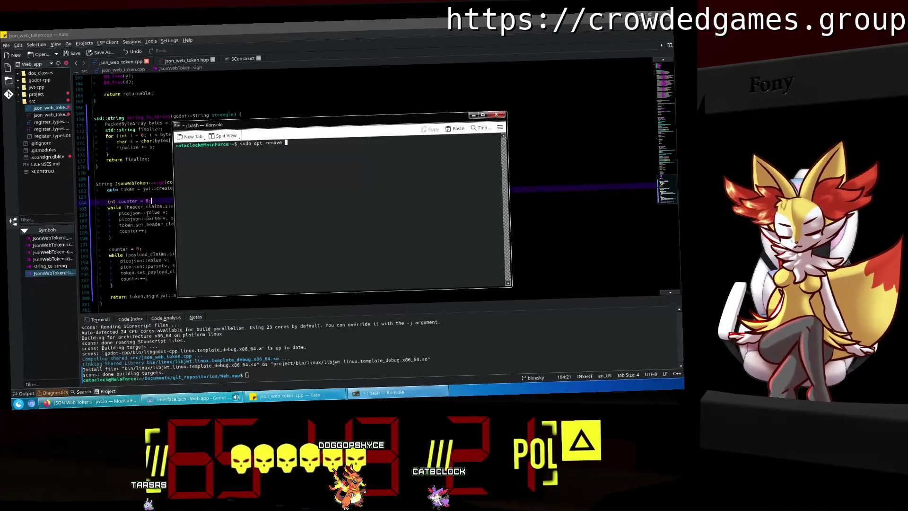
pyautogui.write('lib')
pyautogui.press('Tab')
pyautogui.press('Tab')
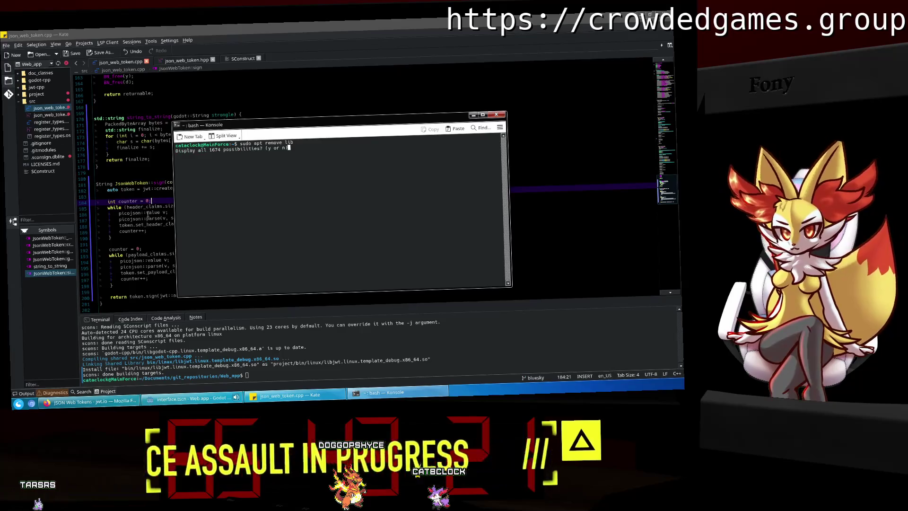
pyautogui.press('n')
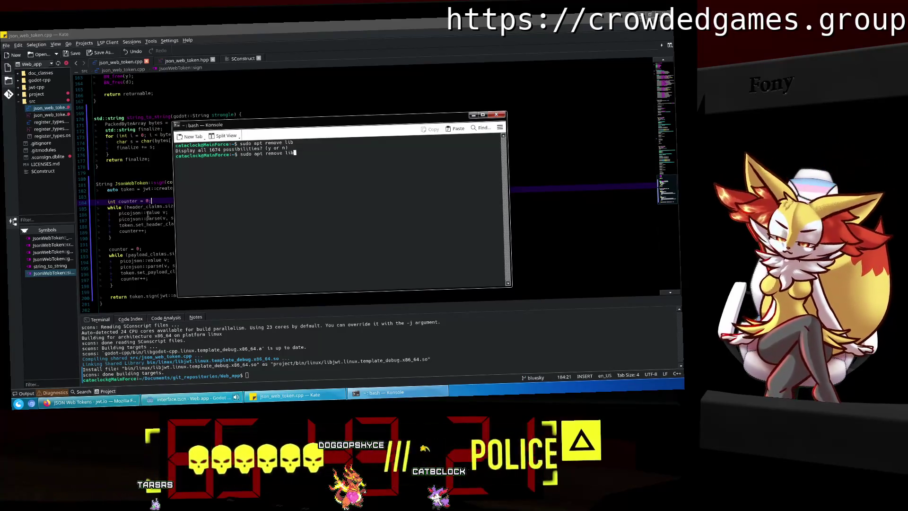
pyautogui.press('Return')
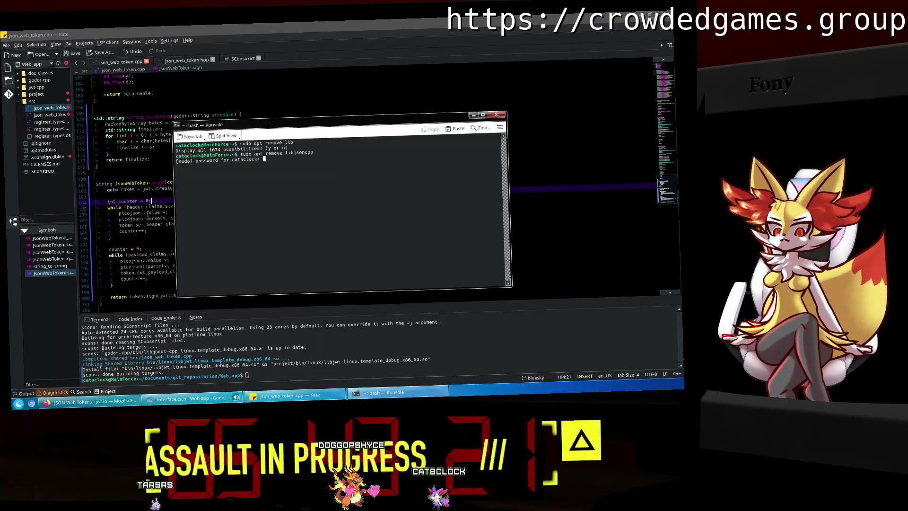
pyautogui.press('Return')
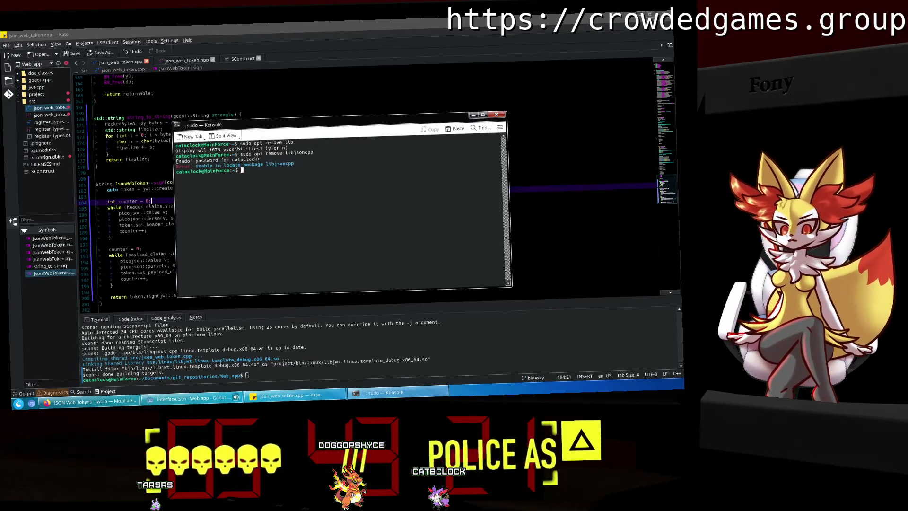
pyautogui.press('Up')
pyautogui.press('Tab')
pyautogui.press('Tab')
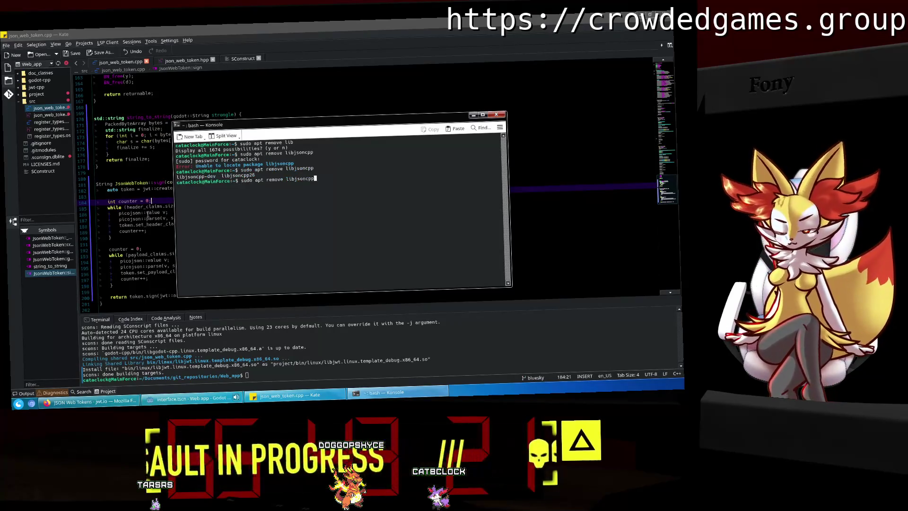
pyautogui.write('-dev')
pyautogui.press('Return')
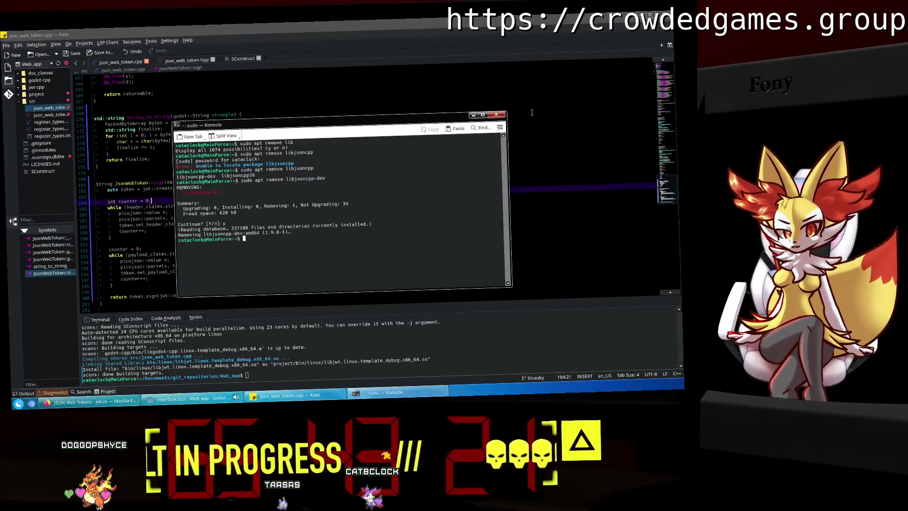
pyautogui.click(499, 115)
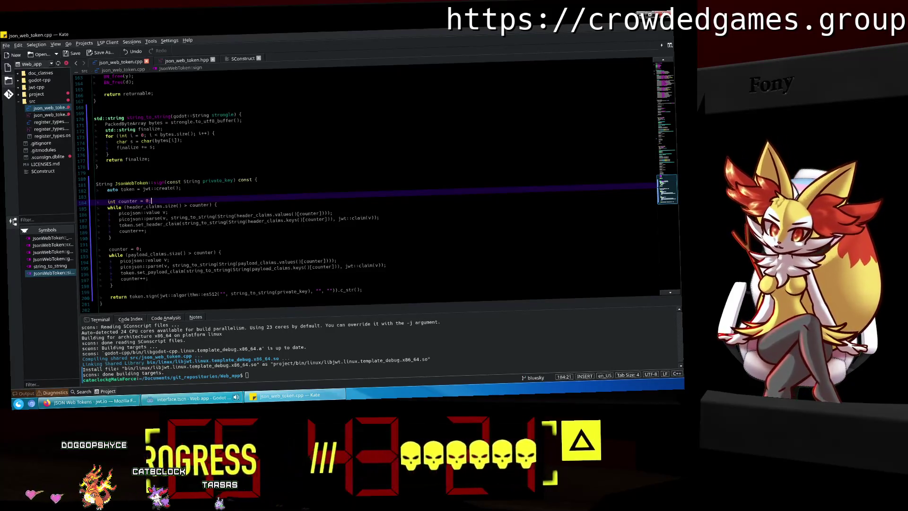
# Review the header loop, SConstruct and the cty setter in json_web_token.hpp, then return to json_web_token.cpp.
pyautogui.click(250, 233)
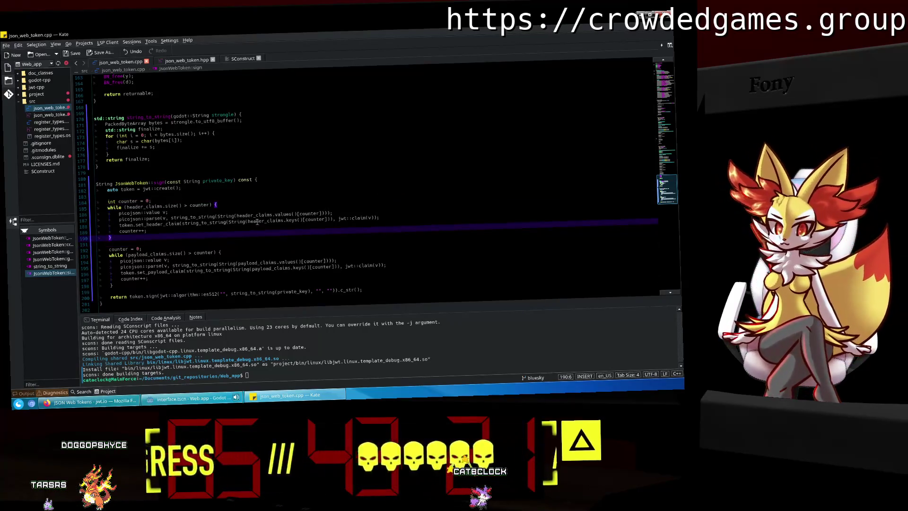
pyautogui.click(384, 222)
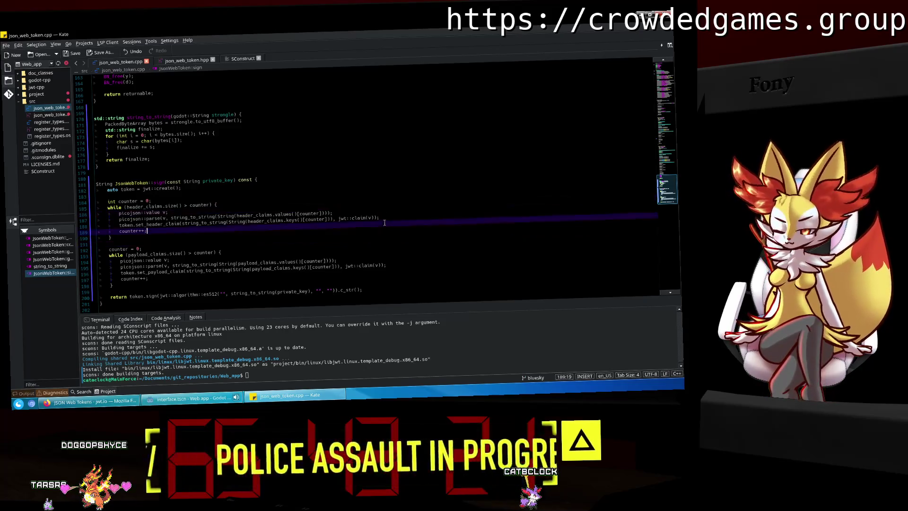
pyautogui.click(243, 58)
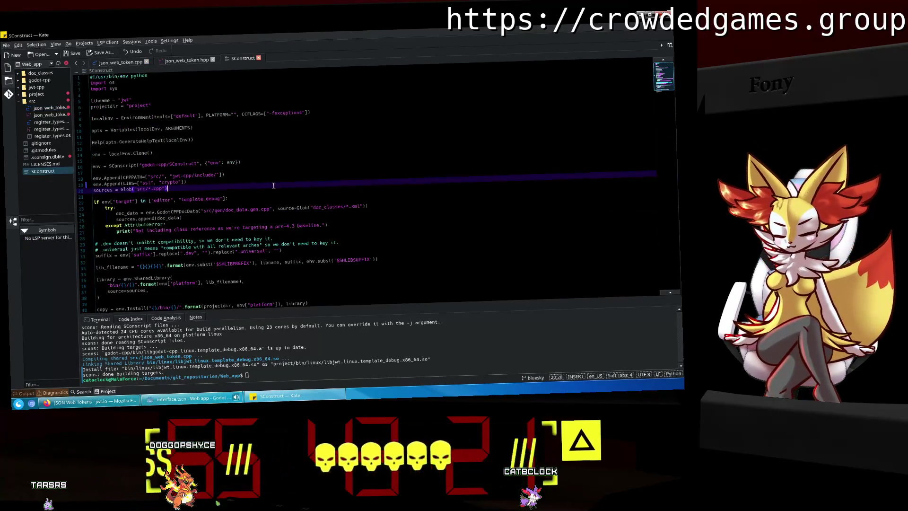
pyautogui.click(180, 64)
pyautogui.click(283, 202)
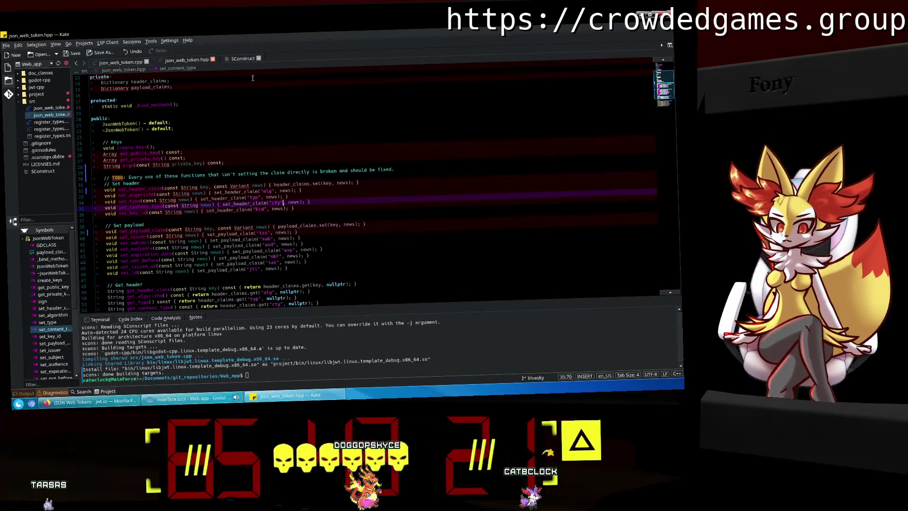
pyautogui.click(121, 62)
# Switch to Godot's main_poster.gd at the jti UUID line.
pyautogui.hotkey('alt', 'Tab')
pyautogui.click(353, 231)
pyautogui.scroll(-3, 353, 231)
pyautogui.click(273, 186)
pyautogui.click(275, 164)
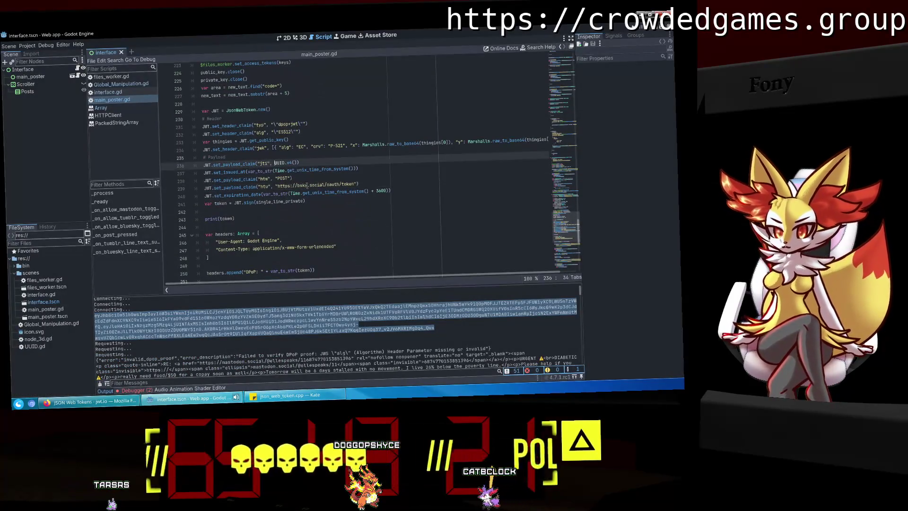
# Close the jti UUID v4 value with escaped quotes and make line 237's Time value a "{...}" string.
pyautogui.moveTo(289, 163)
pyautogui.write('"')
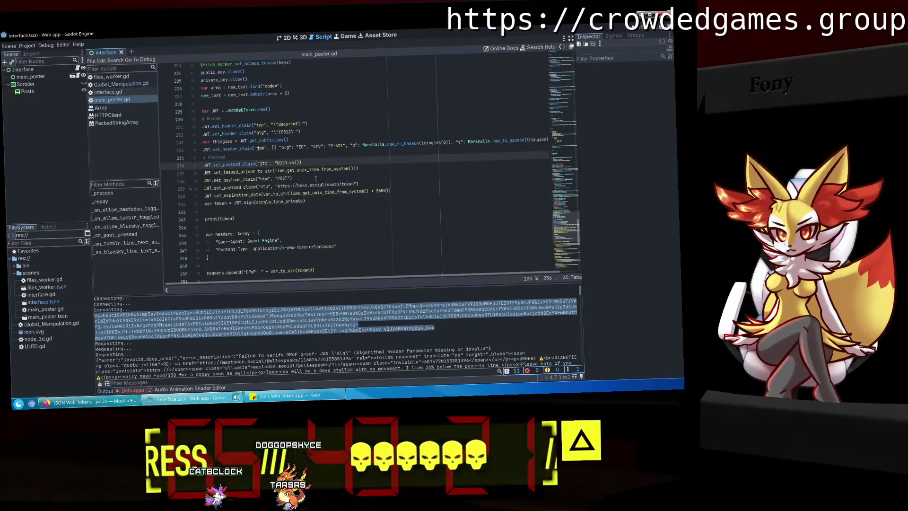
pyautogui.write('v4()')
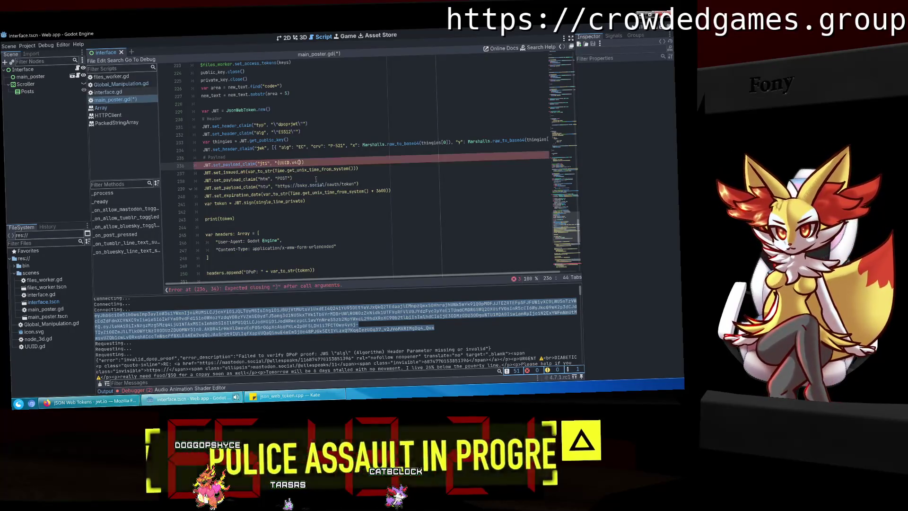
pyautogui.write('\\"")')
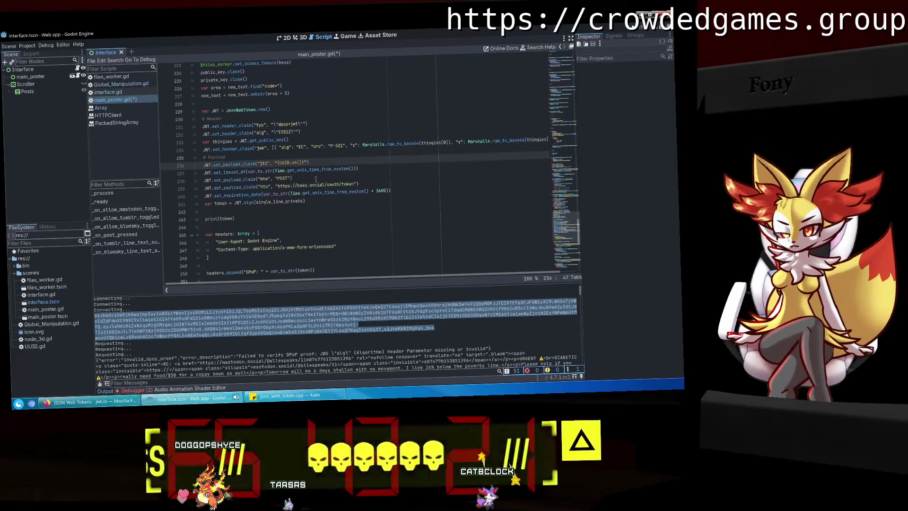
pyautogui.click(274, 171)
pyautogui.write('"{')
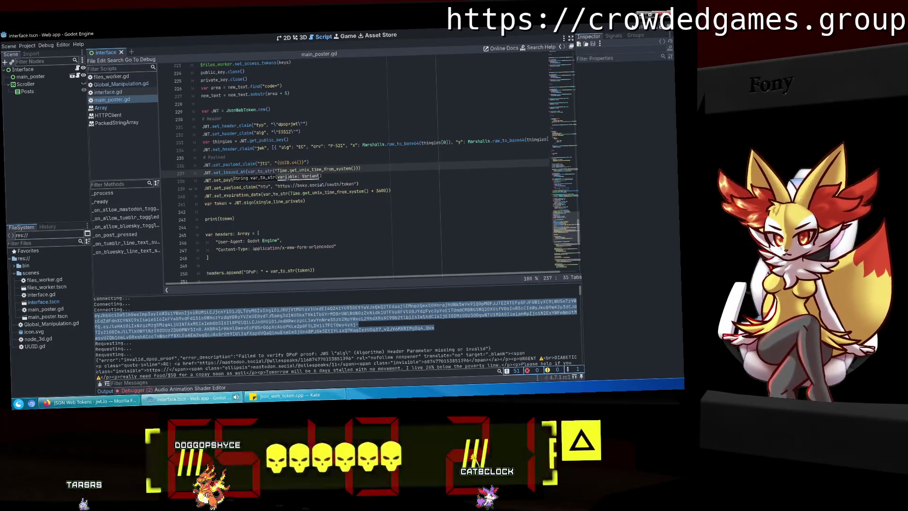
pyautogui.click(323, 169)
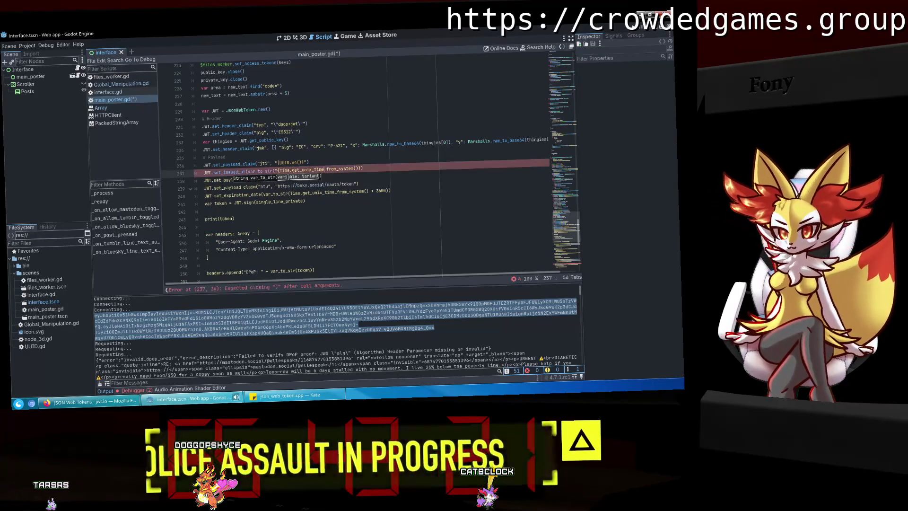
pyautogui.click(289, 179)
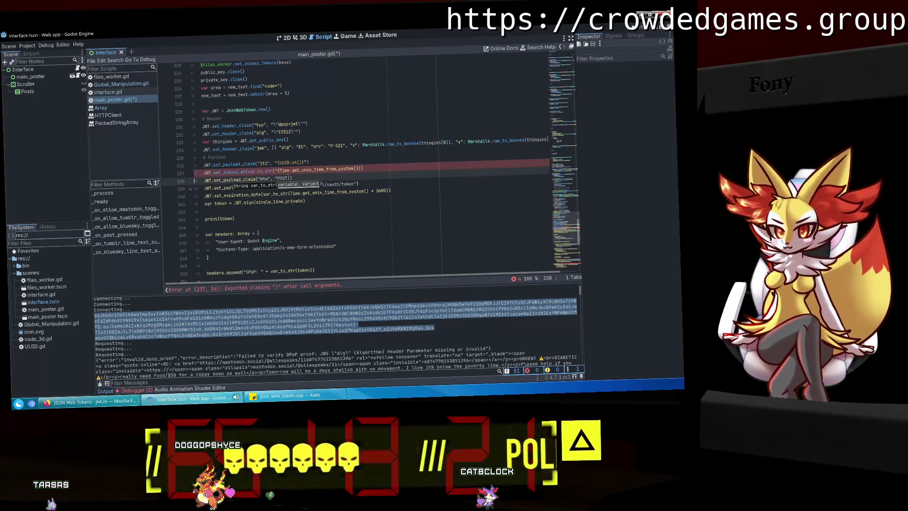
pyautogui.click(277, 170)
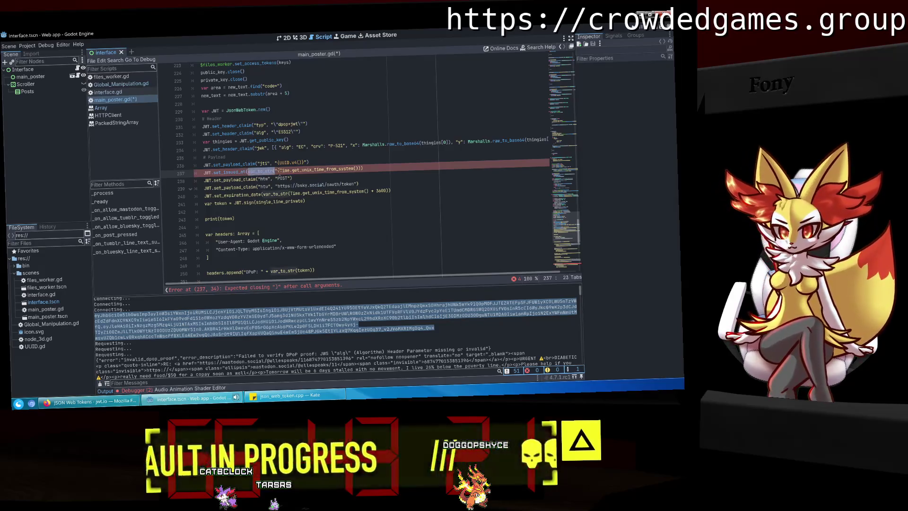
pyautogui.press('BackSpace')
pyautogui.click(345, 169)
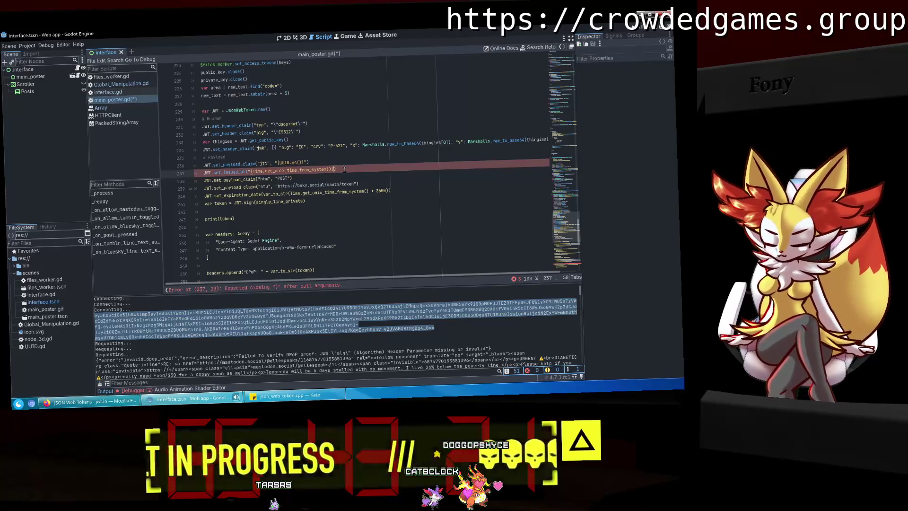
pyautogui.write(')"')
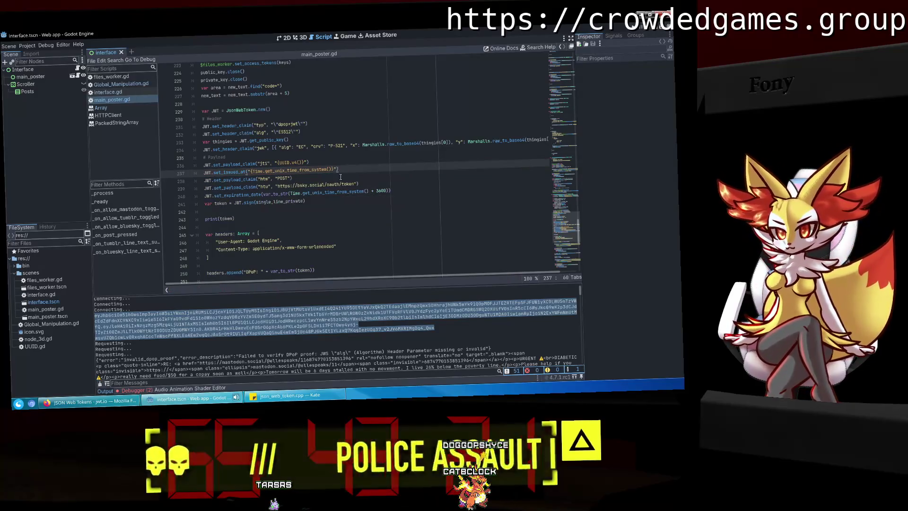
# Wrap the POST method and the htu URL on lines 238-239 in escaped quotes.
pyautogui.click(278, 178)
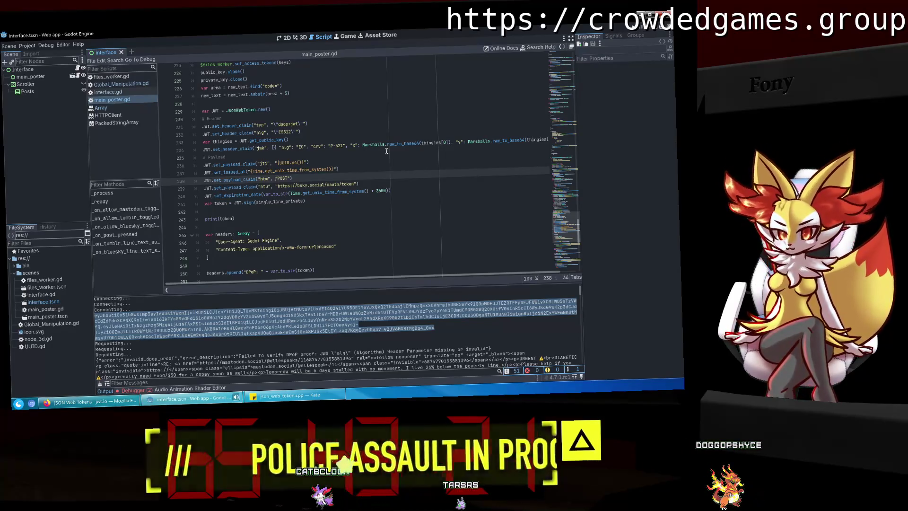
pyautogui.write('"\\')
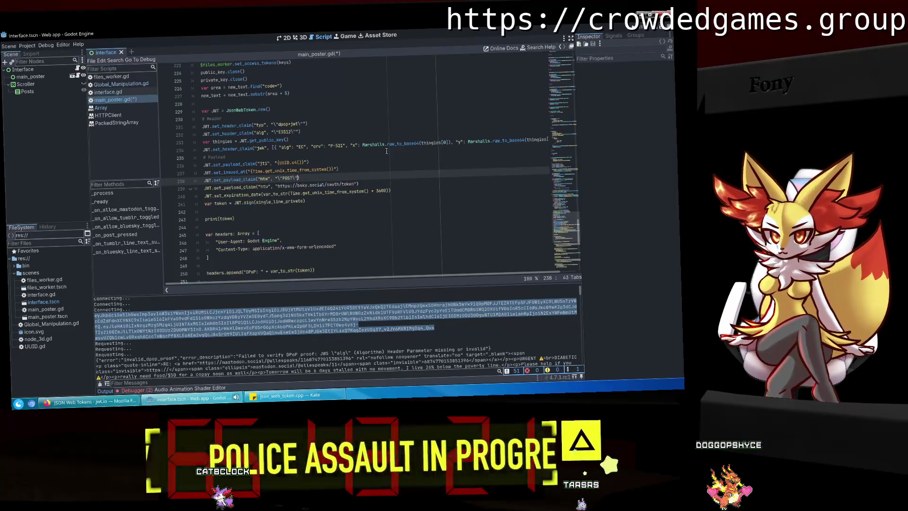
pyautogui.write('\\"')
pyautogui.press('Down')
pyautogui.press('Left')
pyautogui.press('Left')
pyautogui.press('Left')
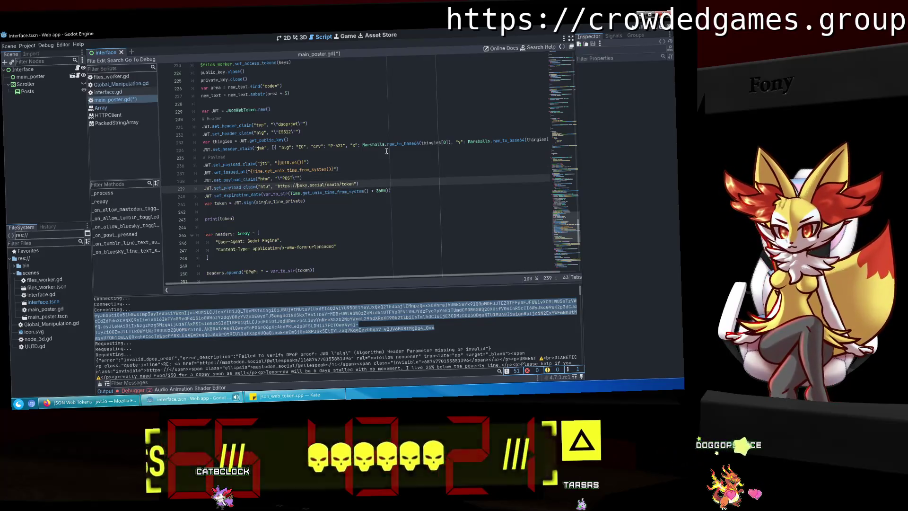
pyautogui.write('\\')
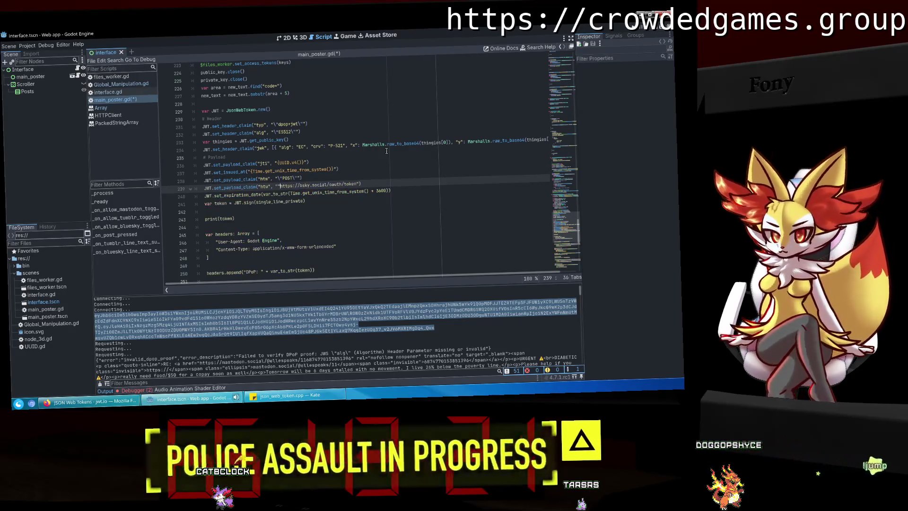
pyautogui.hotkey('ctrl', 'Right')
pyautogui.hotkey('ctrl', 'Right')
pyautogui.hotkey('ctrl', 'Right')
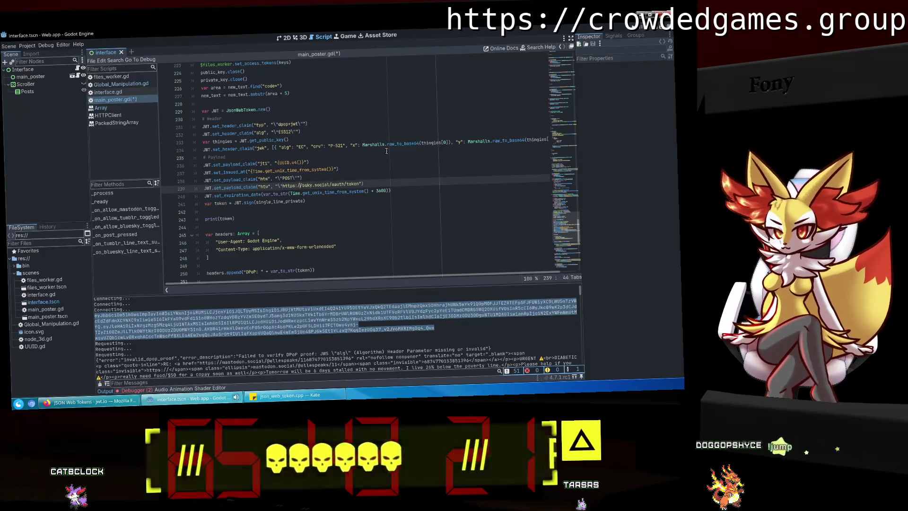
pyautogui.hotkey('ctrl', 'Right')
pyautogui.hotkey('ctrl', 'Right')
pyautogui.write('\\"')
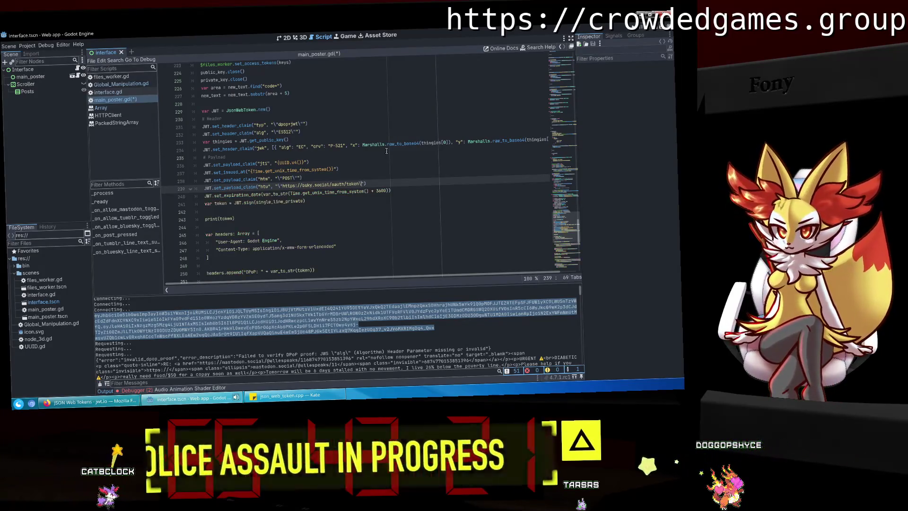
pyautogui.write('"')
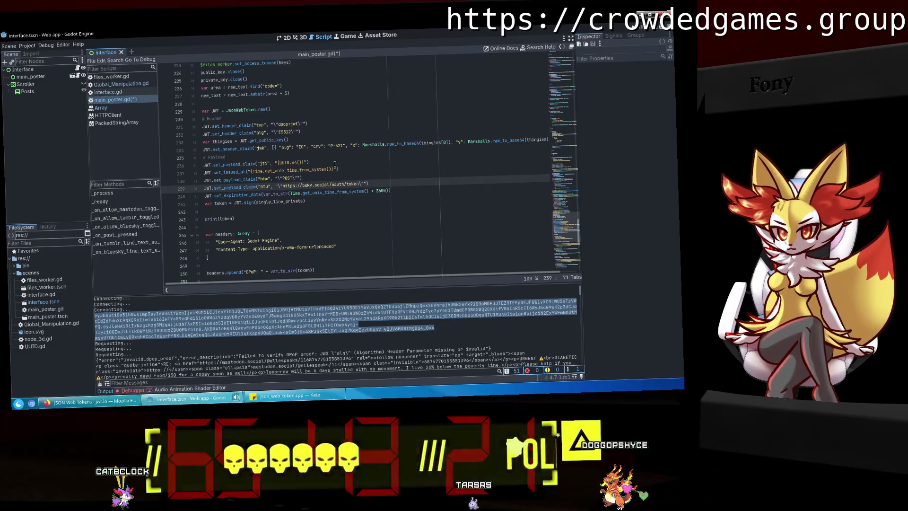
# Replace var_to_str on the expiration line with a "{unix time + 3600}" string and save.
pyautogui.moveTo(290, 194); pyautogui.dragTo(268, 194)
pyautogui.press('BackSpace')
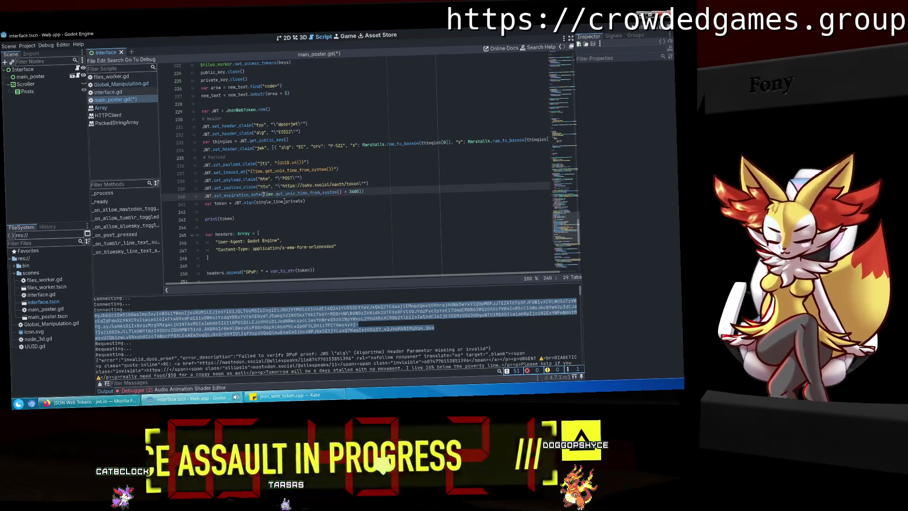
pyautogui.click(365, 191)
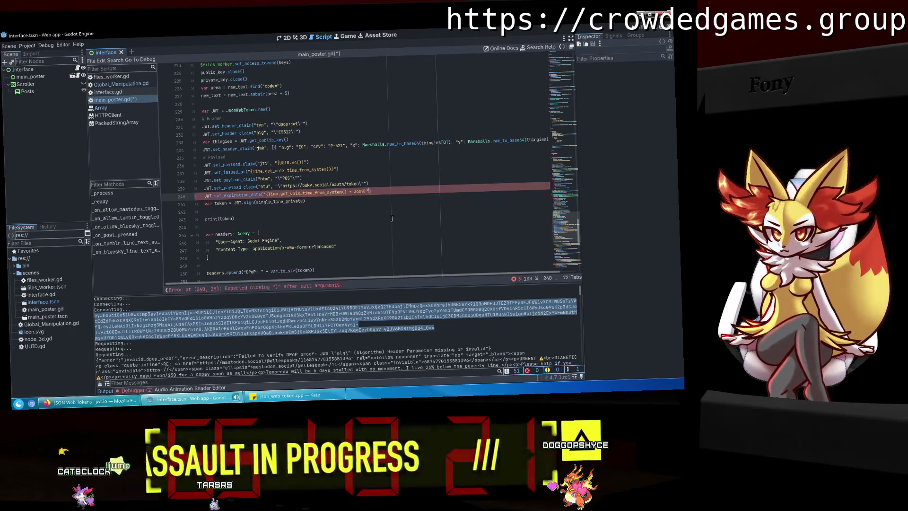
pyautogui.write('}"')
pyautogui.hotkey('ctrl', 's')
# Look over the jwk header lines, then run the project to generate a new token.
pyautogui.click(390, 219)
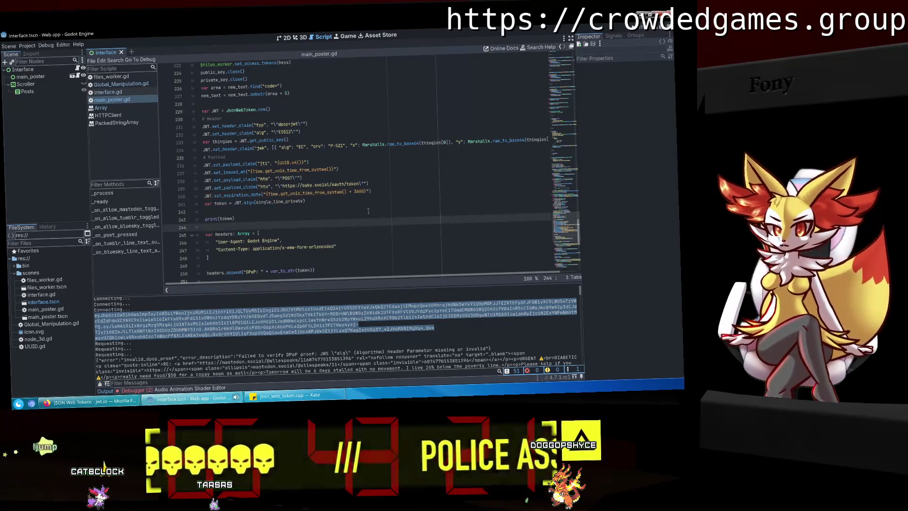
pyautogui.click(325, 200)
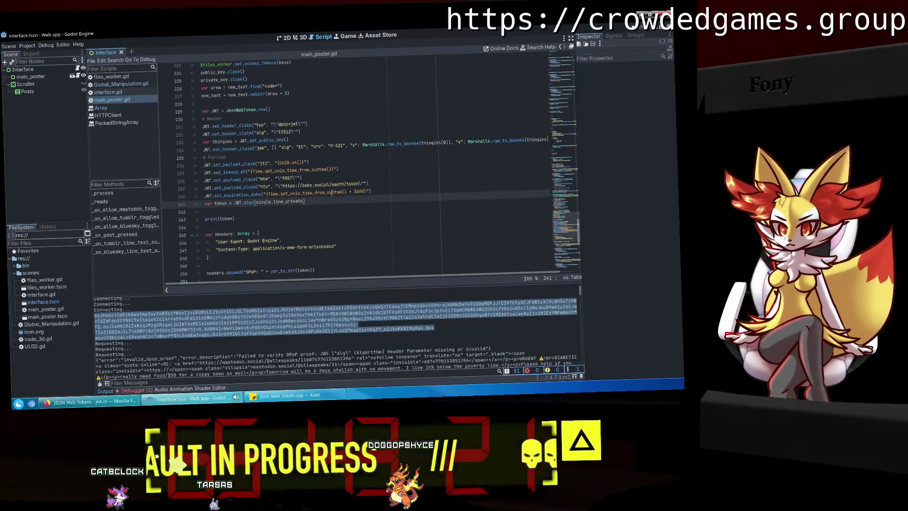
pyautogui.click(337, 183)
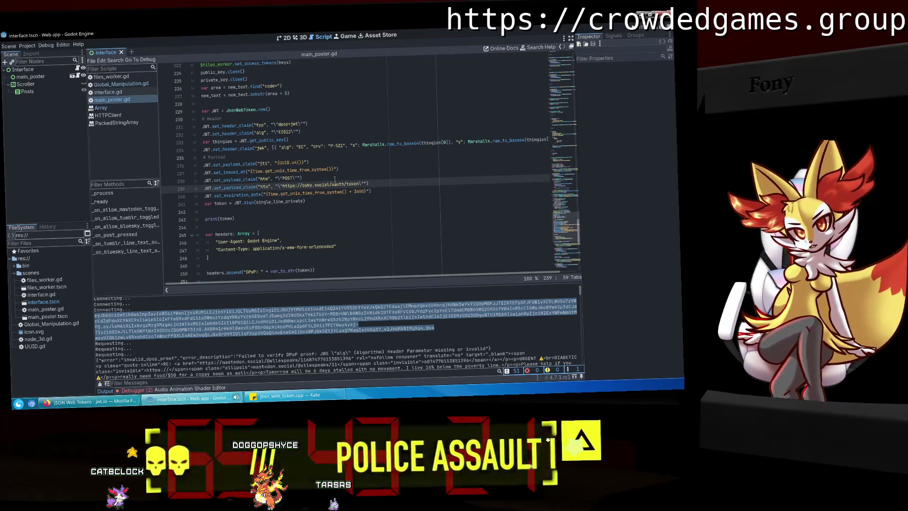
pyautogui.moveTo(362, 144); pyautogui.dragTo(293, 163)
pyautogui.moveTo(222, 141); pyautogui.dragTo(194, 149)
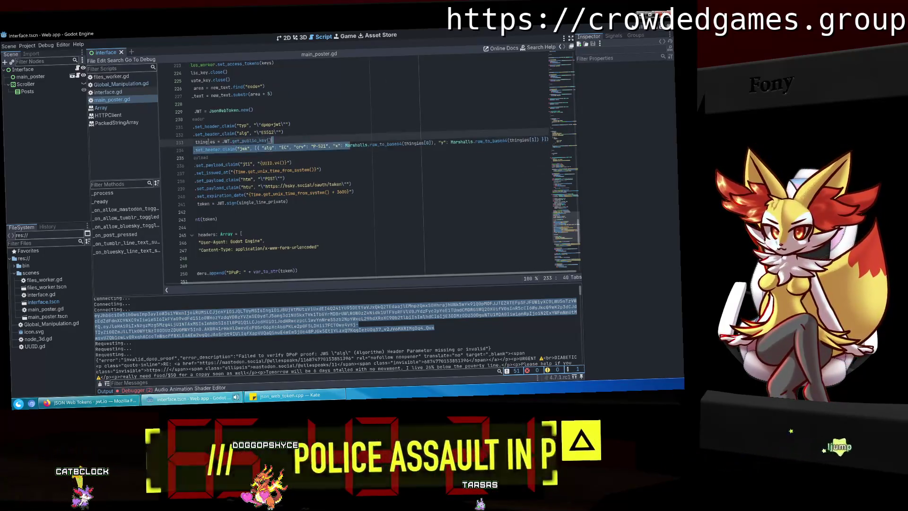
pyautogui.click(282, 147)
pyautogui.click(304, 156)
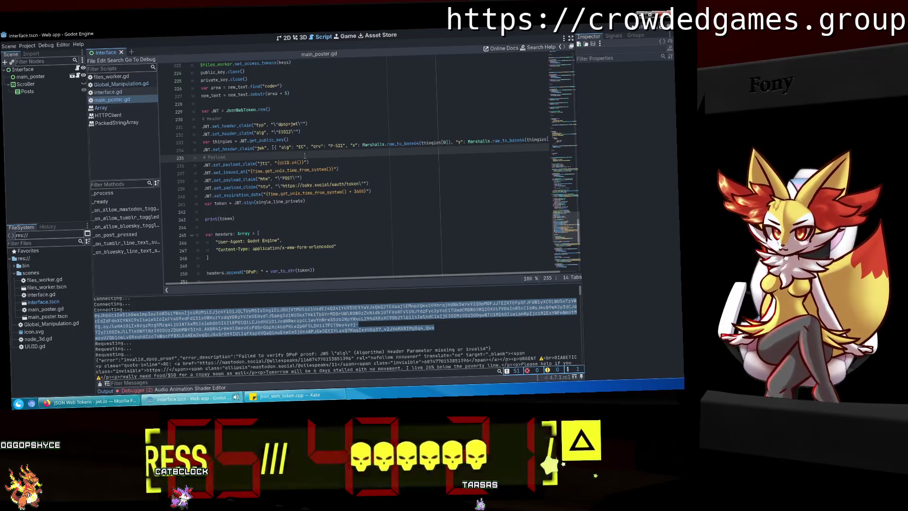
pyautogui.click(636, 33)
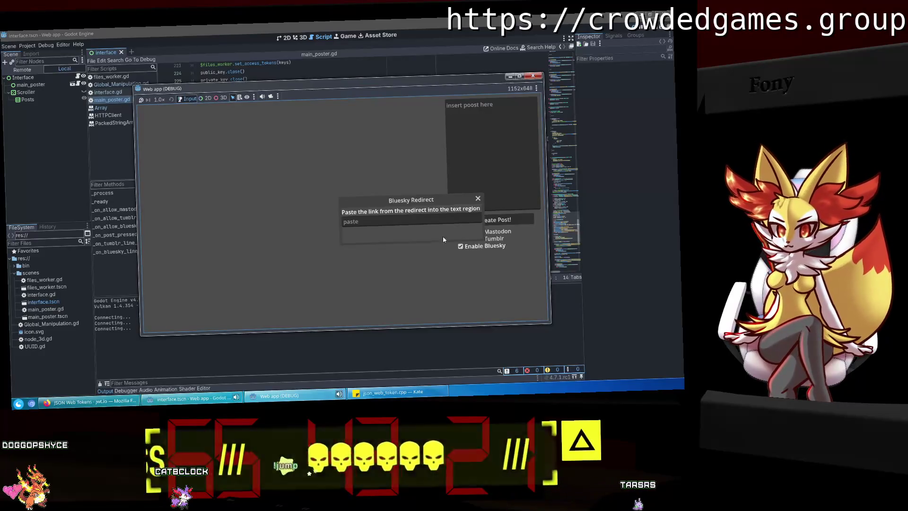
# Paste the redirect link, close the game window, and select the printed token in Output.
pyautogui.click(398, 220)
pyautogui.write('v')
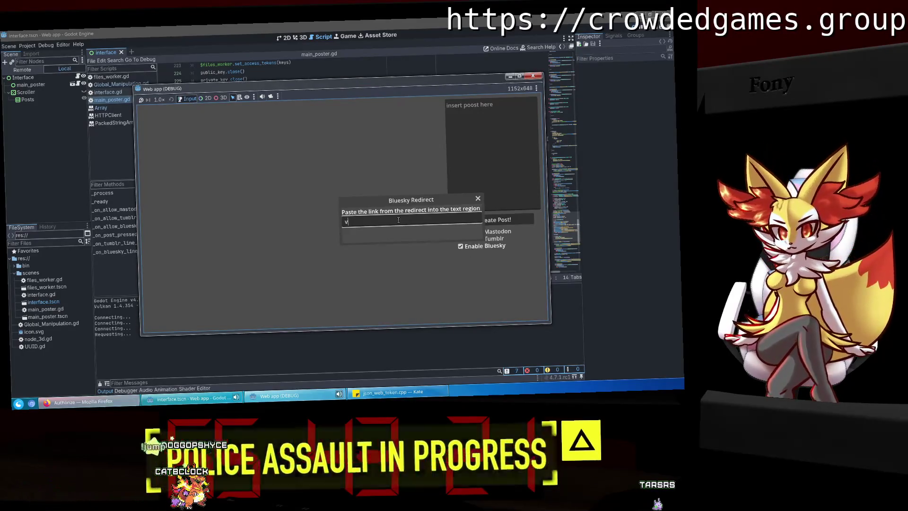
pyautogui.click(533, 77)
pyautogui.moveTo(392, 351)
pyautogui.mouseDown()
pyautogui.moveTo(119, 350)
pyautogui.moveTo(97, 339)
pyautogui.mouseUp()
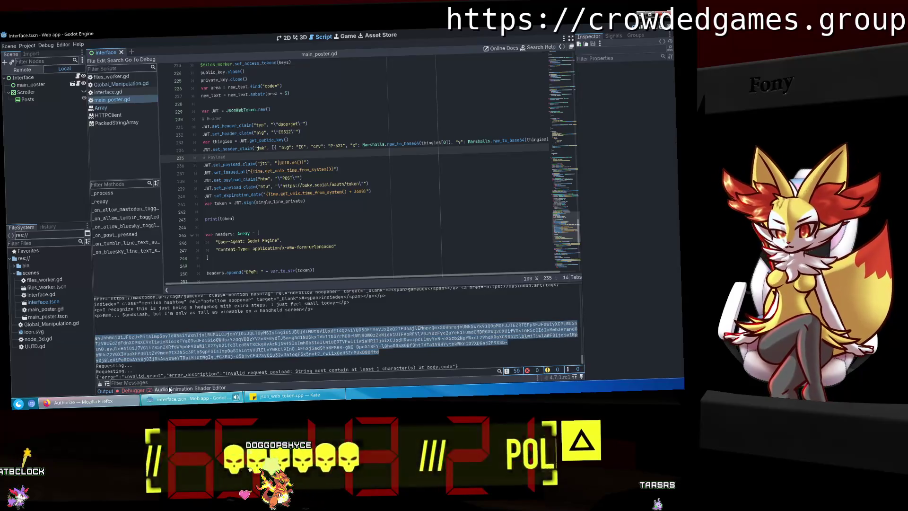
# Replace the old token on jwt.io with the newly printed one.
pyautogui.click(284, 401)
pyautogui.click(206, 401)
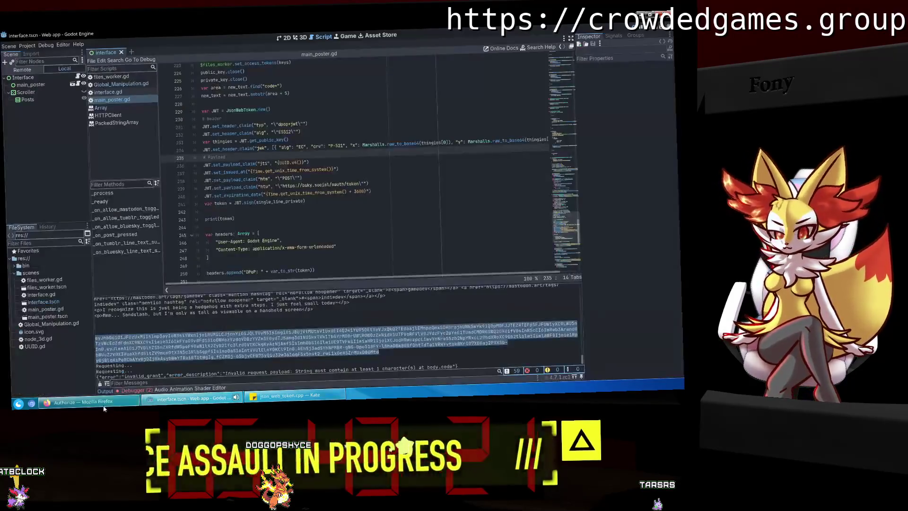
pyautogui.click(85, 401)
pyautogui.click(584, 24)
pyautogui.click(293, 249)
pyautogui.hotkey('ctrl', 'a')
pyautogui.hotkey('ctrl', 'v')
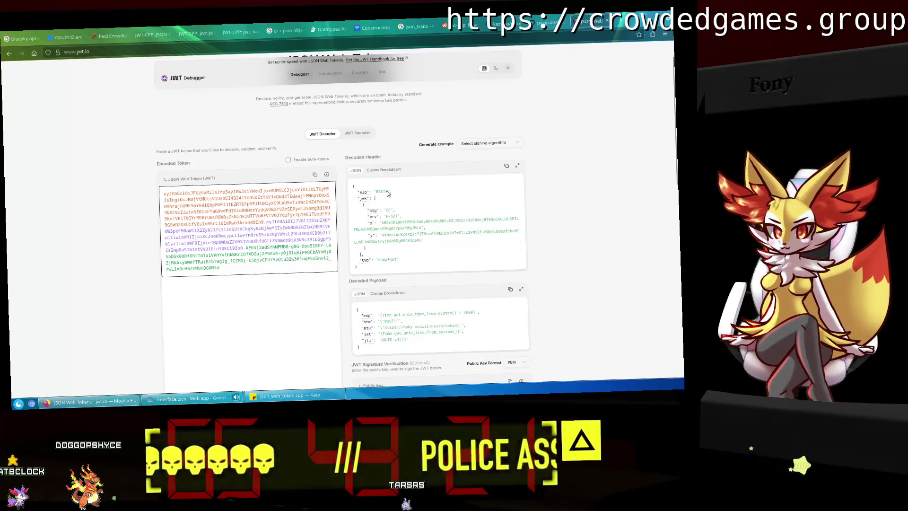
# Confirm jwt.io decodes the token as ES512 with string claims and Valid JWT, then return to Kate.
pyautogui.scroll(-1, 481, 295)
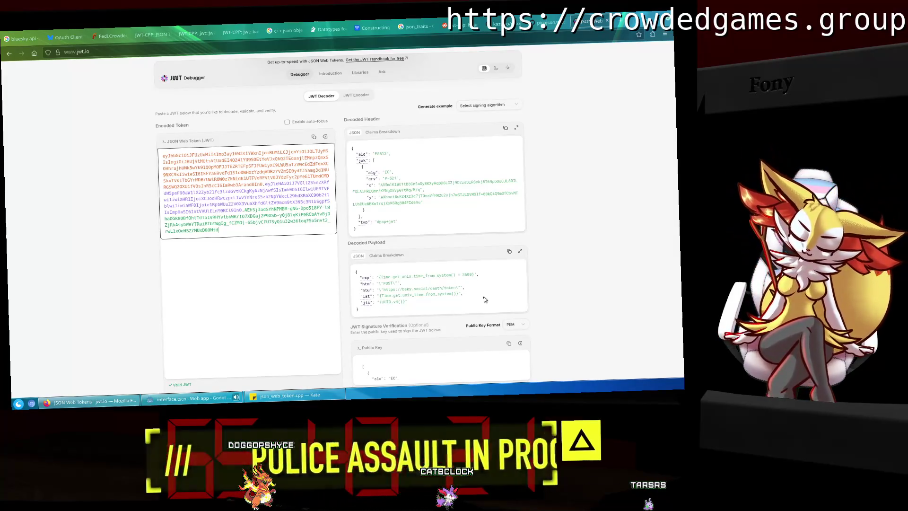
pyautogui.click(485, 299)
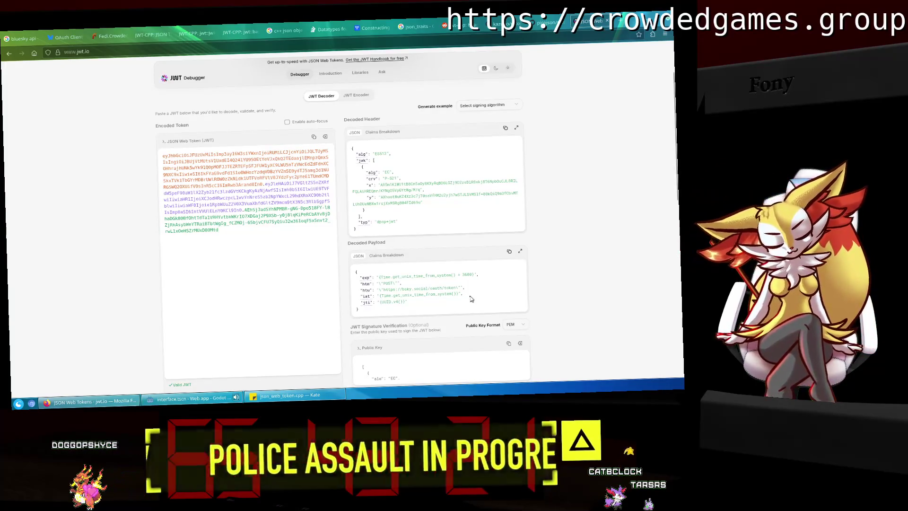
pyautogui.click(301, 401)
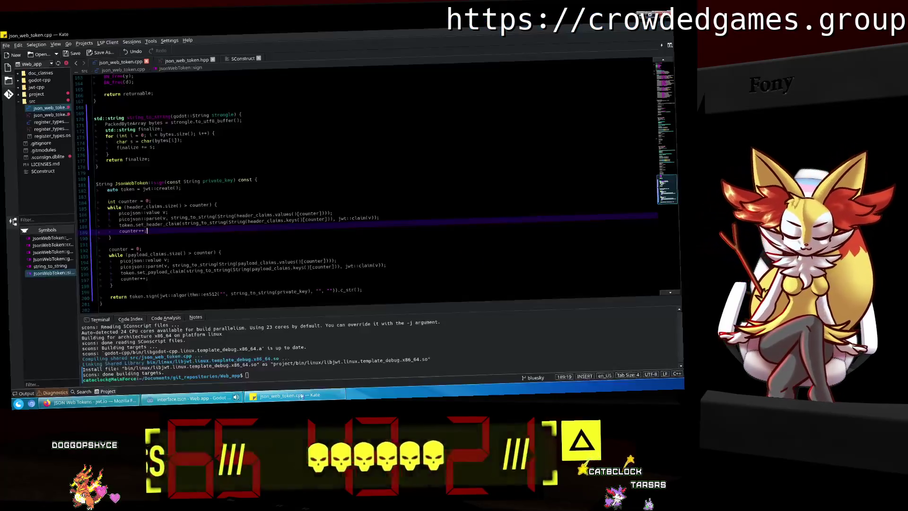
pyautogui.scroll(7, 244, 180)
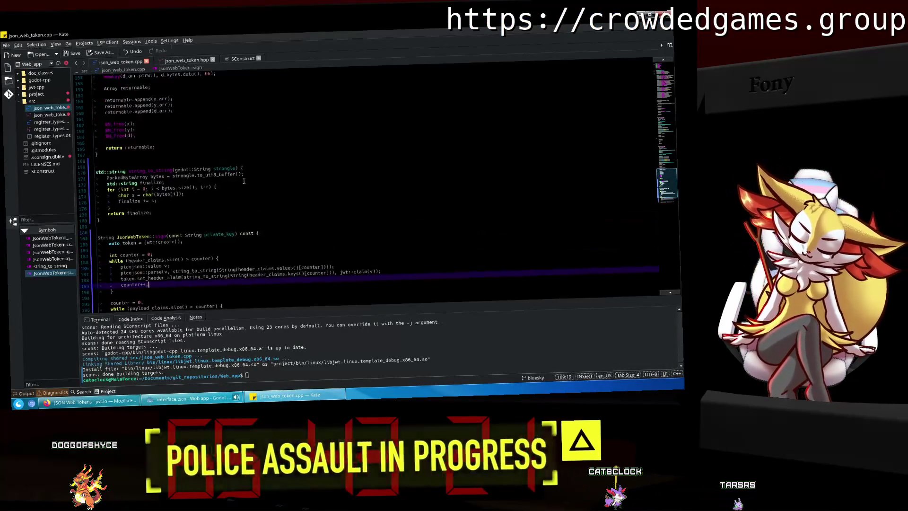
pyautogui.scroll(9, 244, 181)
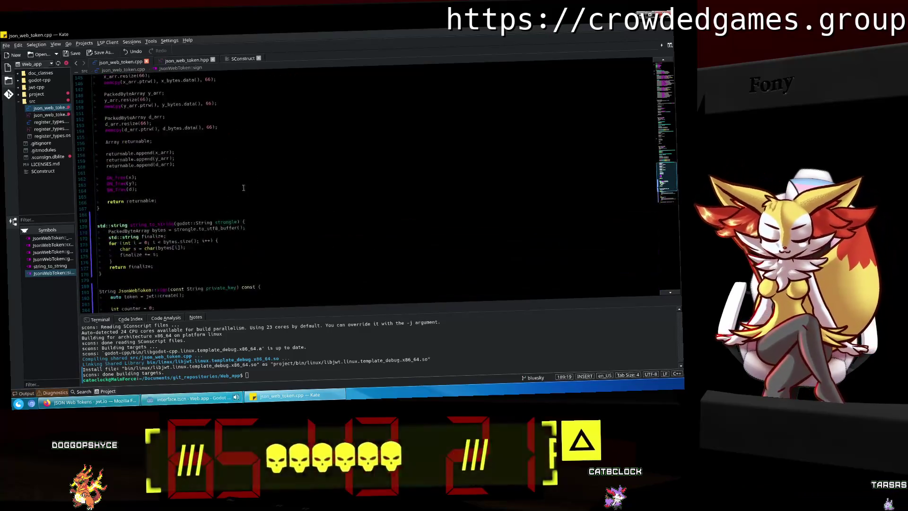
pyautogui.scroll(12, 244, 188)
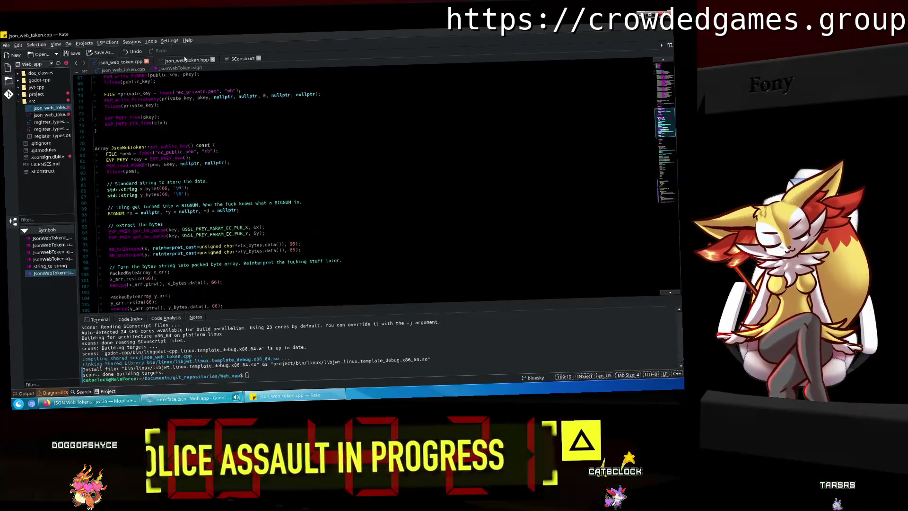
pyautogui.scroll(13, 231, 152)
pyautogui.scroll(12, 231, 152)
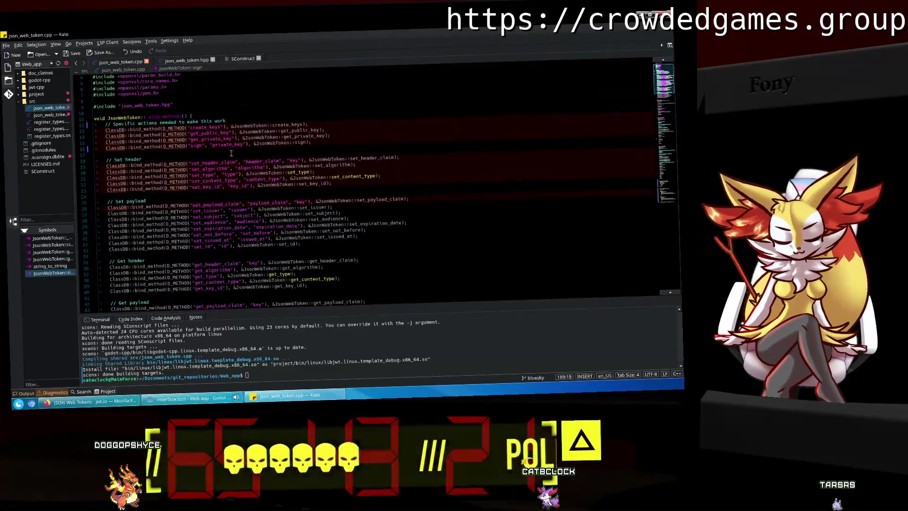
pyautogui.click(186, 62)
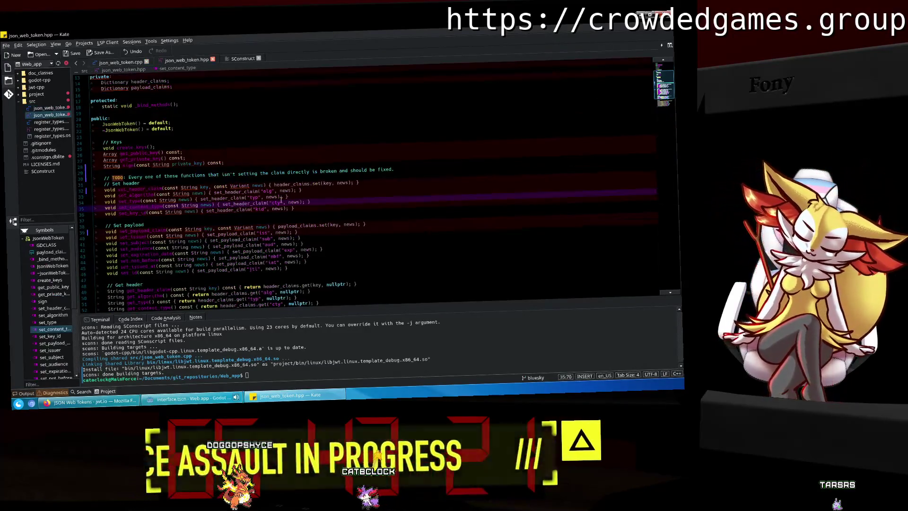
pyautogui.click(370, 243)
pyautogui.scroll(-4, 369, 241)
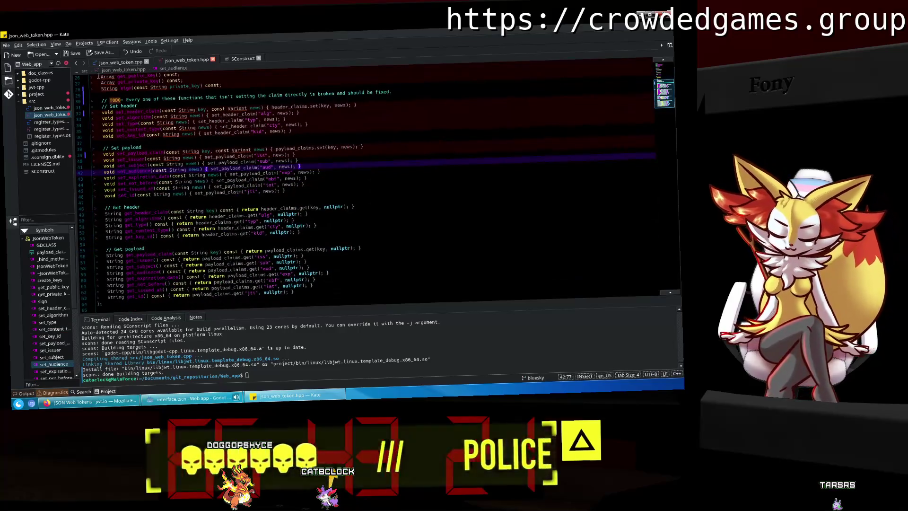
pyautogui.click(121, 63)
pyautogui.moveTo(660, 82); pyautogui.dragTo(679, 210)
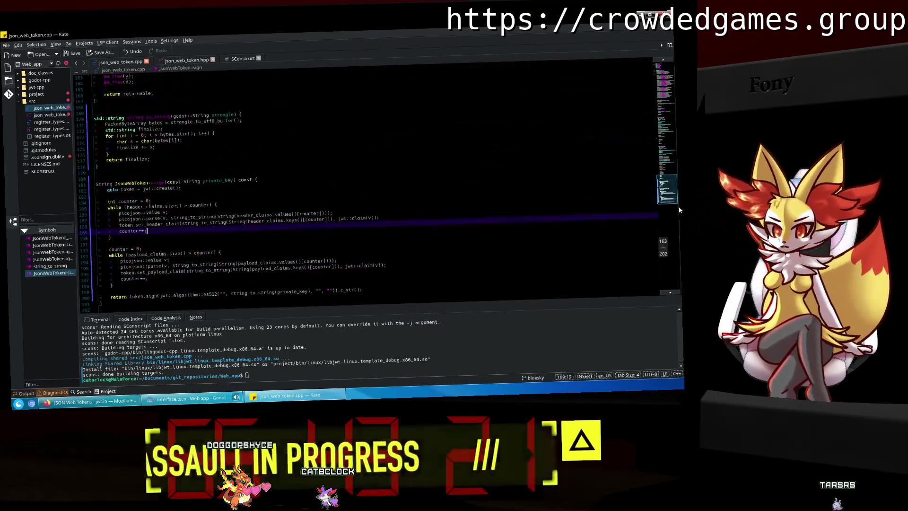
pyautogui.click(254, 260)
pyautogui.doubleClick(256, 263)
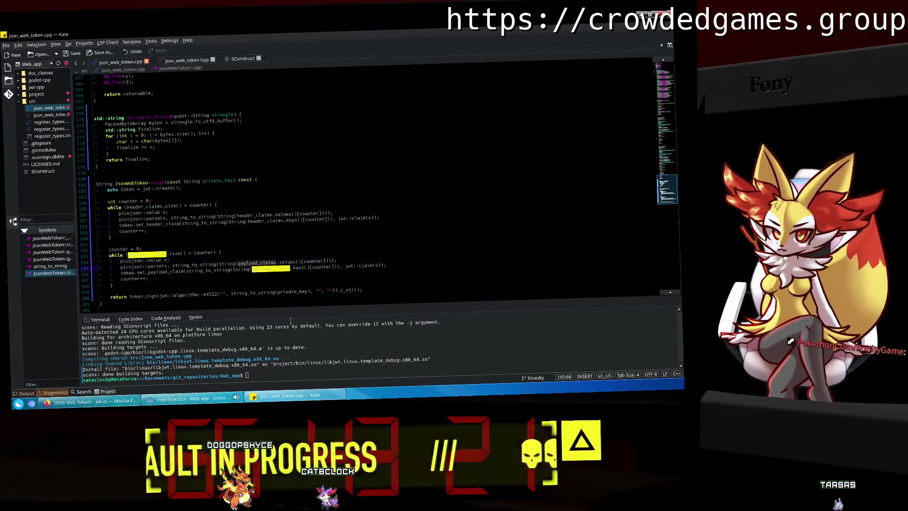
pyautogui.click(297, 283)
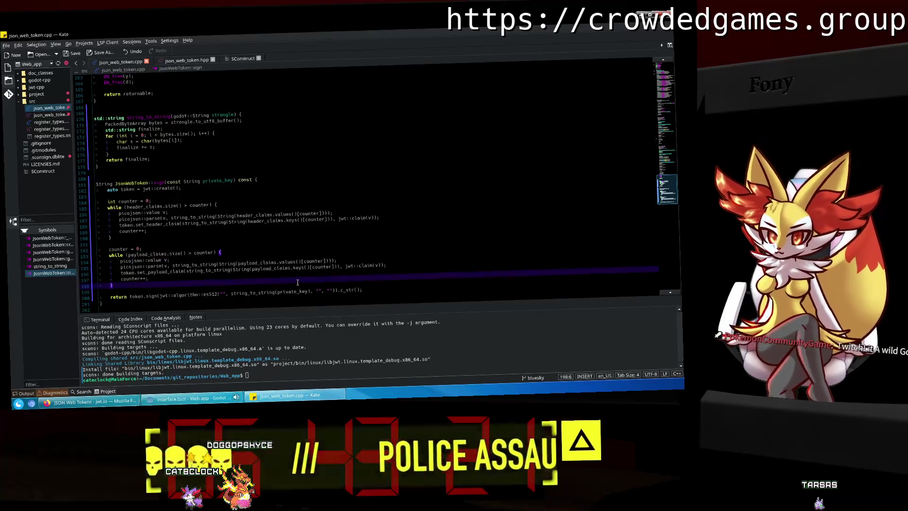
pyautogui.click(259, 261)
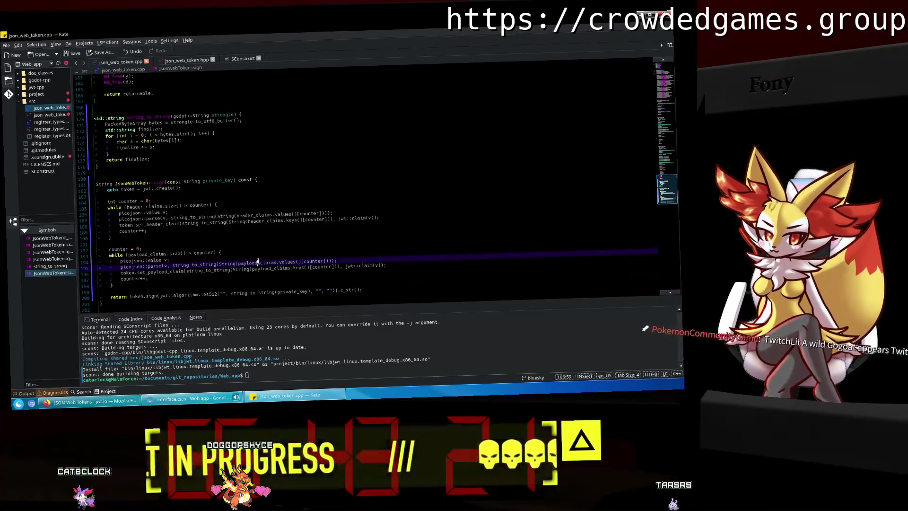
pyautogui.doubleClick(258, 262)
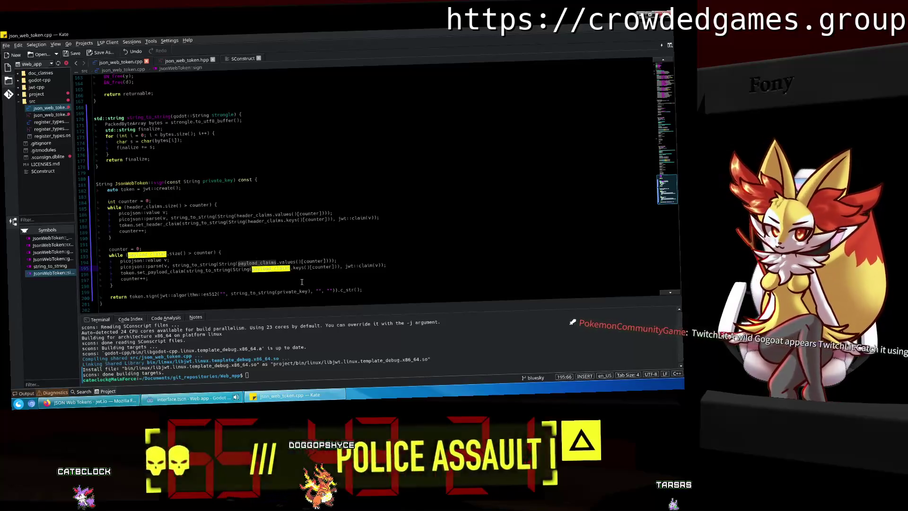
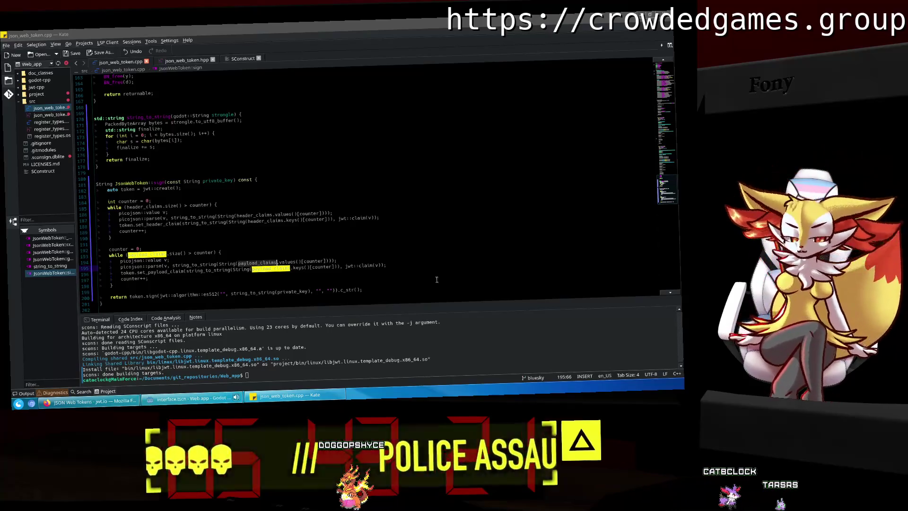
# Make the jti claim on line 236 call UUID.v4() directly, then run the project.
pyautogui.hotkey('alt', 'Tab')
pyautogui.click(325, 185)
pyautogui.press('Up')
pyautogui.press('Up')
pyautogui.press('Up')
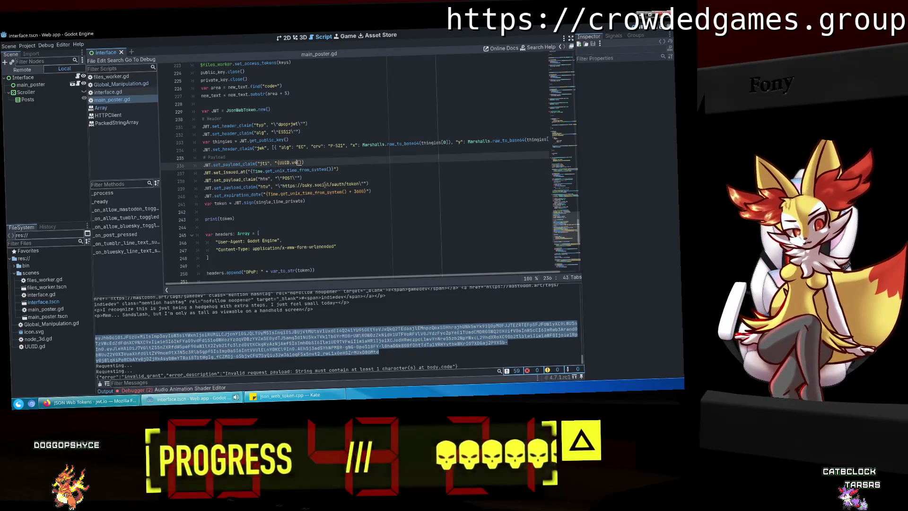
pyautogui.press('BackSpace')
pyautogui.press('BackSpace')
pyautogui.press('BackSpace')
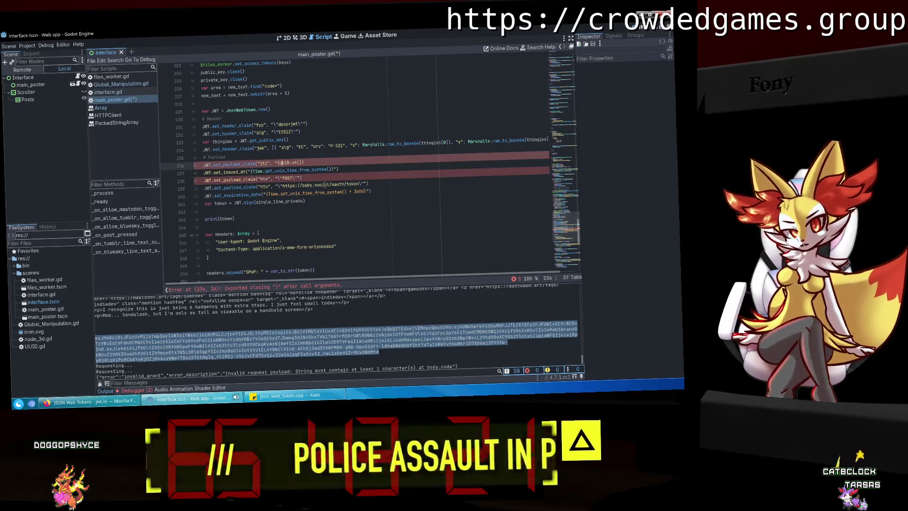
pyautogui.press('BackSpace')
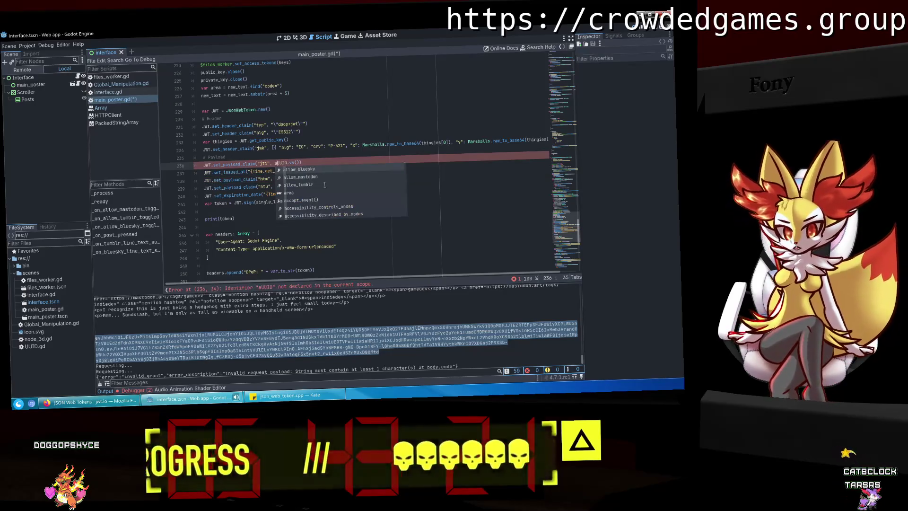
pyautogui.click(417, 139)
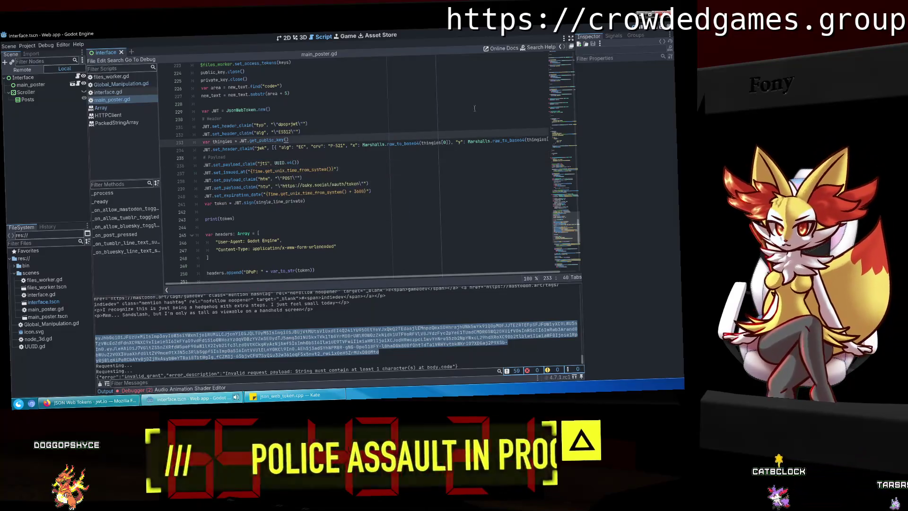
pyautogui.click(646, 32)
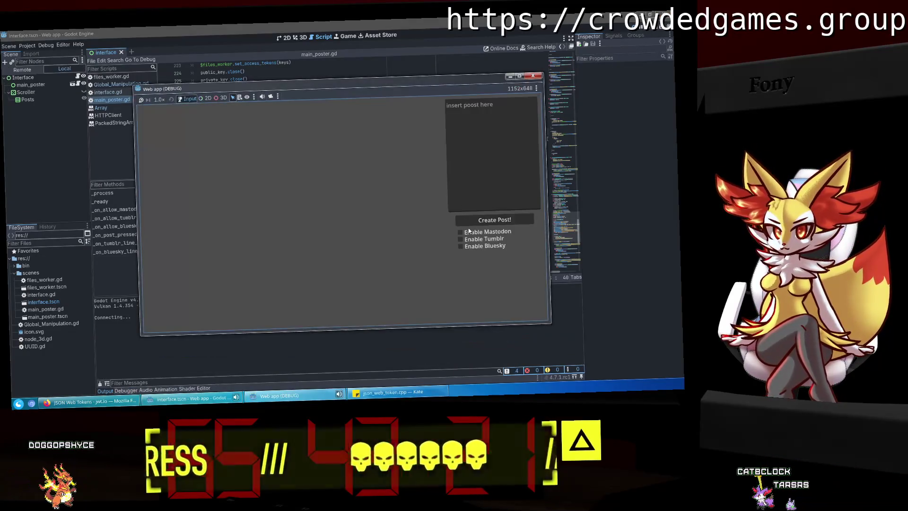
# Relaunch the app and tick Enable Bluesky.
pyautogui.click(532, 76)
pyautogui.press('F5')
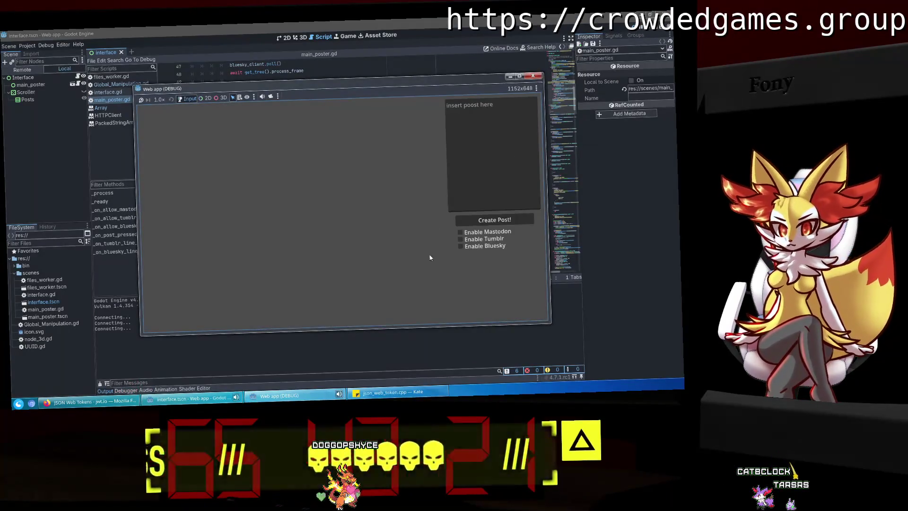
pyautogui.click(484, 247)
pyautogui.write('aa')
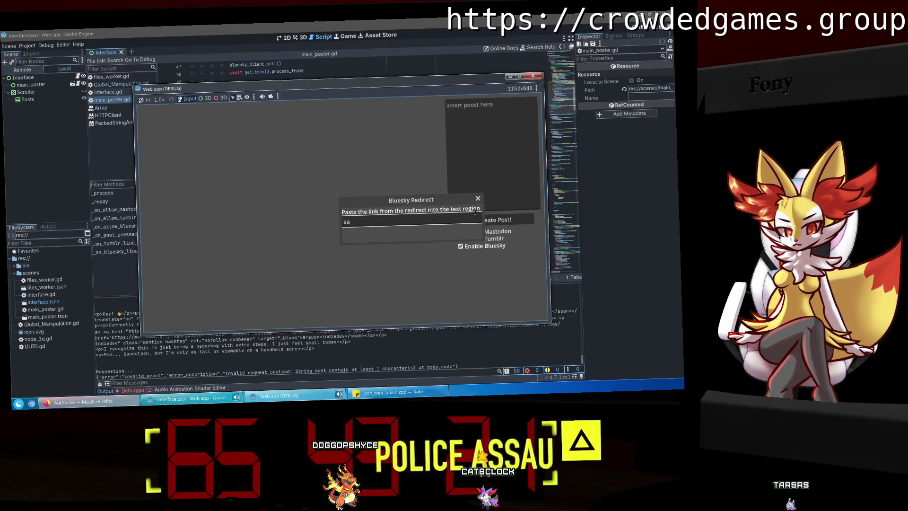
# Copy the printed token from the Output log and bring up Firefox's Bluesky authorize page.
pyautogui.moveTo(582, 361); pyautogui.dragTo(576, 288)
pyautogui.moveTo(455, 353); pyautogui.dragTo(97, 326)
pyautogui.rightClick(134, 340)
pyautogui.click(140, 344)
pyautogui.click(291, 395)
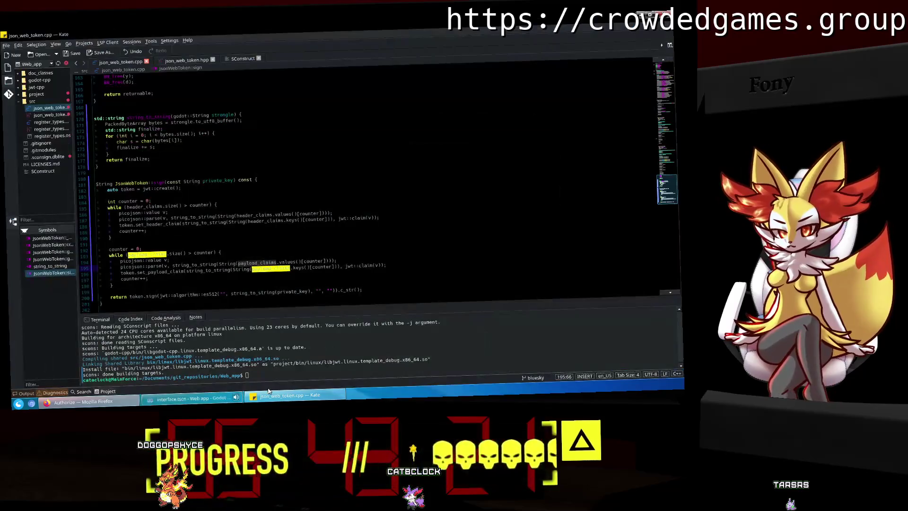
pyautogui.click(88, 402)
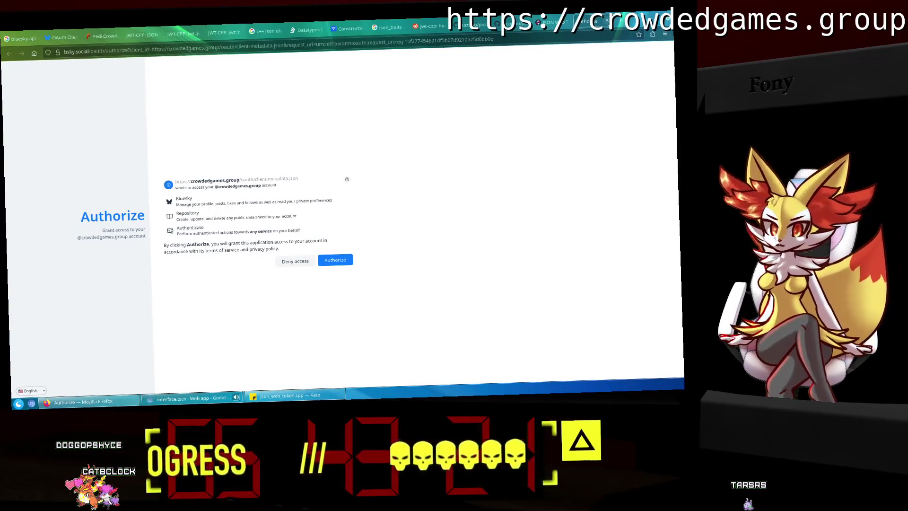
# Replace jwt.io's encoded token with the new one, confirming the jti is a random UUID.
pyautogui.click(608, 23)
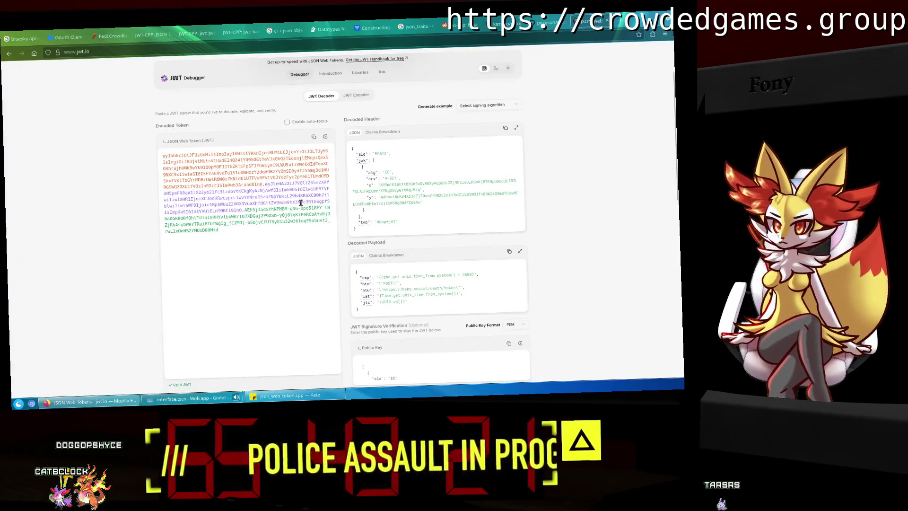
pyautogui.click(300, 196)
pyautogui.hotkey('ctrl', 'a')
pyautogui.hotkey('ctrl', 'v')
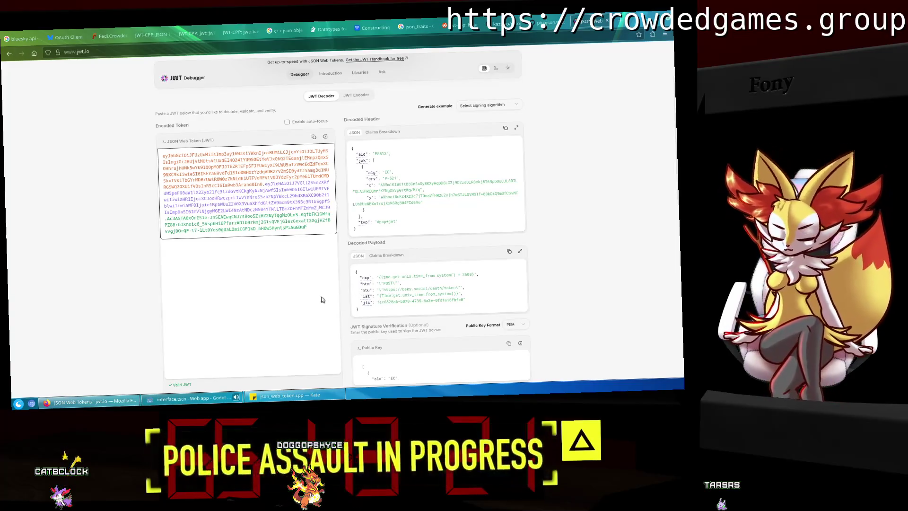
pyautogui.click(189, 399)
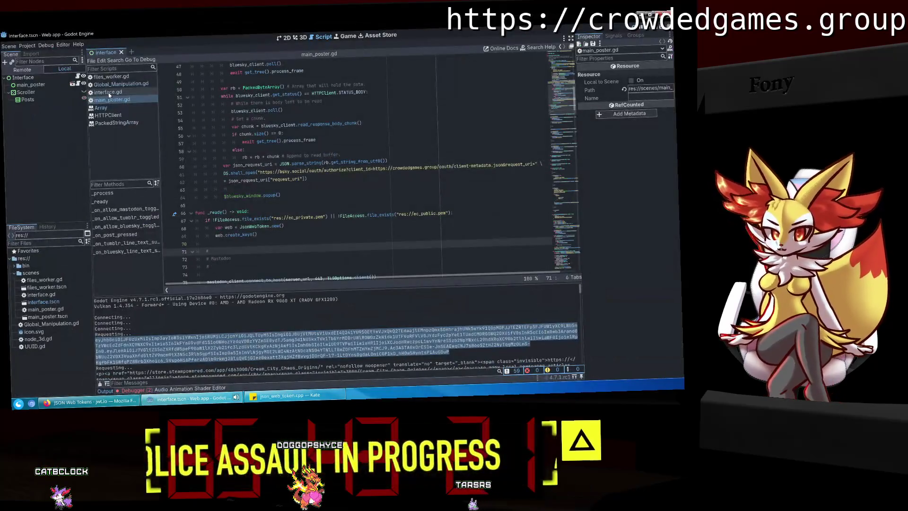
pyautogui.click(113, 107)
pyautogui.click(114, 100)
pyautogui.click(308, 205)
pyautogui.scroll(6, 302, 163)
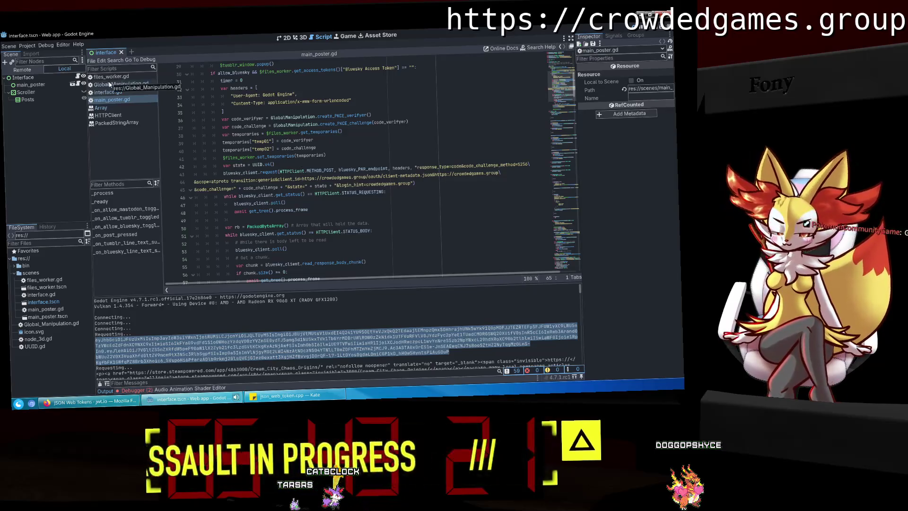
pyautogui.click(342, 193)
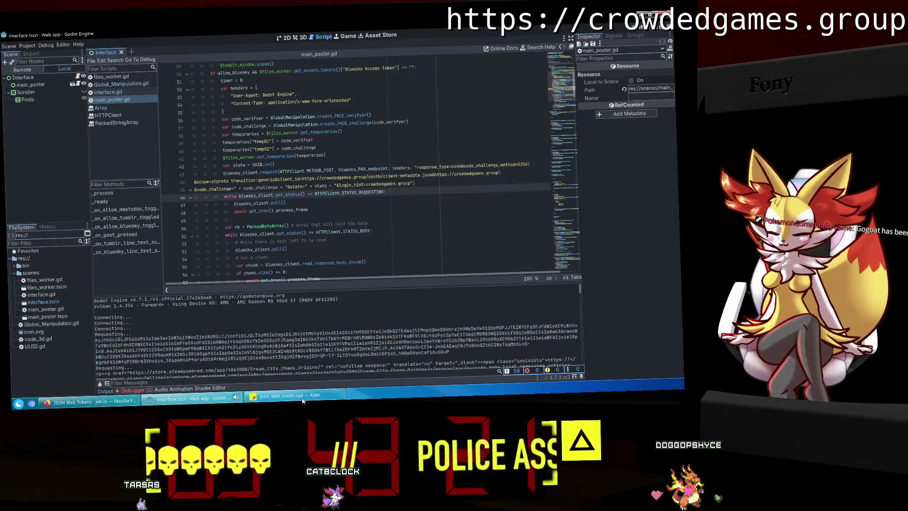
pyautogui.click(303, 398)
pyautogui.click(231, 402)
pyautogui.scroll(-5, 349, 203)
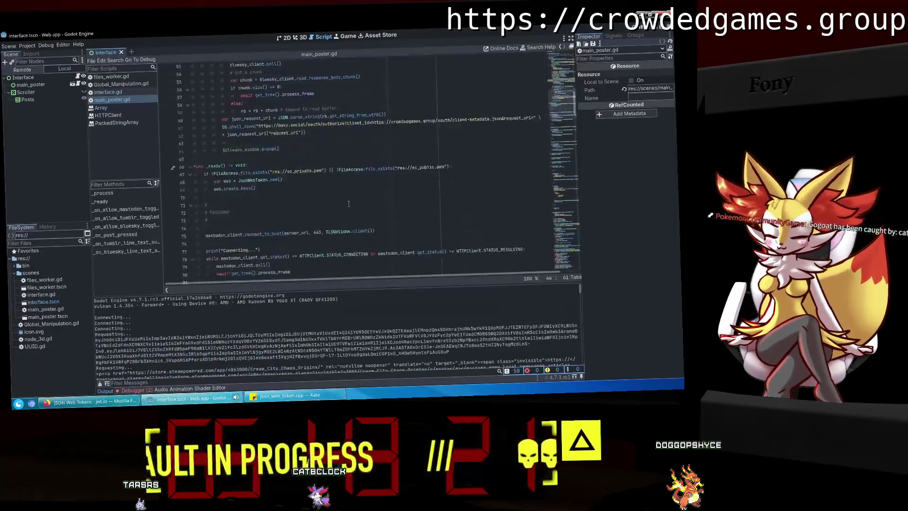
pyautogui.scroll(10, 349, 204)
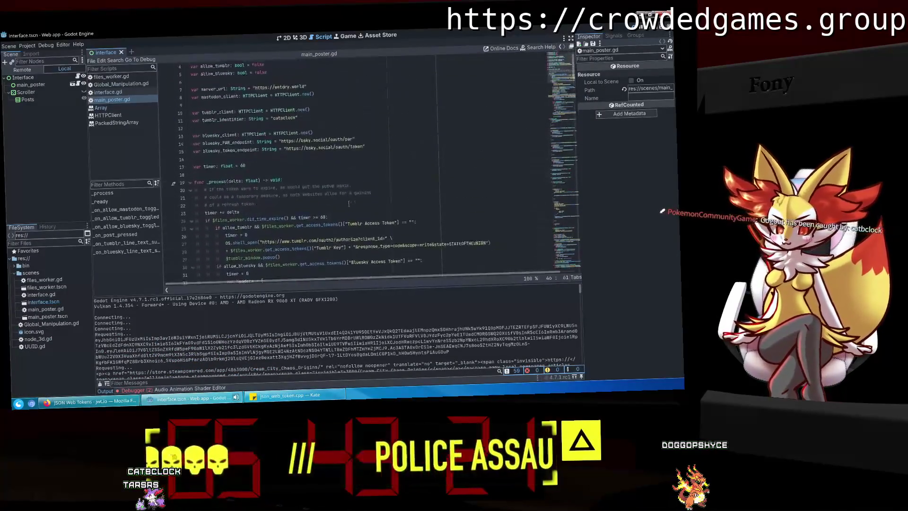
pyautogui.scroll(-12, 348, 204)
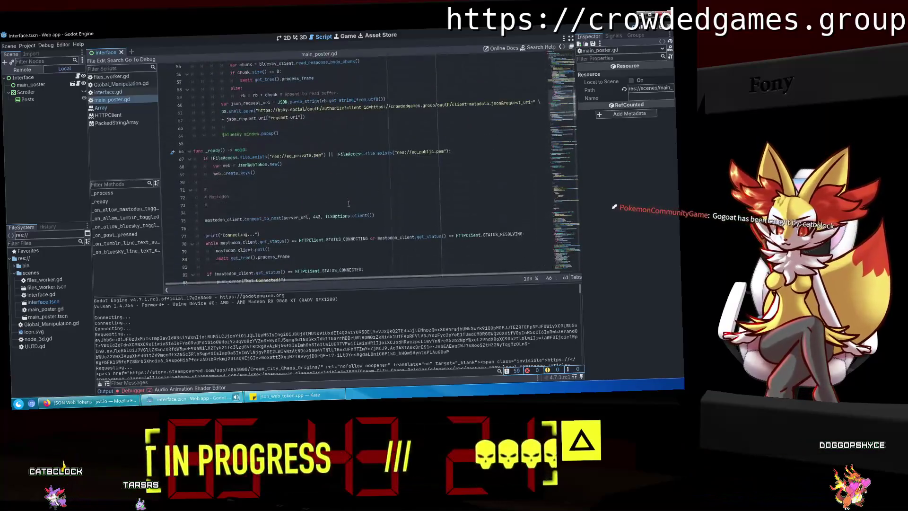
pyautogui.click(349, 203)
pyautogui.scroll(-5, 349, 204)
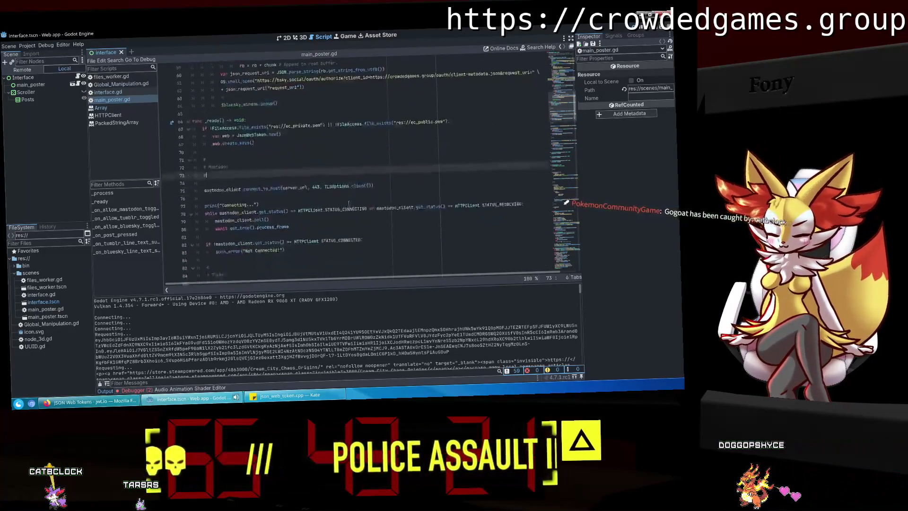
pyautogui.moveTo(558, 113); pyautogui.dragTo(582, 267)
pyautogui.scroll(9, 385, 205)
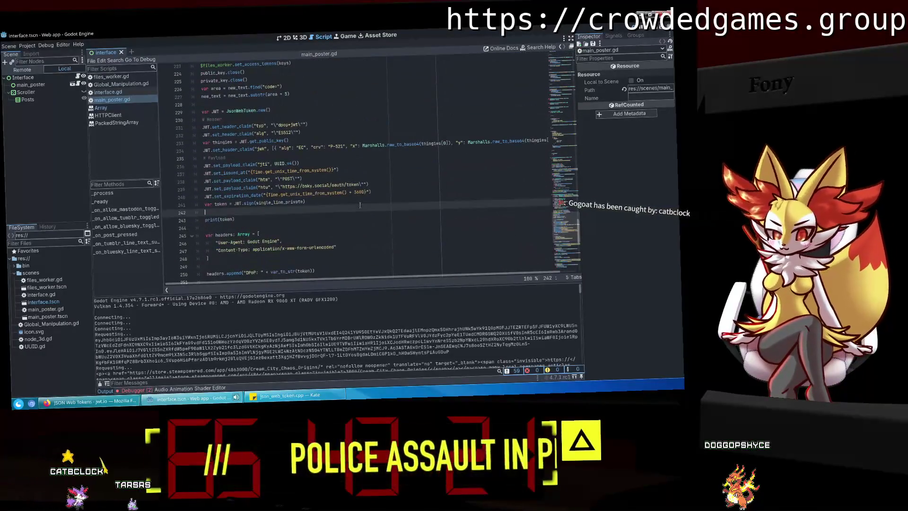
# Remove the stray quote and brace from the expiration claim on line 240.
pyautogui.click(385, 198)
pyautogui.press('Left')
pyautogui.press('BackSpace')
pyautogui.press('BackSpace')
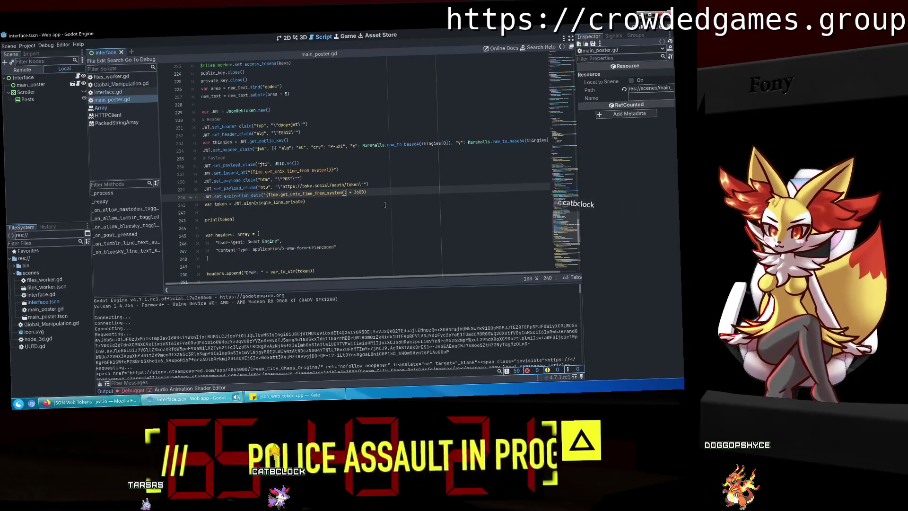
pyautogui.press('Left')
pyautogui.press('Left')
pyautogui.press('Left')
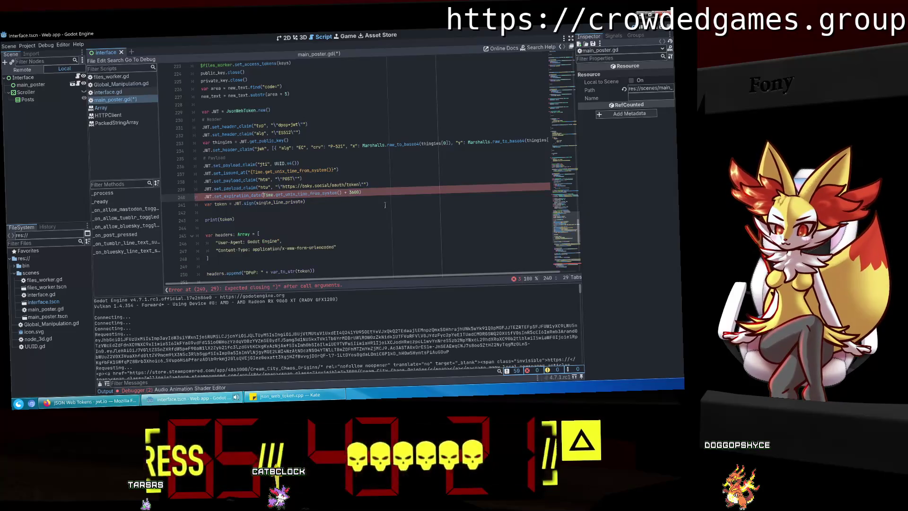
pyautogui.press('Delete')
pyautogui.press('Delete')
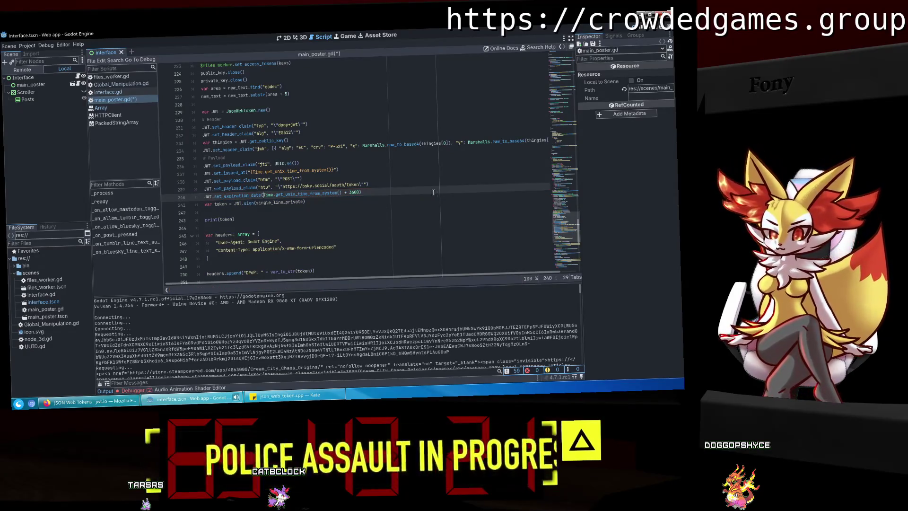
# Fix the escaped quotes around the htu token URL on line 239.
pyautogui.click(363, 185)
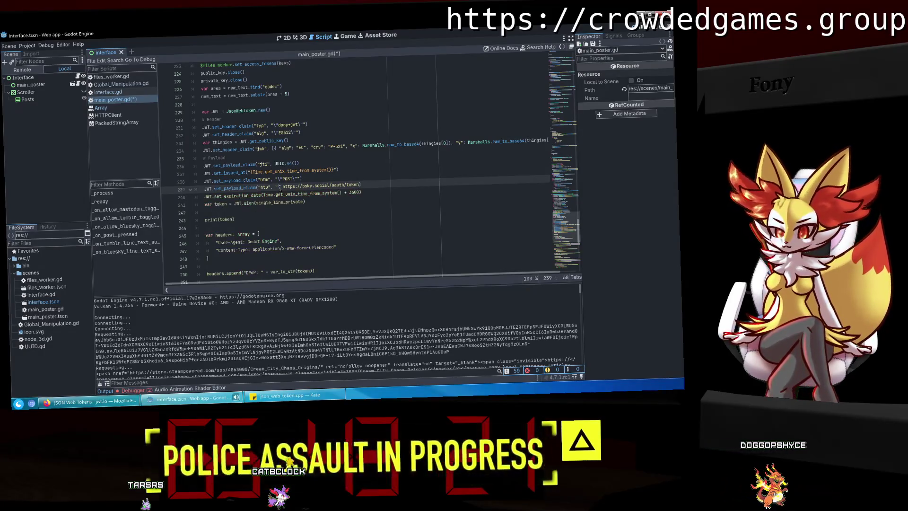
pyautogui.press('BackSpace')
pyautogui.press('BackSpace')
pyautogui.press('Delete')
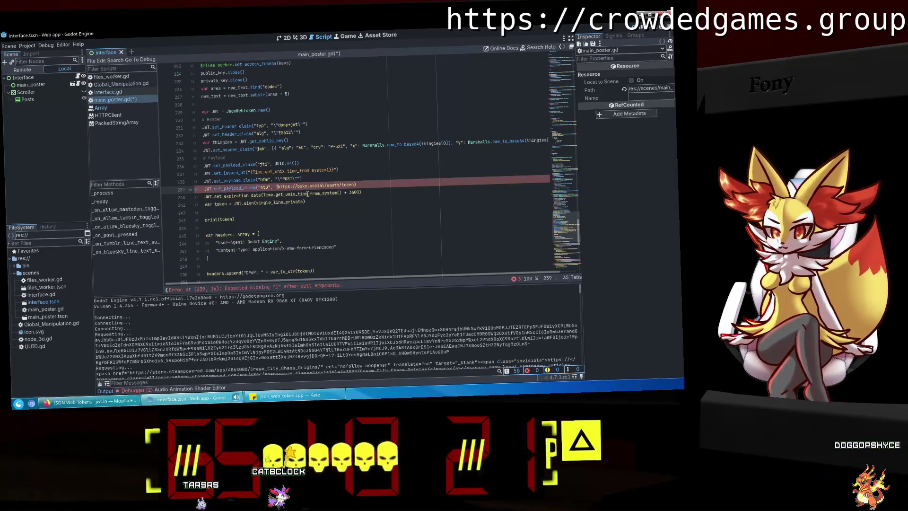
pyautogui.press('BackSpace')
pyautogui.press('BackSpace')
pyautogui.click(295, 179)
pyautogui.press('Left')
pyautogui.press('Left')
pyautogui.press('Left')
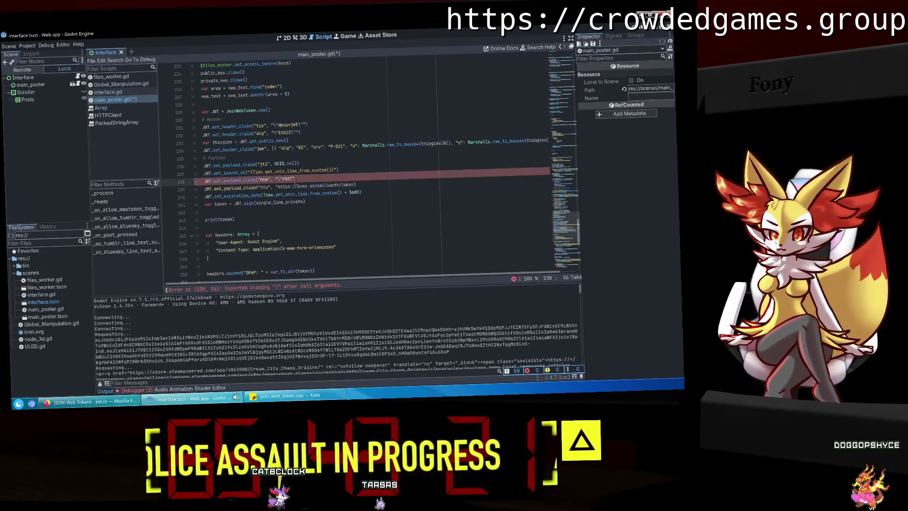
pyautogui.click(307, 185)
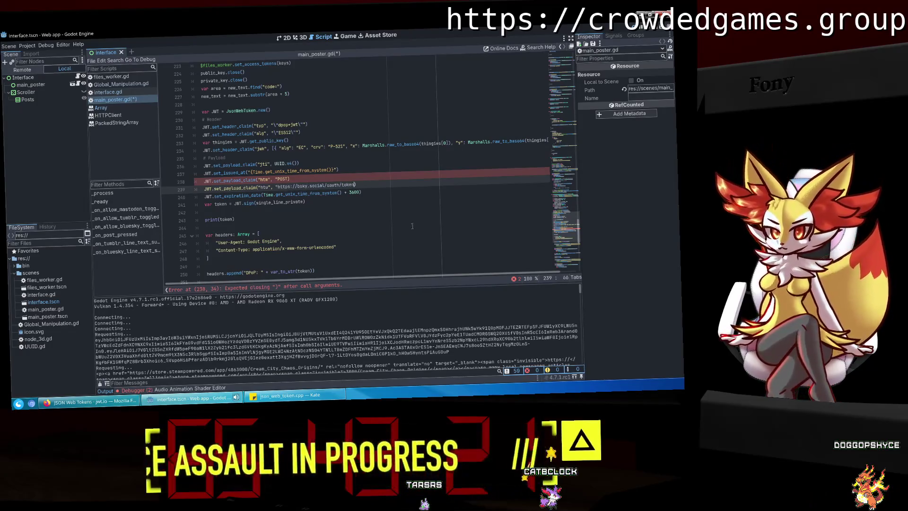
pyautogui.write('"')
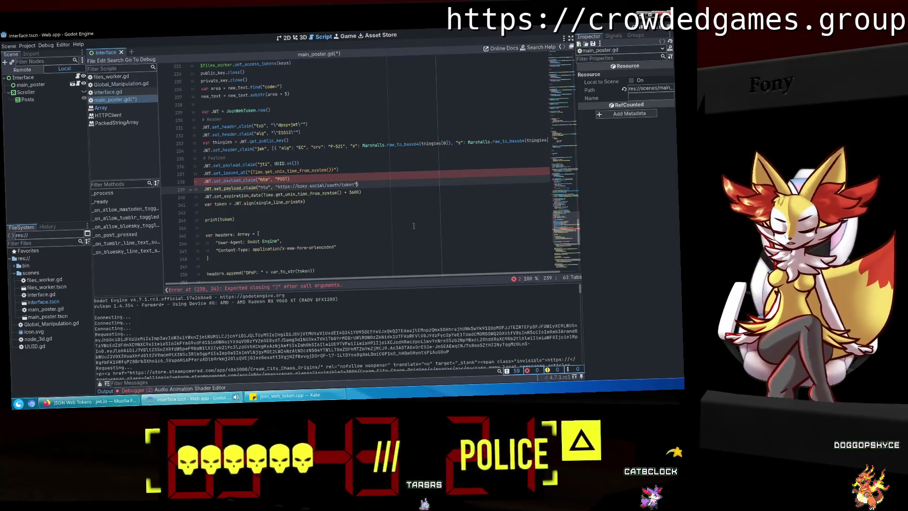
# Add the missing closing parenthesis to the htm POST claim on line 238.
pyautogui.click(347, 212)
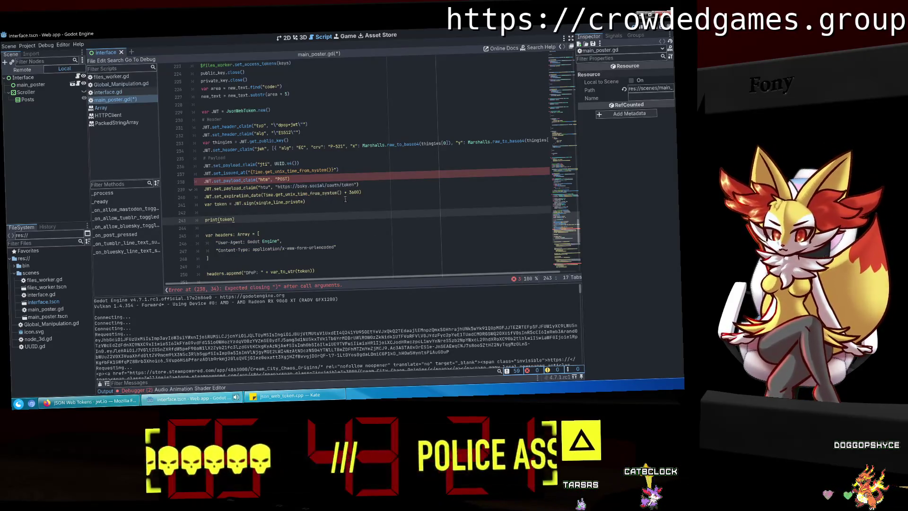
pyautogui.press('Up')
pyautogui.press('Up')
pyautogui.press('Up')
pyautogui.press('End')
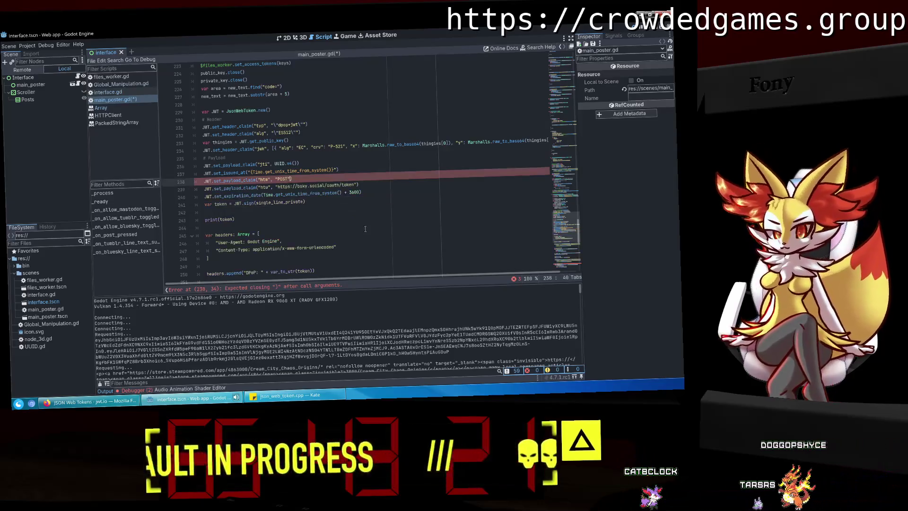
pyautogui.write(')')
# Remove stray quotes from the issued-at line and the stray 's', save, and run.
pyautogui.click(334, 171)
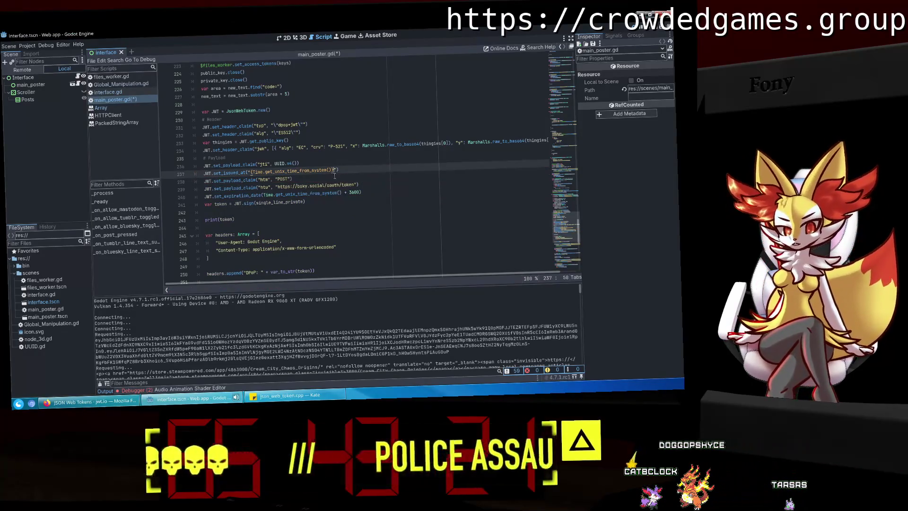
pyautogui.press('BackSpace')
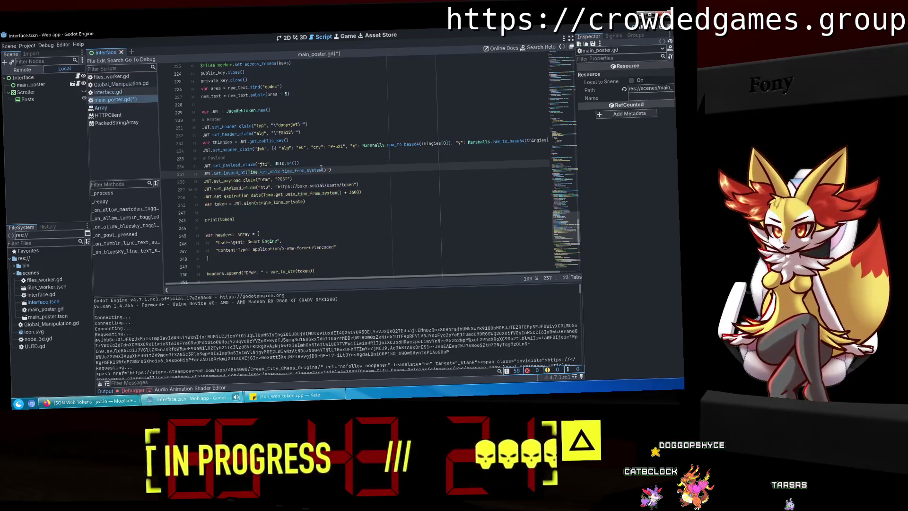
pyautogui.press('BackSpace')
pyautogui.click(337, 202)
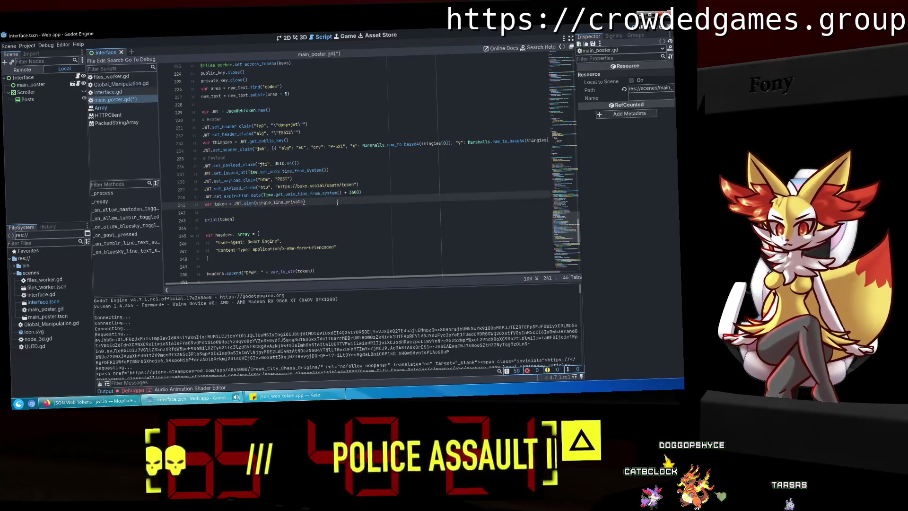
pyautogui.click(258, 202)
pyautogui.write('s')
pyautogui.press('BackSpace')
pyautogui.hotkey('ctrl', 's')
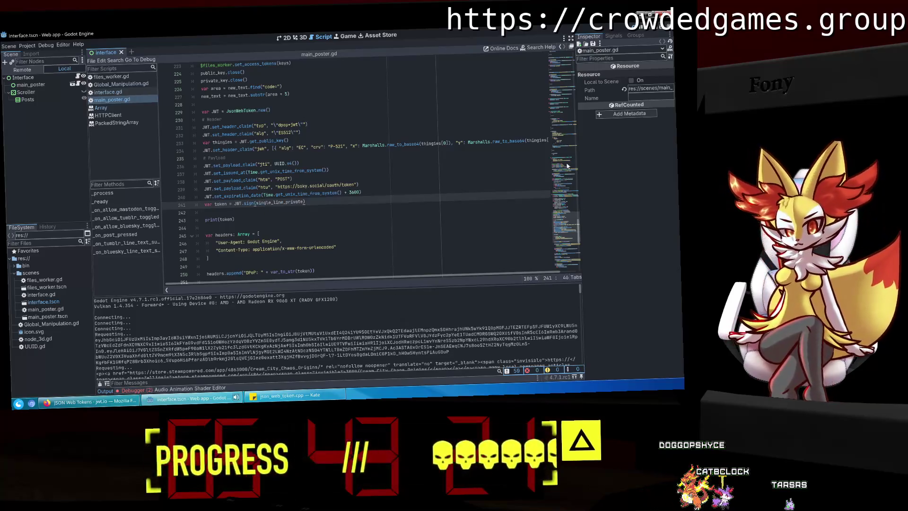
pyautogui.click(637, 33)
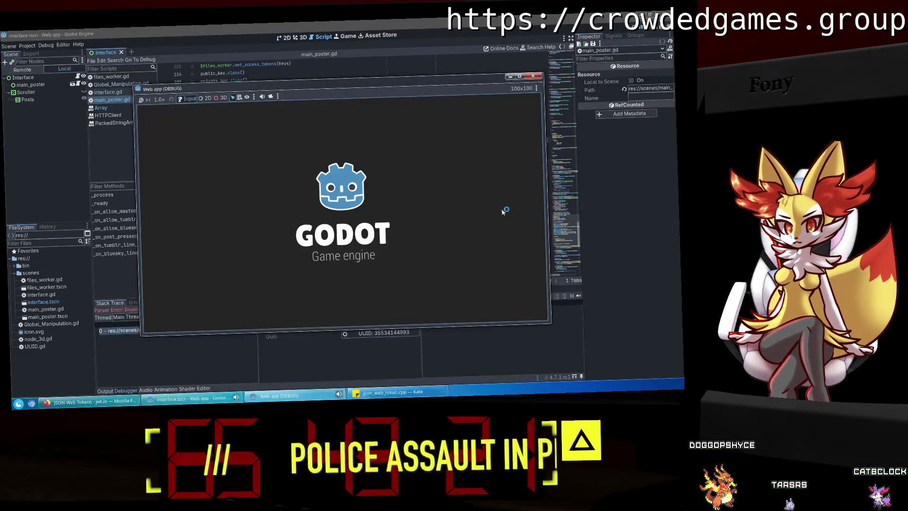
# Restart the game, then close it and stop the debug session.
pyautogui.click(533, 76)
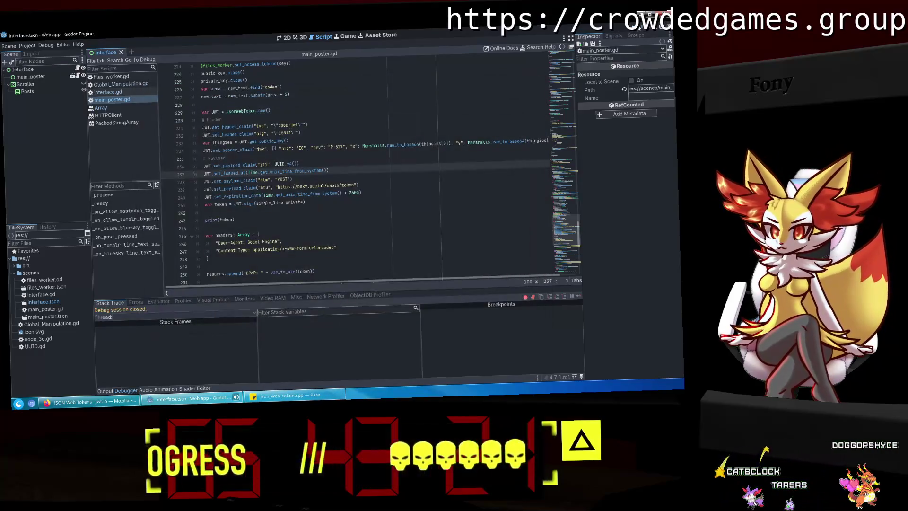
pyautogui.press('F5')
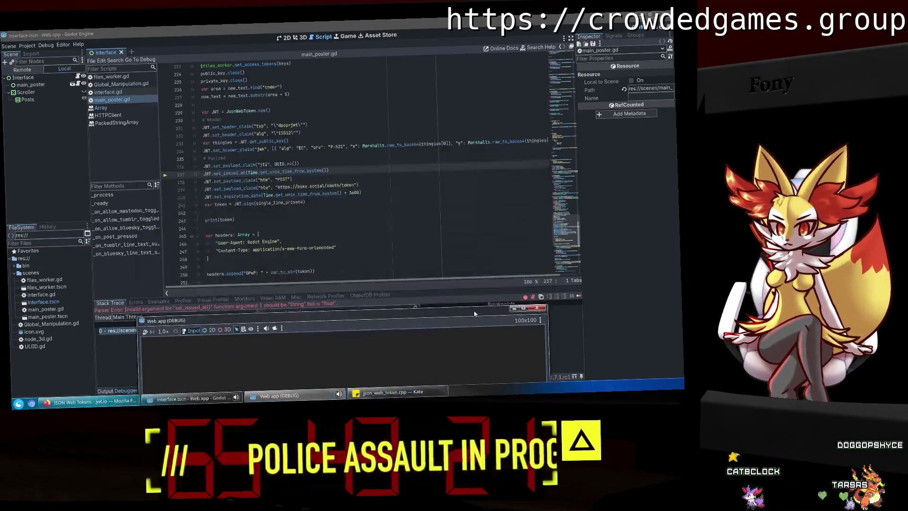
pyautogui.moveTo(476, 317)
pyautogui.mouseDown()
pyautogui.moveTo(502, 368)
pyautogui.moveTo(467, 330)
pyautogui.mouseUp()
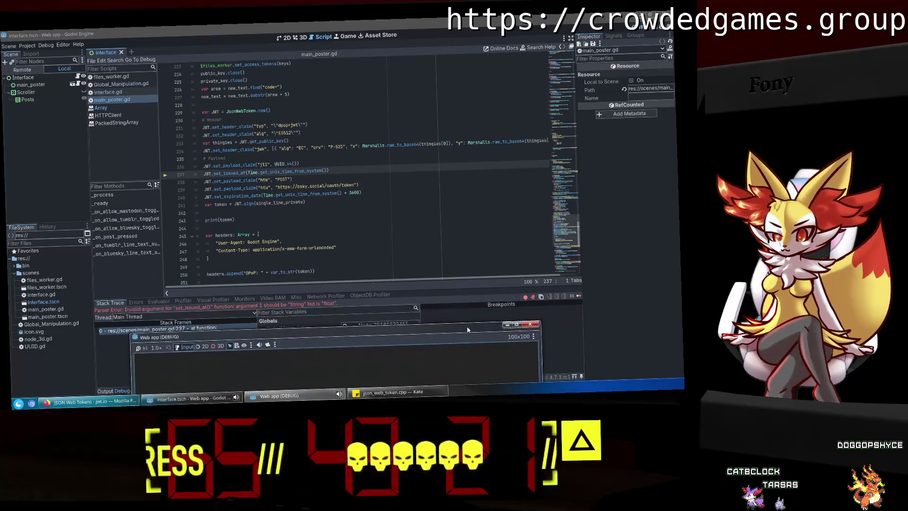
pyautogui.click(530, 324)
pyautogui.click(300, 194)
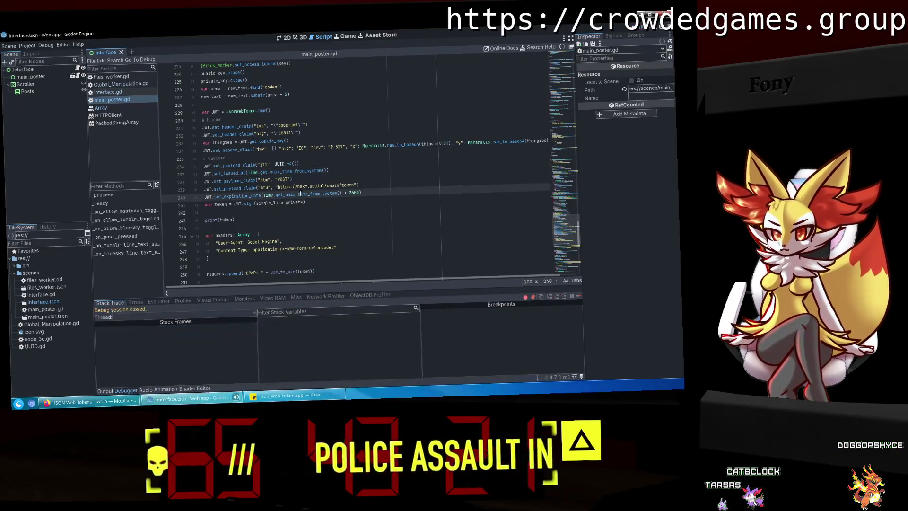
# Wrap the issued-at Time call on line 237 in var_to_str().
pyautogui.click(249, 172)
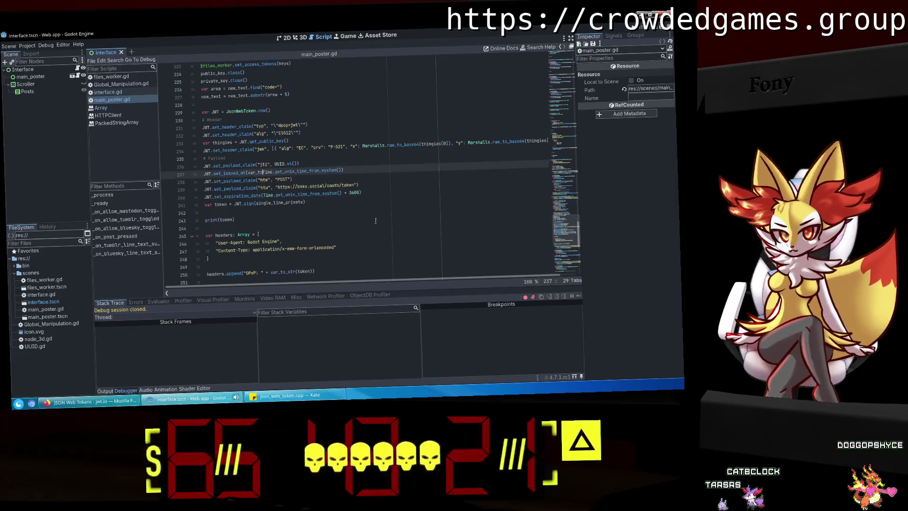
pyautogui.write('_str(')
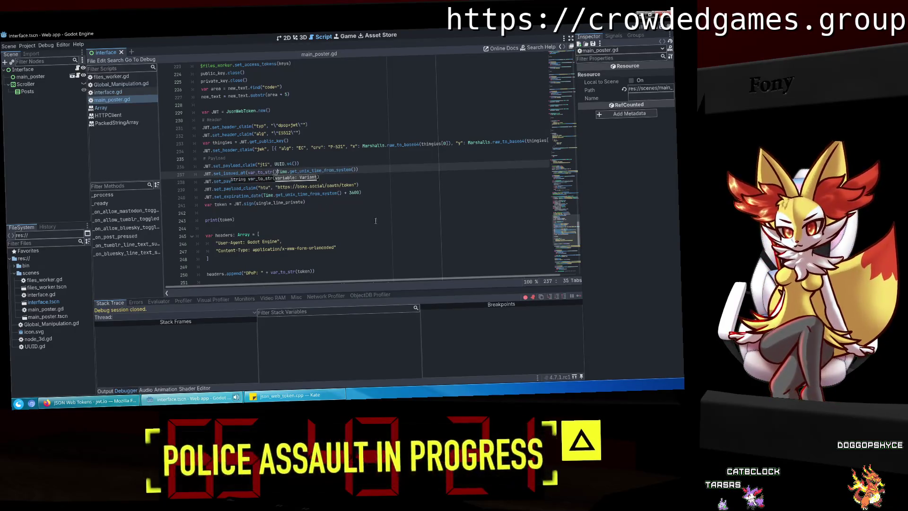
pyautogui.click(371, 170)
pyautogui.write(')')
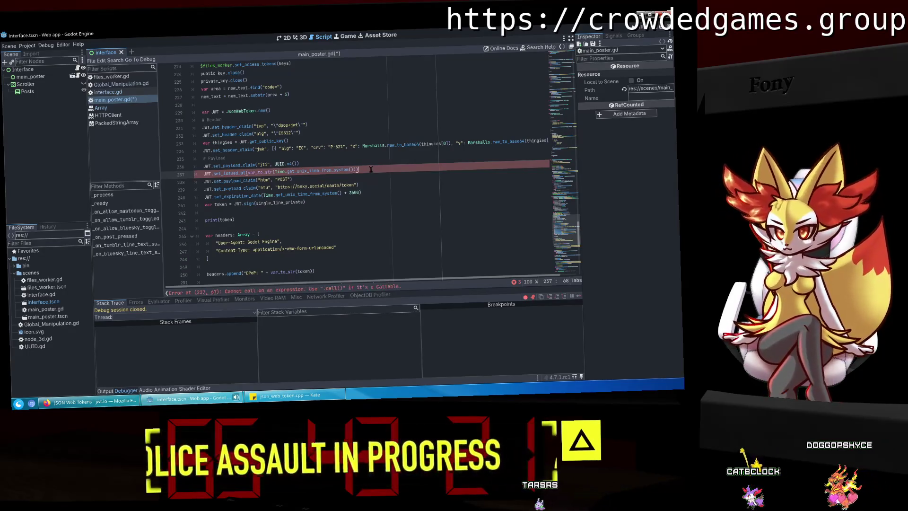
# Wrap the expiration value on line 240 in var_to_str(), save, and run the project.
pyautogui.moveTo(275, 173); pyautogui.dragTo(247, 173)
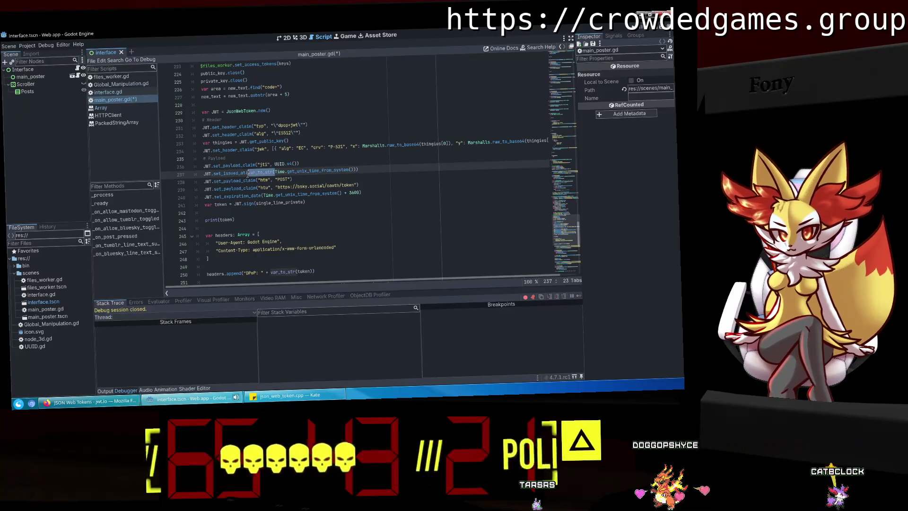
pyautogui.hotkey('ctrl', 'c')
pyautogui.click(263, 196)
pyautogui.hotkey('ctrl', 'v')
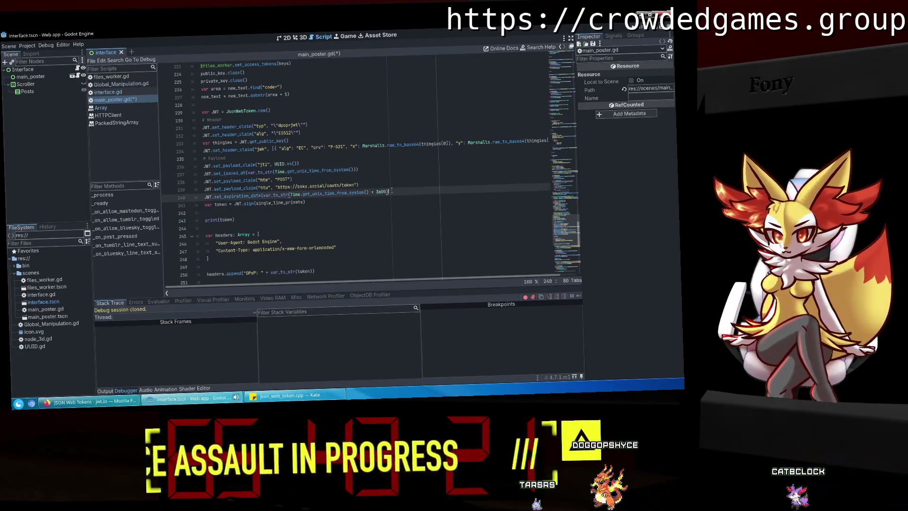
pyautogui.click(391, 191)
pyautogui.write(')')
pyautogui.hotkey('ctrl', 's')
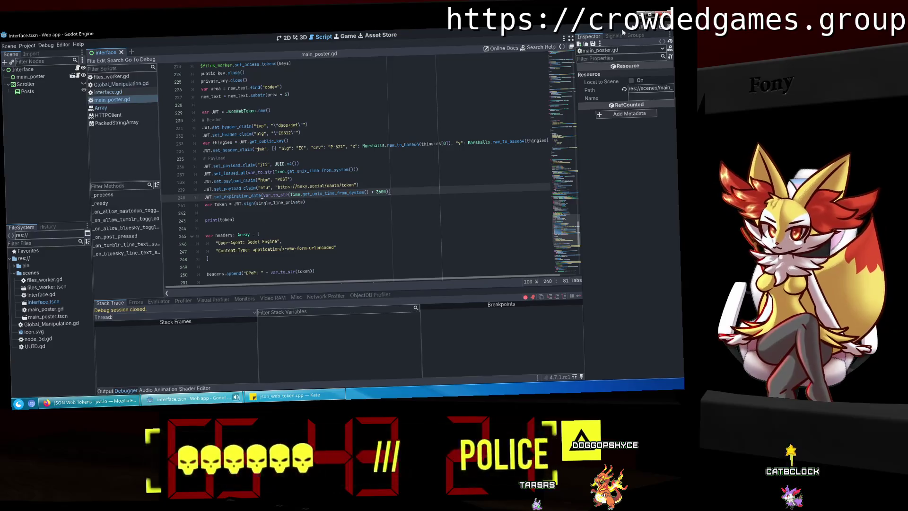
pyautogui.click(623, 32)
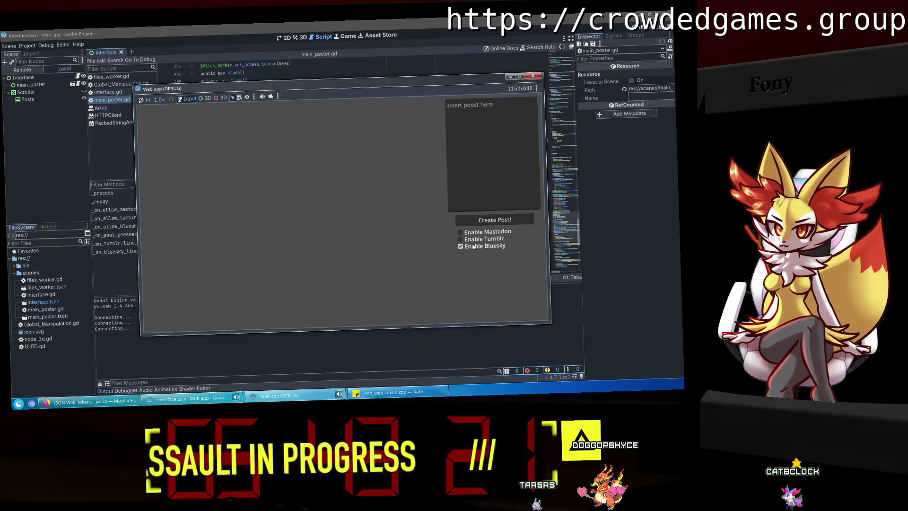
# Enable Bluesky, close the game, and copy the printed JWT from the Output log.
pyautogui.click(461, 246)
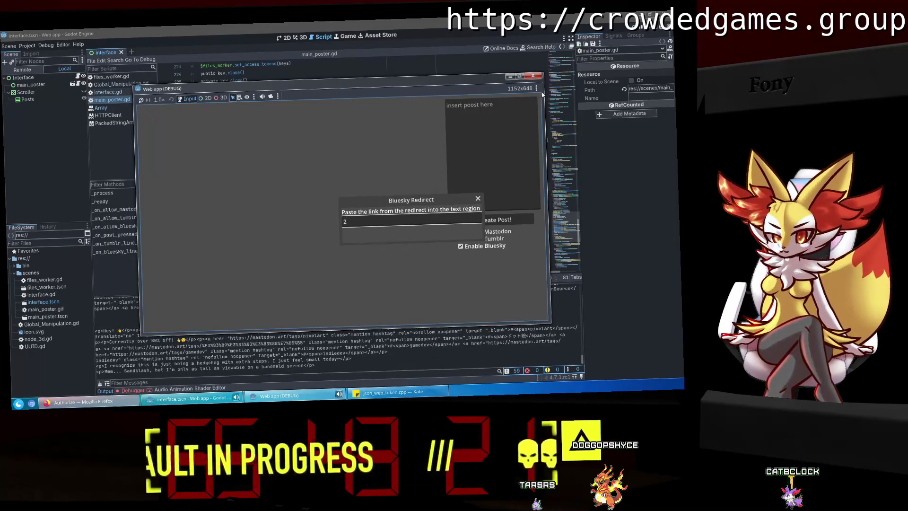
pyautogui.click(534, 77)
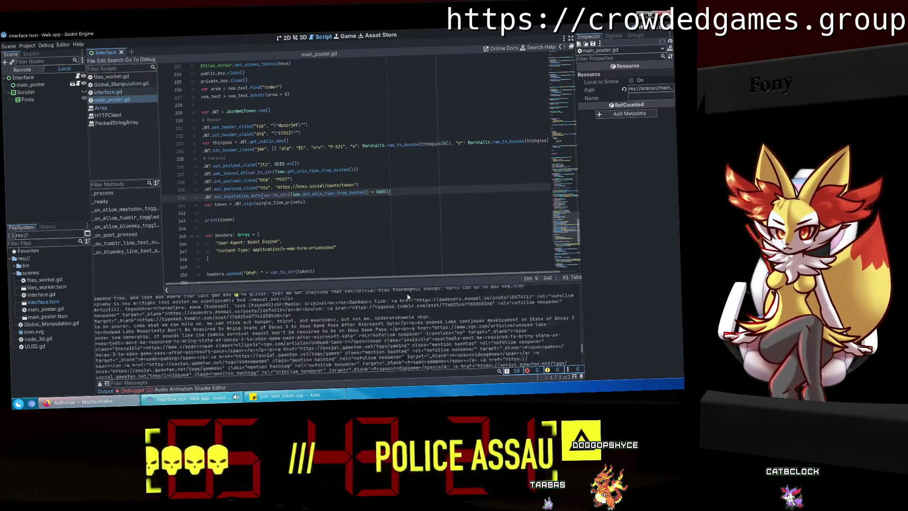
pyautogui.scroll(10, 409, 297)
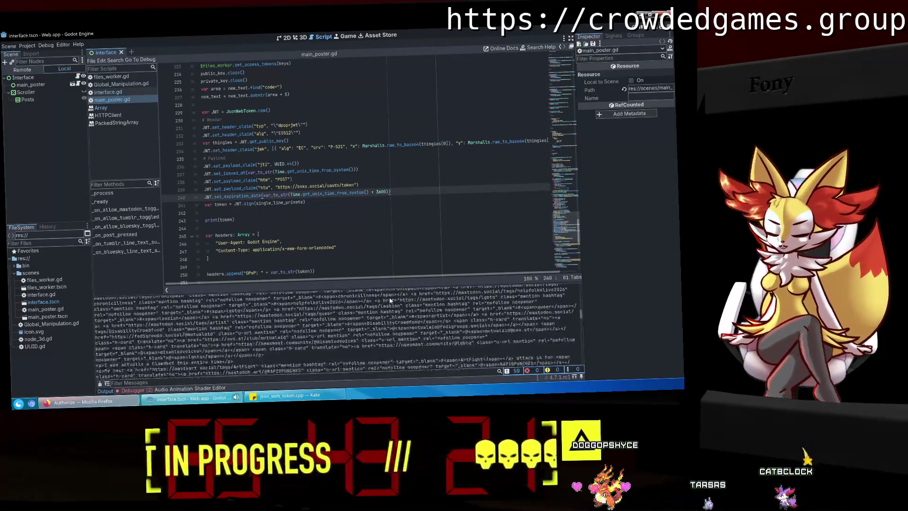
pyautogui.scroll(10, 390, 300)
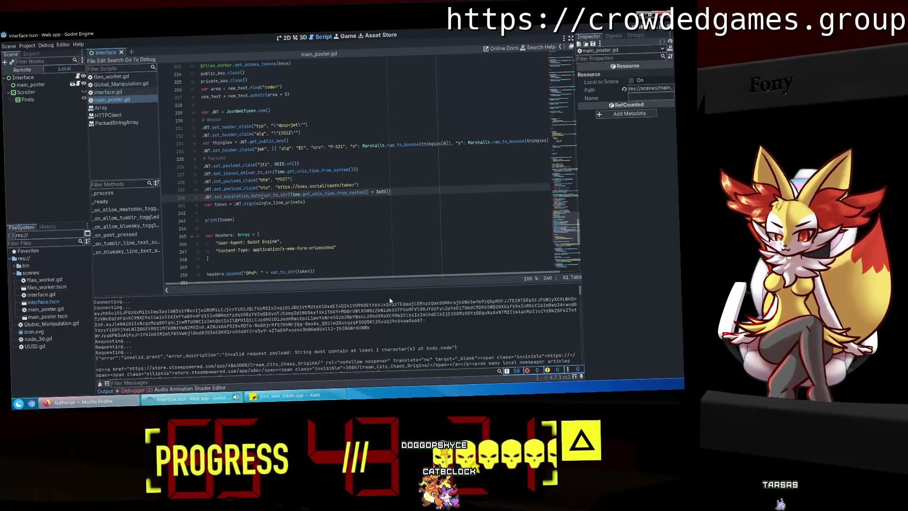
pyautogui.moveTo(375, 331)
pyautogui.mouseDown()
pyautogui.moveTo(306, 318)
pyautogui.moveTo(94, 312)
pyautogui.mouseUp()
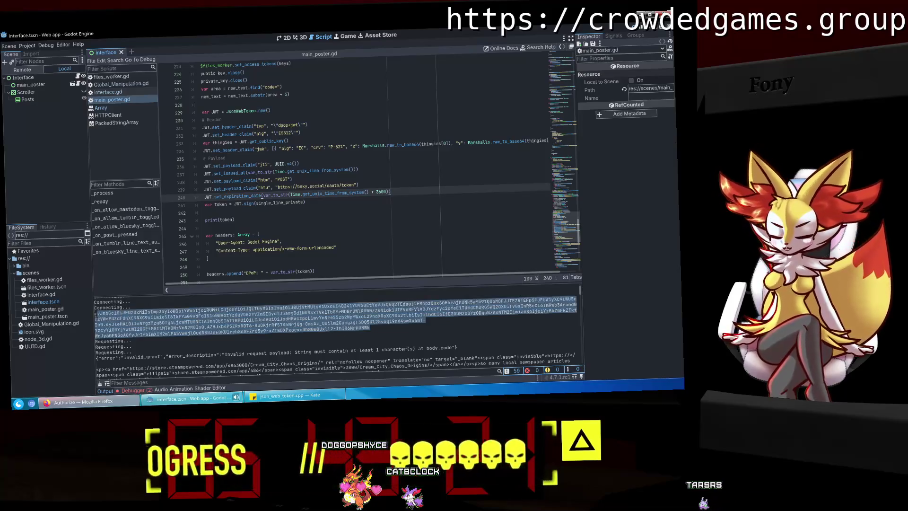
pyautogui.rightClick(144, 318)
pyautogui.click(144, 318)
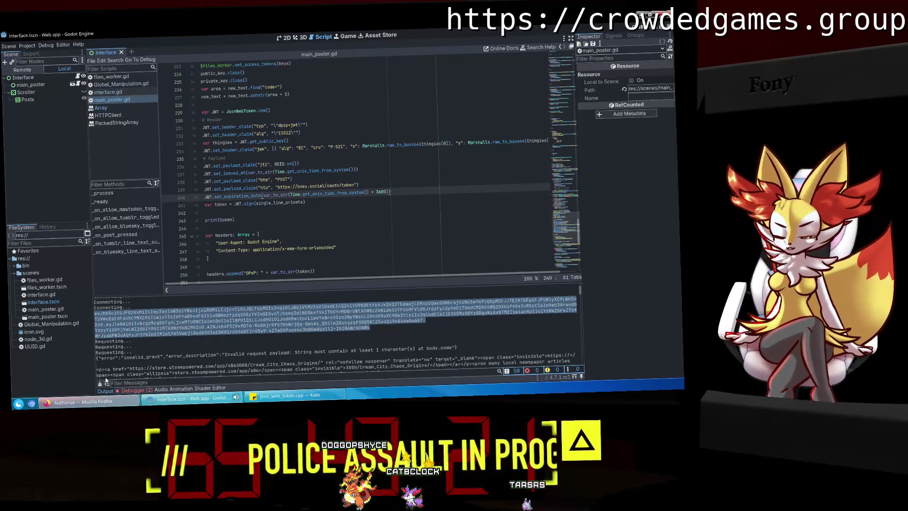
# Rerun the project, clear the debugger errors, and bring up jwt.io in Firefox.
pyautogui.press('F5')
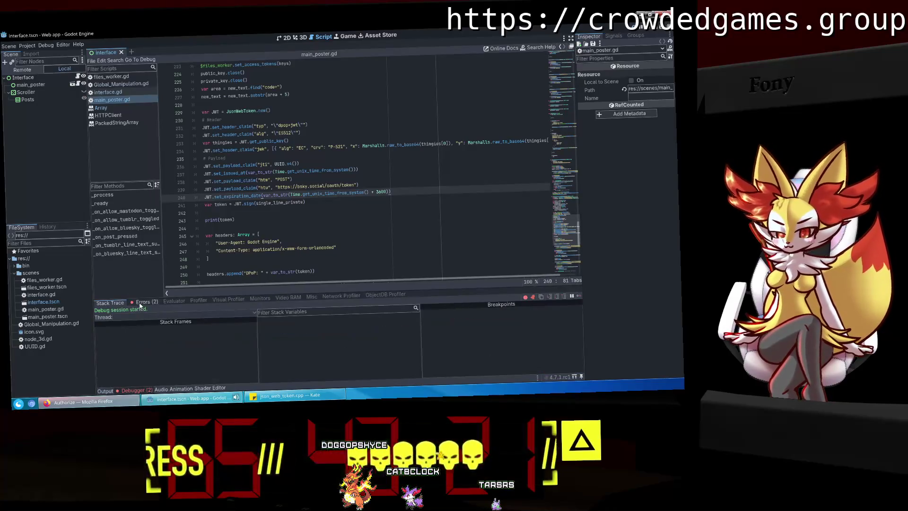
pyautogui.click(141, 303)
pyautogui.click(576, 297)
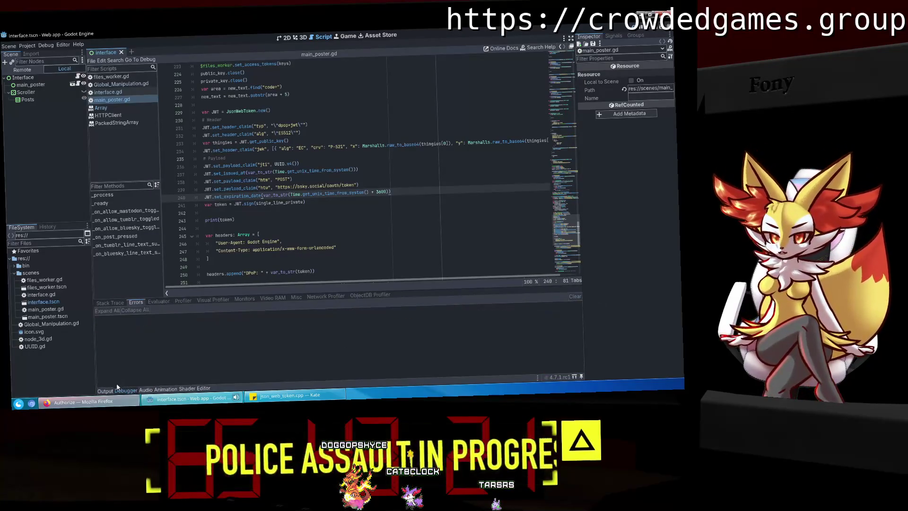
pyautogui.click(90, 401)
pyautogui.click(606, 19)
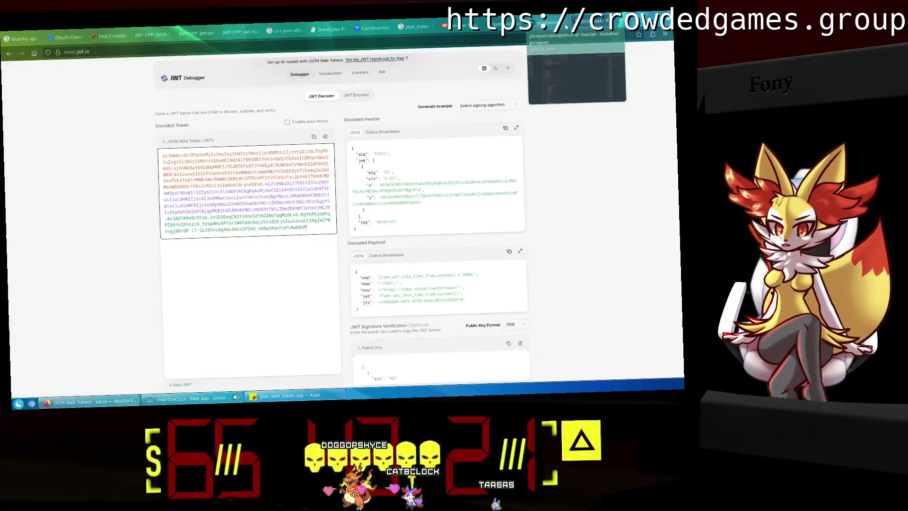
# Paste the new token into jwt.io to decode the exp and iat values.
pyautogui.moveTo(314, 228); pyautogui.dragTo(104, 134)
pyautogui.hotkey('ctrl', 'v')
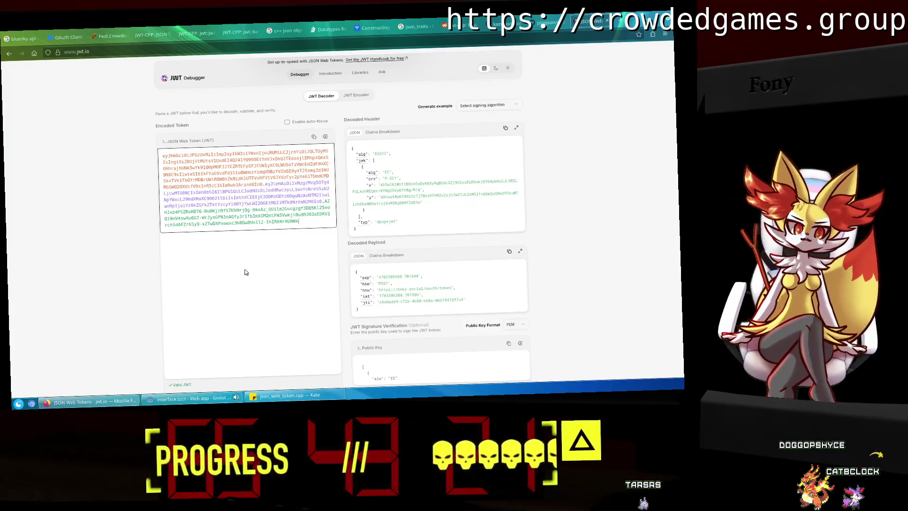
pyautogui.click(266, 237)
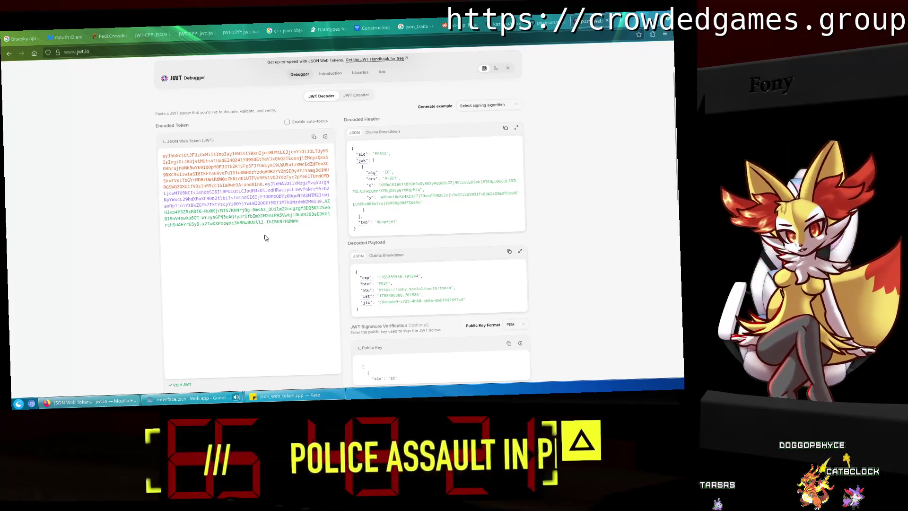
# Inspect the payload claims loop in json_web_token.cpp, then return to Godot.
pyautogui.click(308, 402)
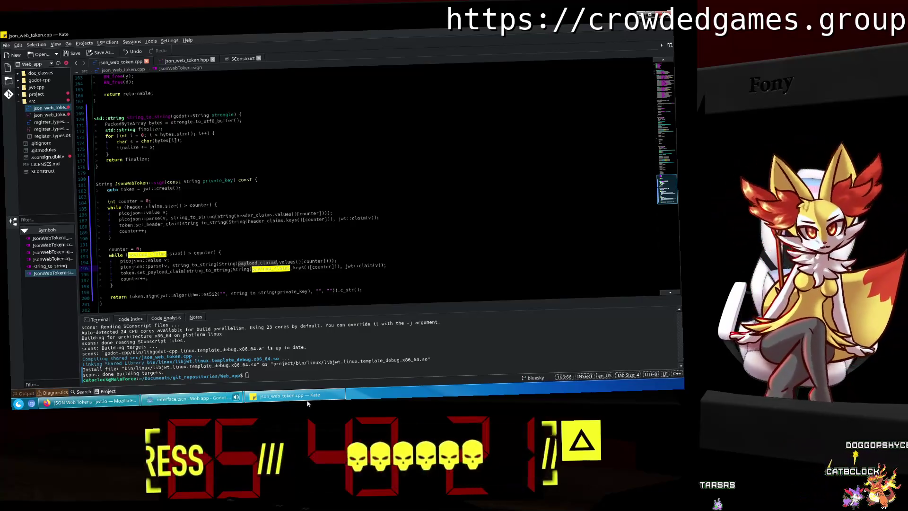
pyautogui.click(342, 278)
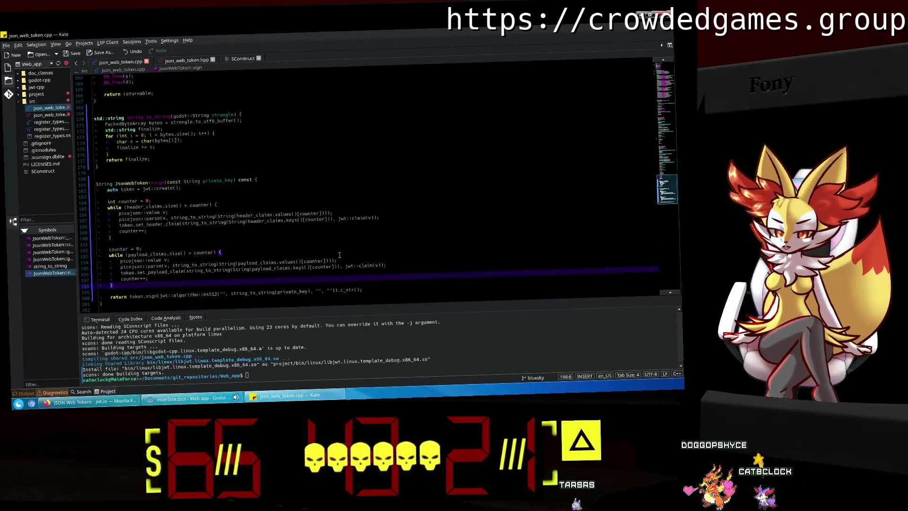
pyautogui.hotkey('alt', 'Tab')
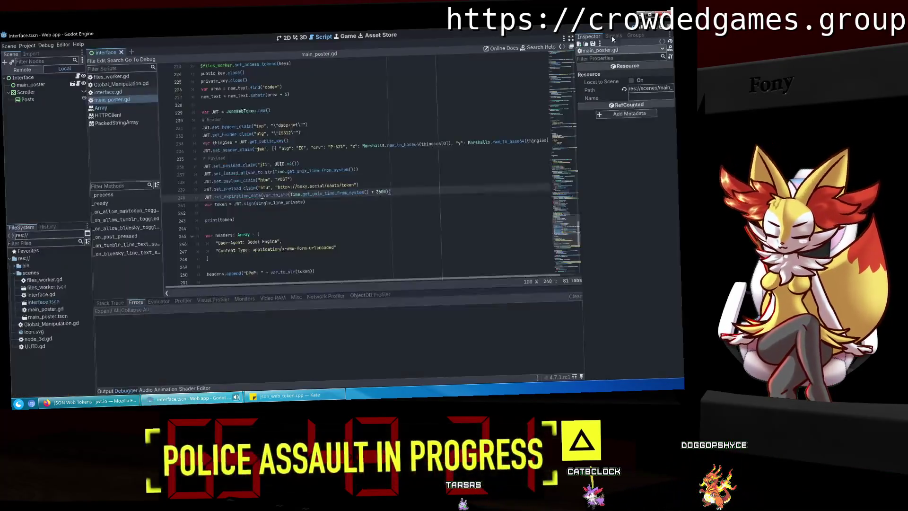
# Rerun the project and bring up Firefox's Bluesky authorize page.
pyautogui.click(649, 29)
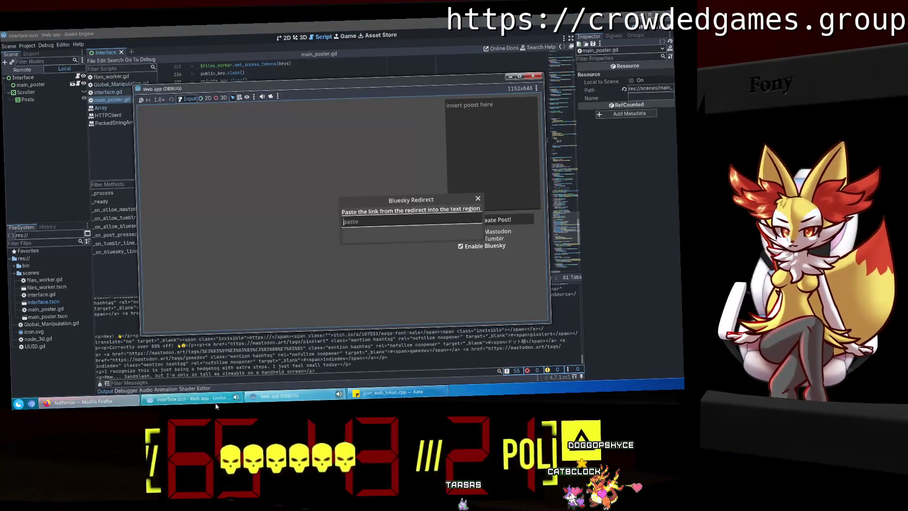
pyautogui.click(218, 400)
pyautogui.click(85, 402)
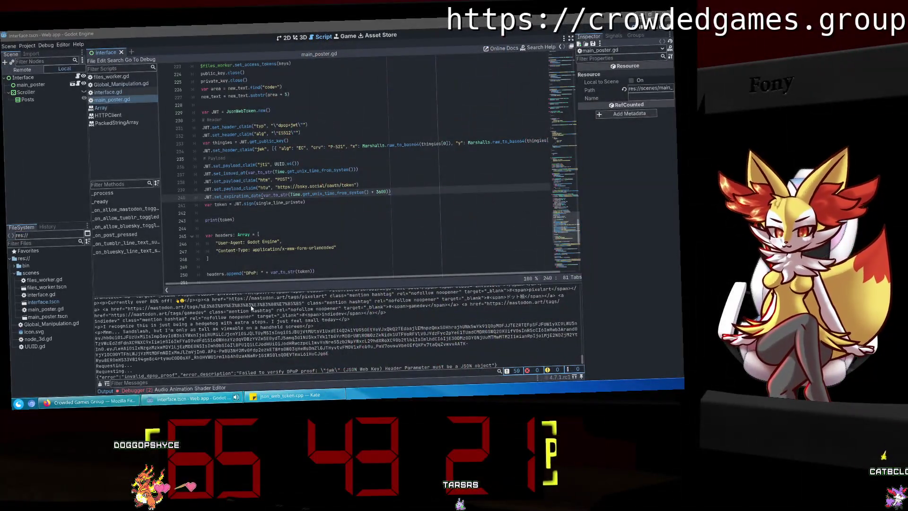
# Close the jwk dictionary on line 234 with a brace and parentheses, and save the script.
pyautogui.click(275, 212)
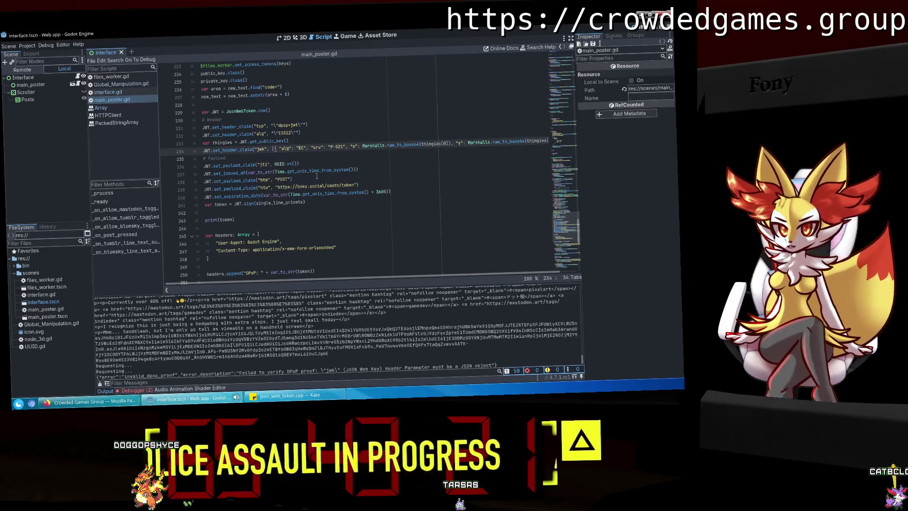
pyautogui.press('End')
pyautogui.write('}')
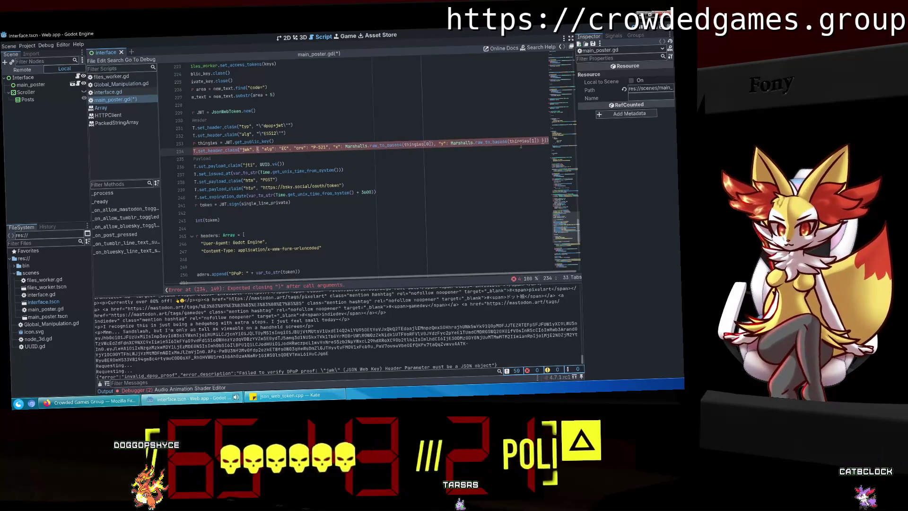
pyautogui.write(')')
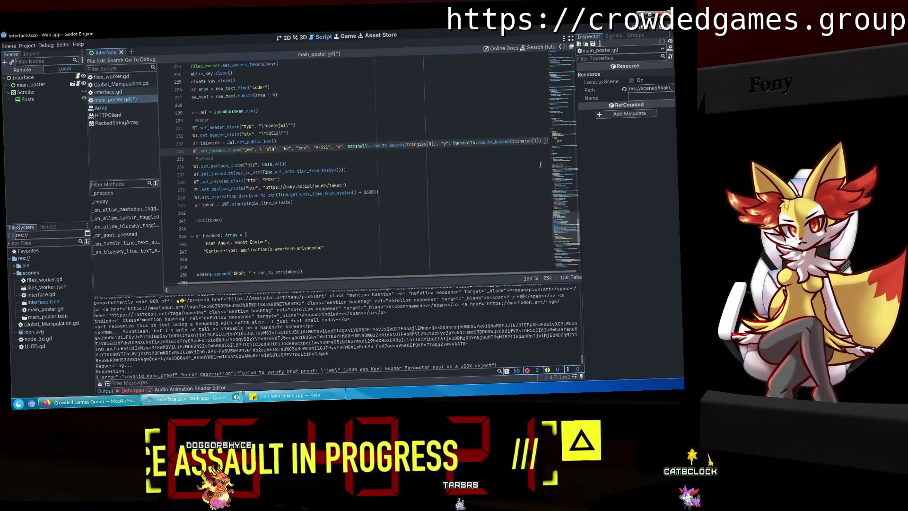
pyautogui.hotkey('ctrl', 's')
# Run the web app, check the debugger, and switch to Firefox's Bluesky authorize page.
pyautogui.click(440, 165)
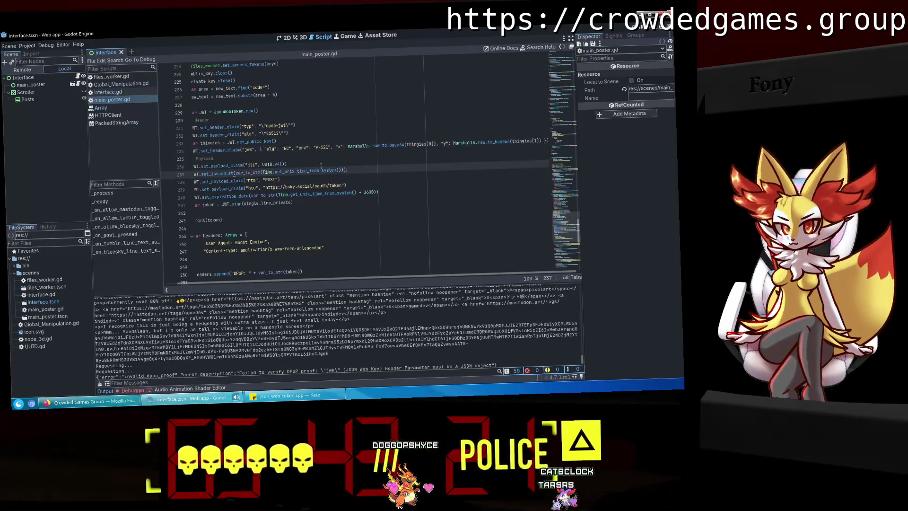
pyautogui.click(277, 158)
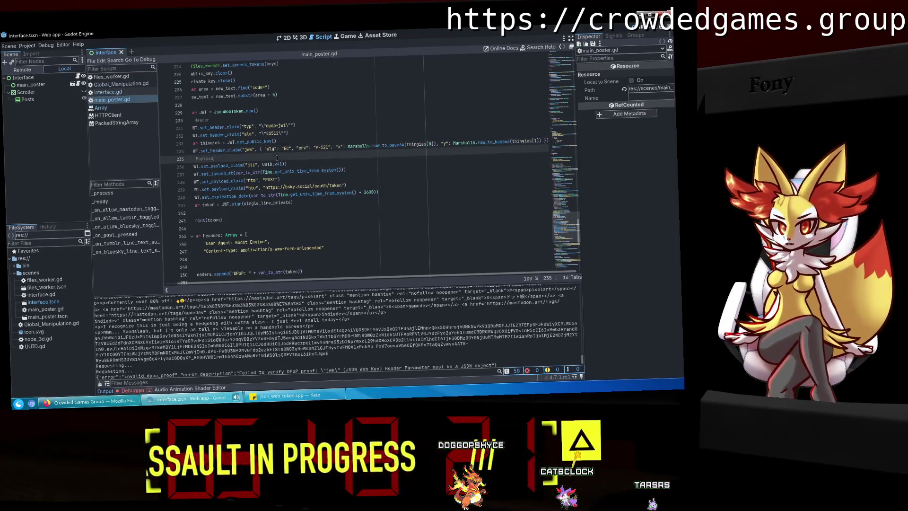
pyautogui.click(301, 171)
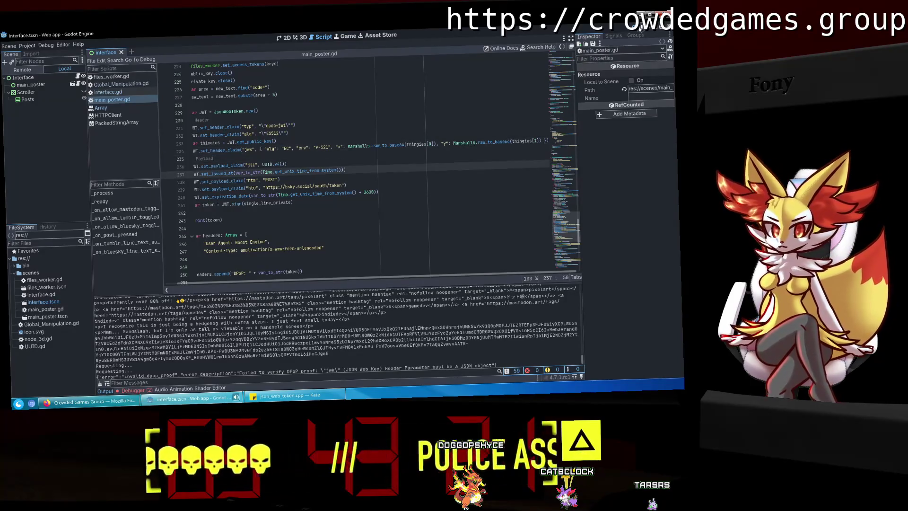
pyautogui.press('F5')
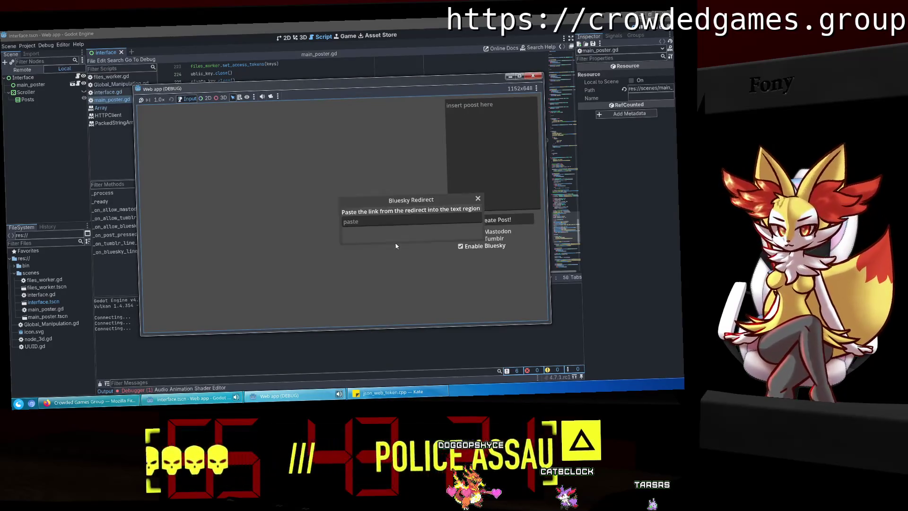
pyautogui.click(132, 391)
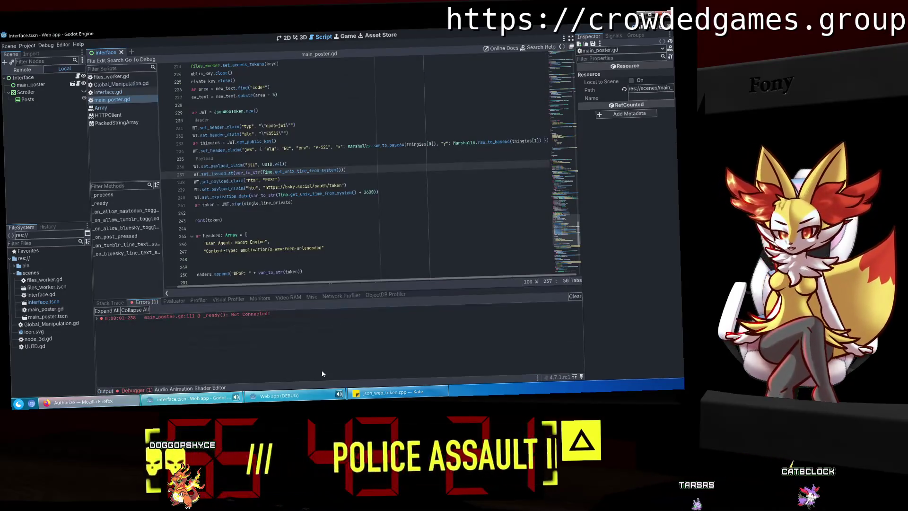
pyautogui.click(284, 401)
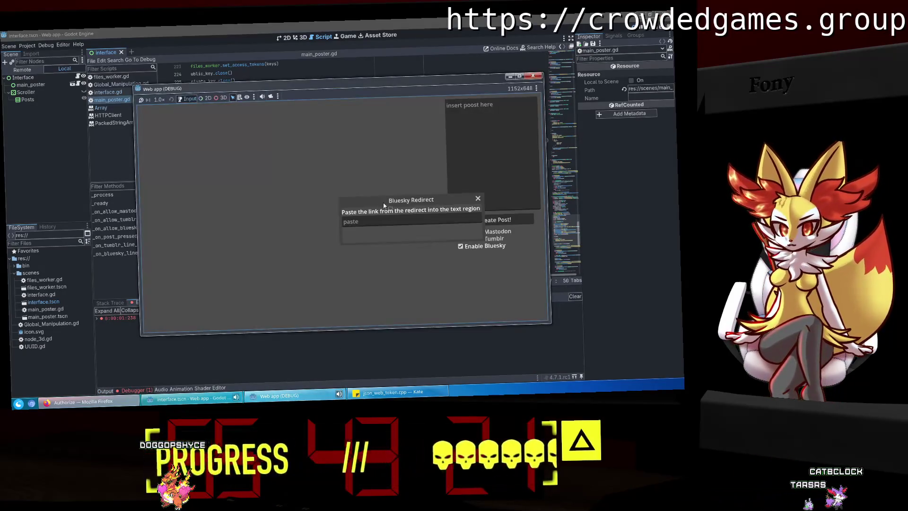
pyautogui.hotkey('alt', 'Tab')
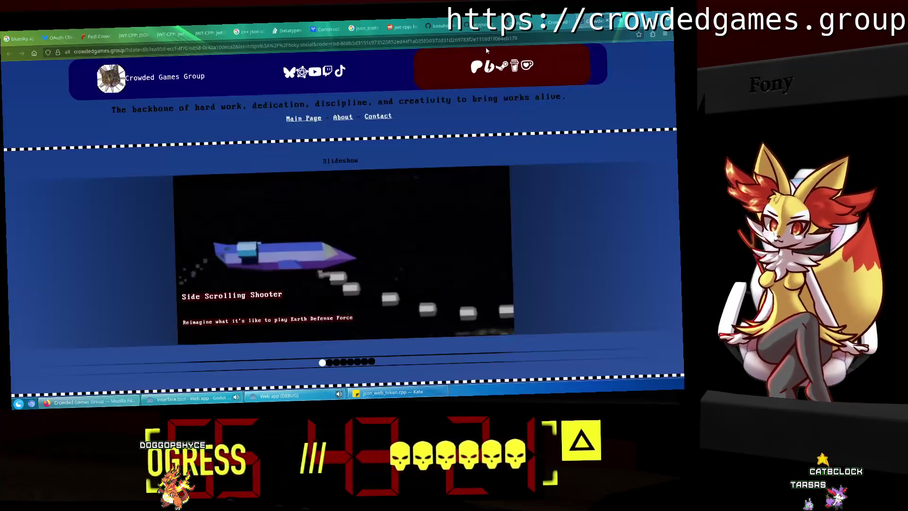
# Close the Crowded Games redirect tab and paste the redirect link into the web app.
pyautogui.click(570, 22)
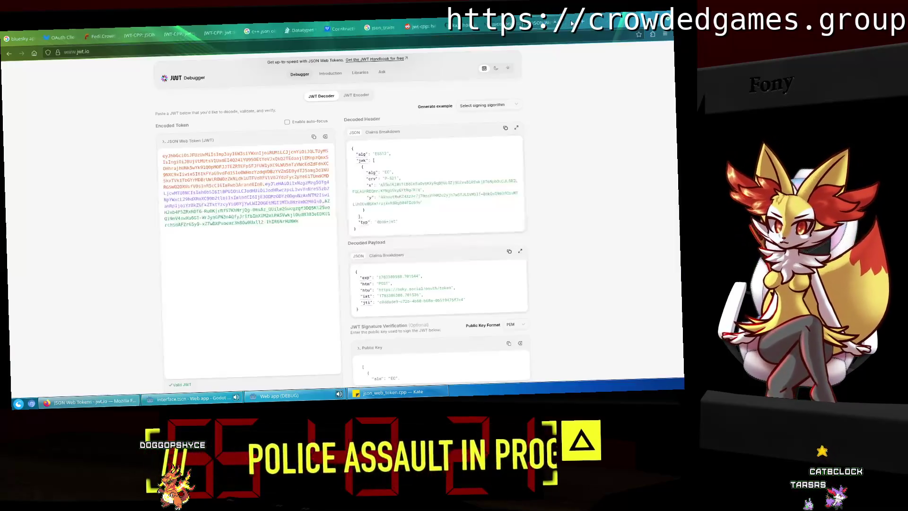
pyautogui.hotkey('alt', 'Tab')
pyautogui.hotkey('ctrl', 'v')
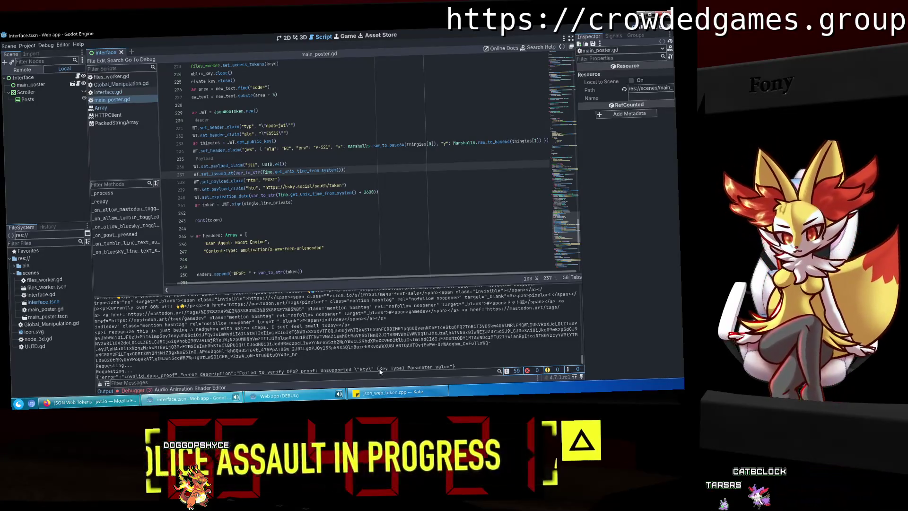
# Check the json_web_token.cpp source, then bring up the jwt.io debugger.
pyautogui.click(393, 392)
pyautogui.click(275, 237)
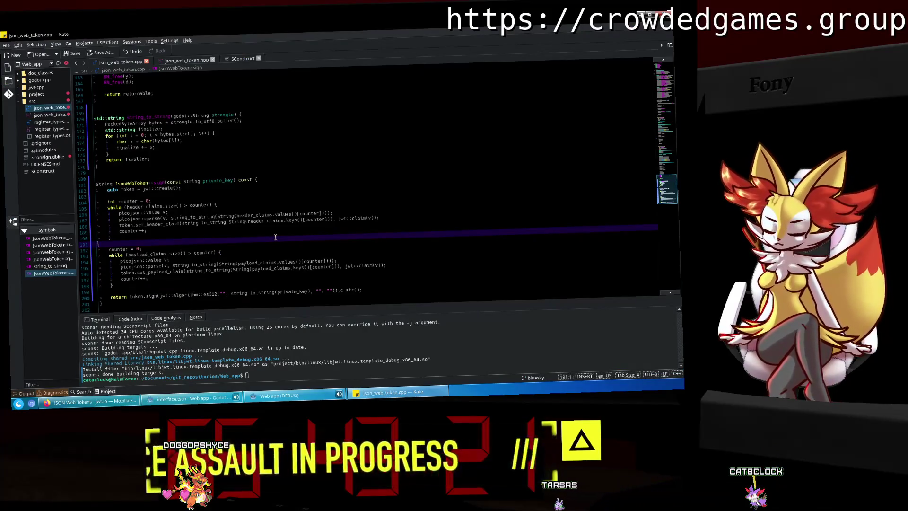
pyautogui.click(93, 403)
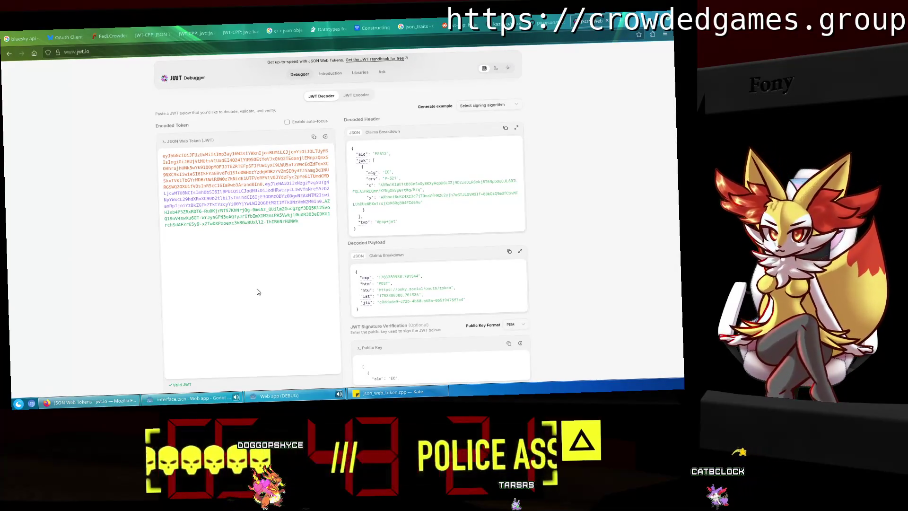
# Bring the running Web app (DEBUG) window forward and close it.
pyautogui.scroll(-2, 257, 292)
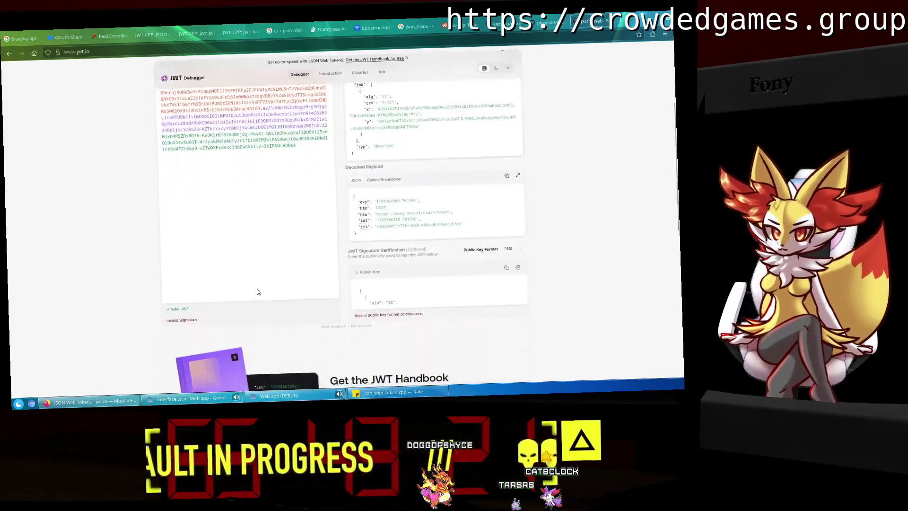
pyautogui.scroll(2, 257, 292)
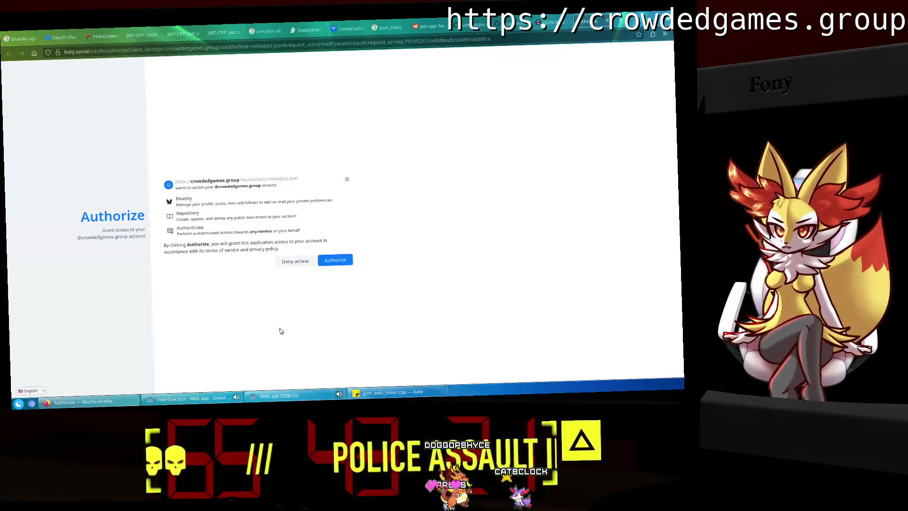
pyautogui.click(284, 402)
pyautogui.click(533, 76)
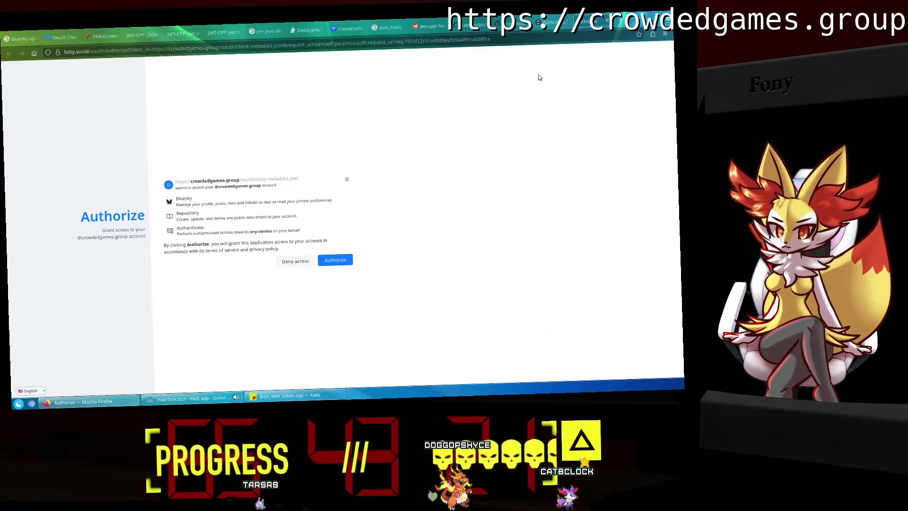
# Approve the Bluesky access request and return to the jwt.io debugger.
pyautogui.click(335, 259)
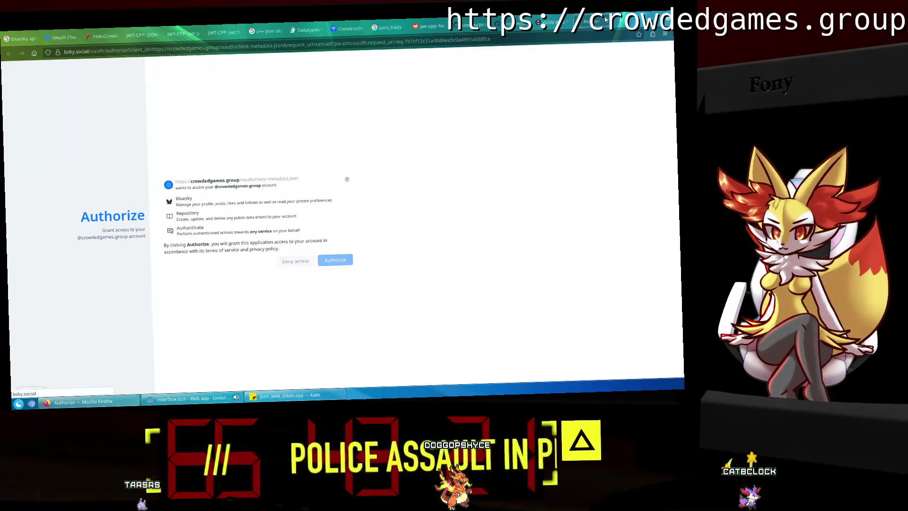
pyautogui.click(185, 399)
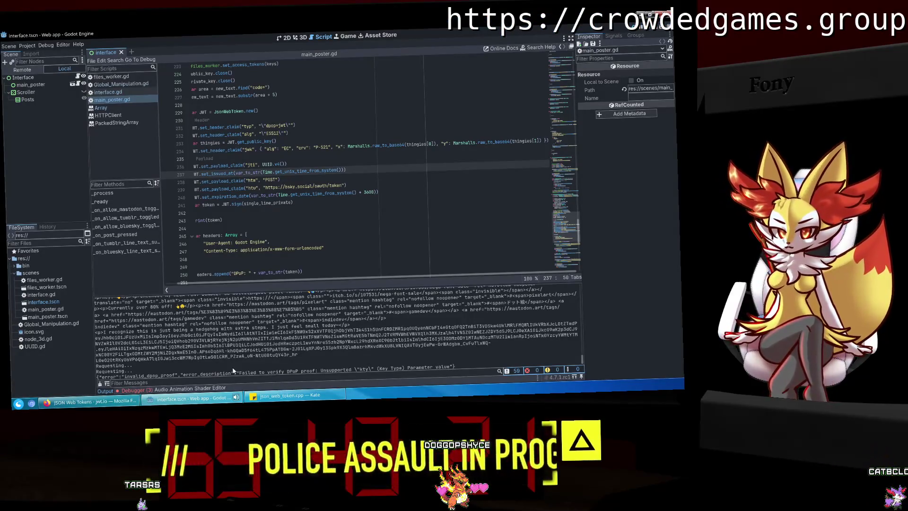
pyautogui.click(82, 405)
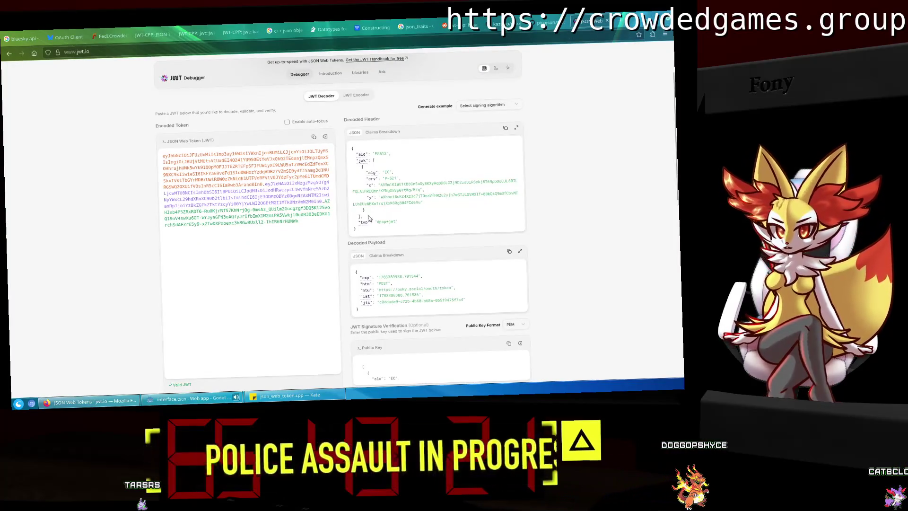
# Compare Bluesky's DPoP header requirements with the Godot script and jwt.io token, then start a blank tab.
pyautogui.click(66, 37)
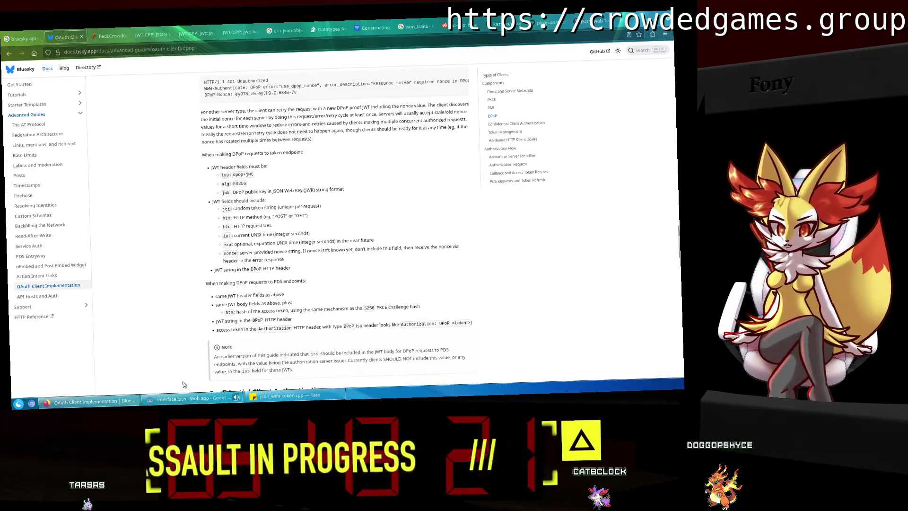
pyautogui.hotkey('alt', 'Tab')
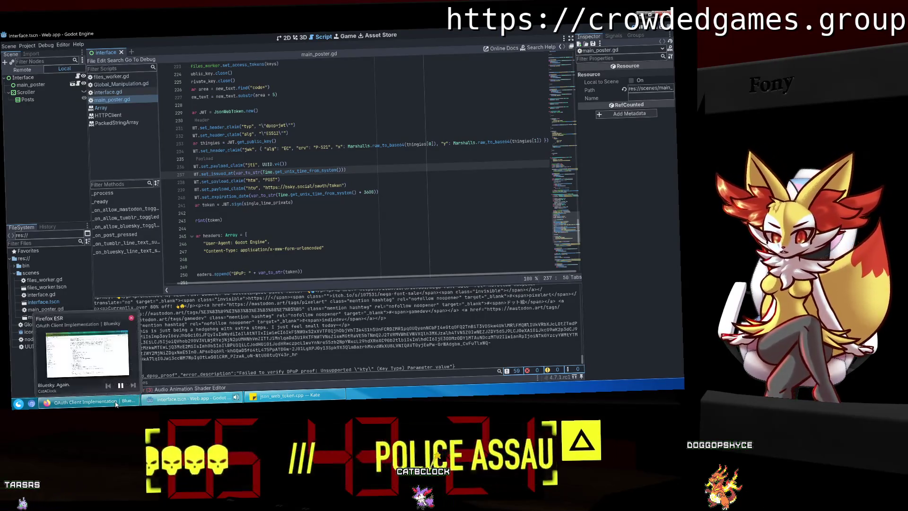
pyautogui.click(116, 402)
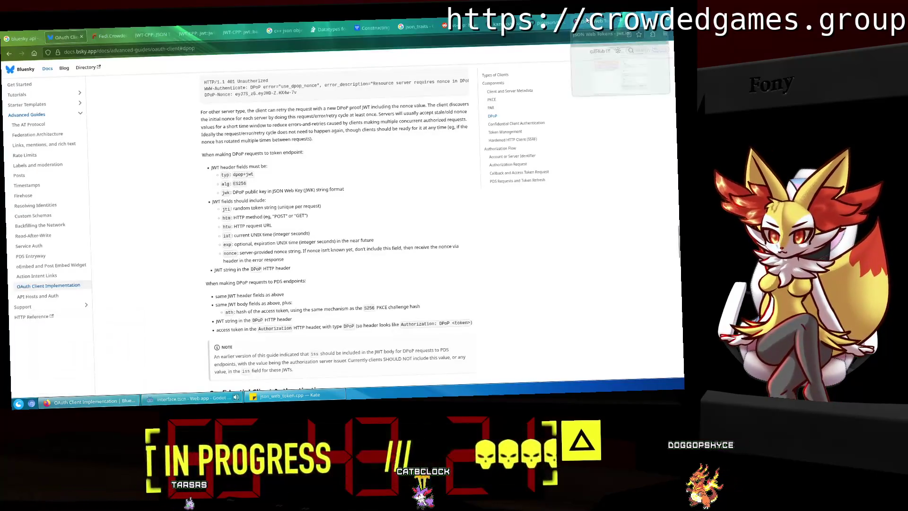
pyautogui.click(586, 21)
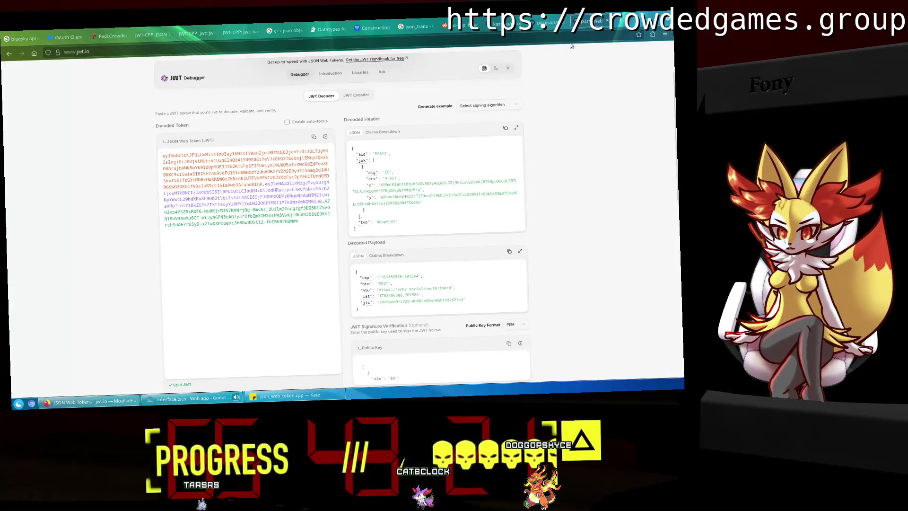
pyautogui.hotkey('ctrl', 't')
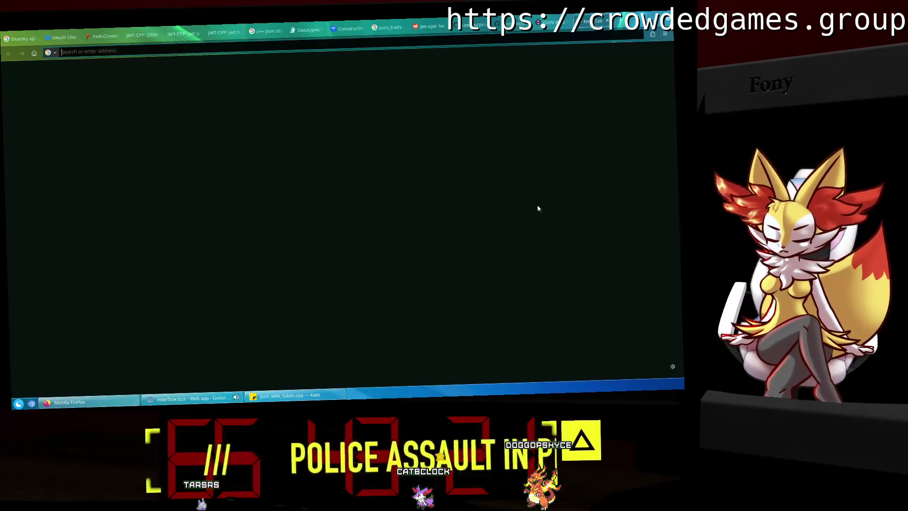
# Search 'kty jwt' and read Auth0's JSON Web Key Set Properties page.
pyautogui.write('kty j')
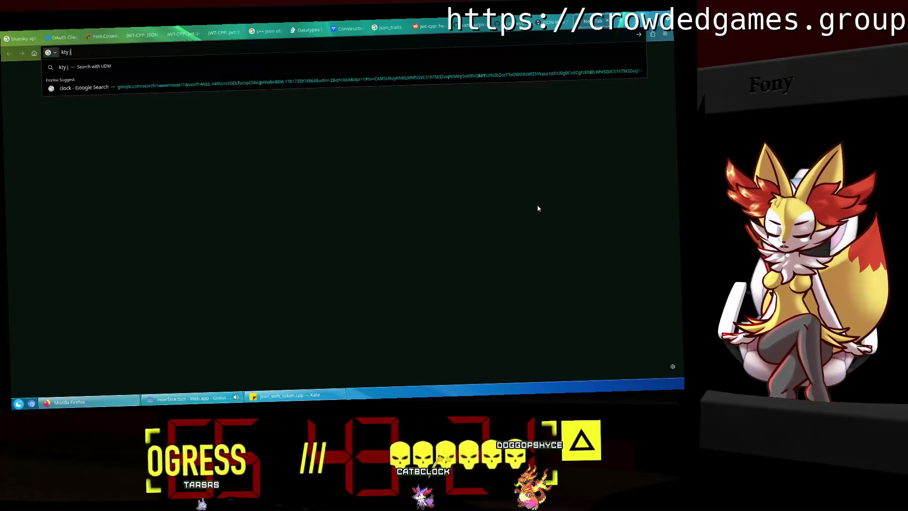
pyautogui.write('wt')
pyautogui.press('Return')
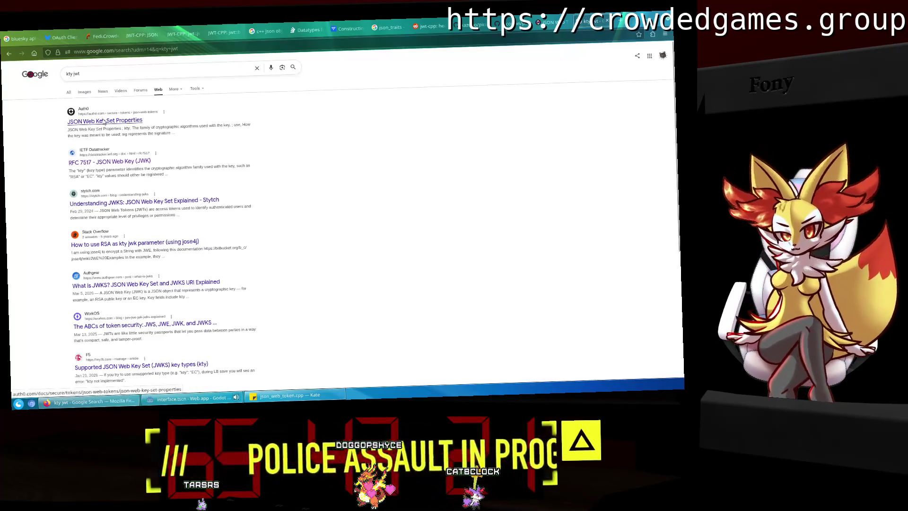
pyautogui.click(104, 122)
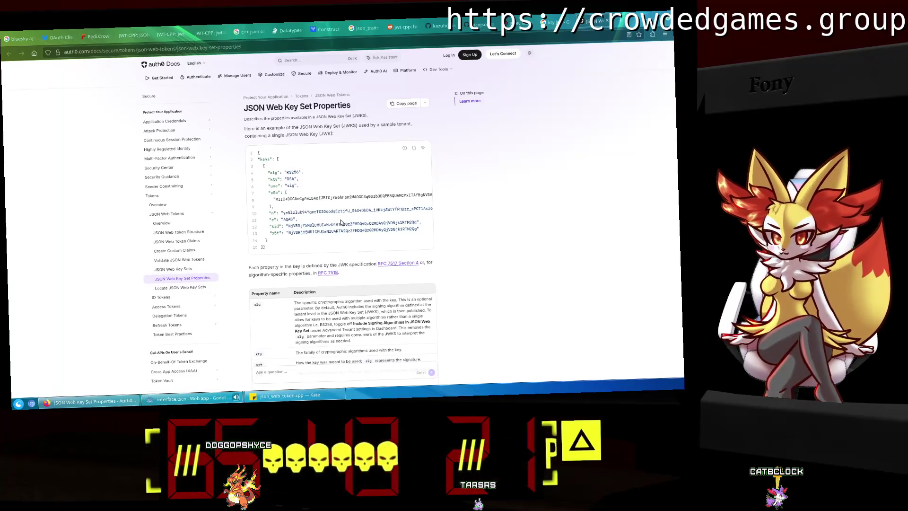
pyautogui.scroll(-5, 340, 221)
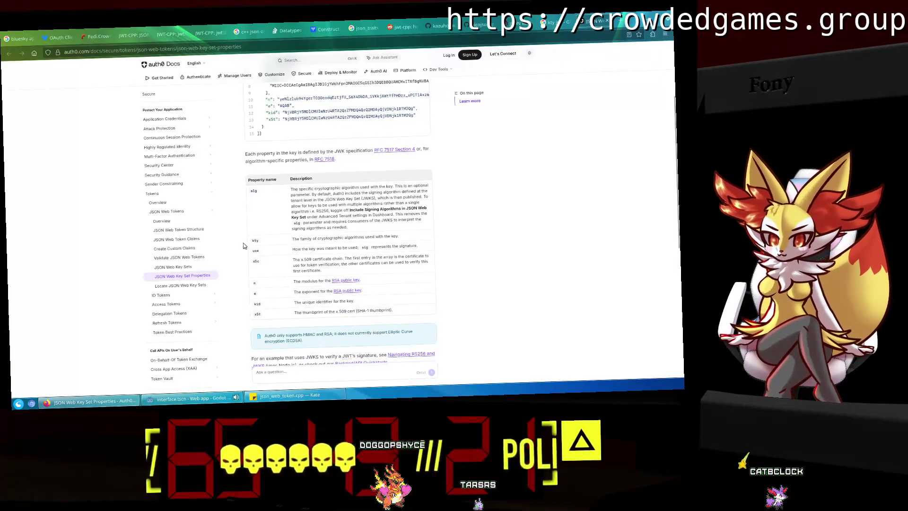
pyautogui.scroll(3, 297, 250)
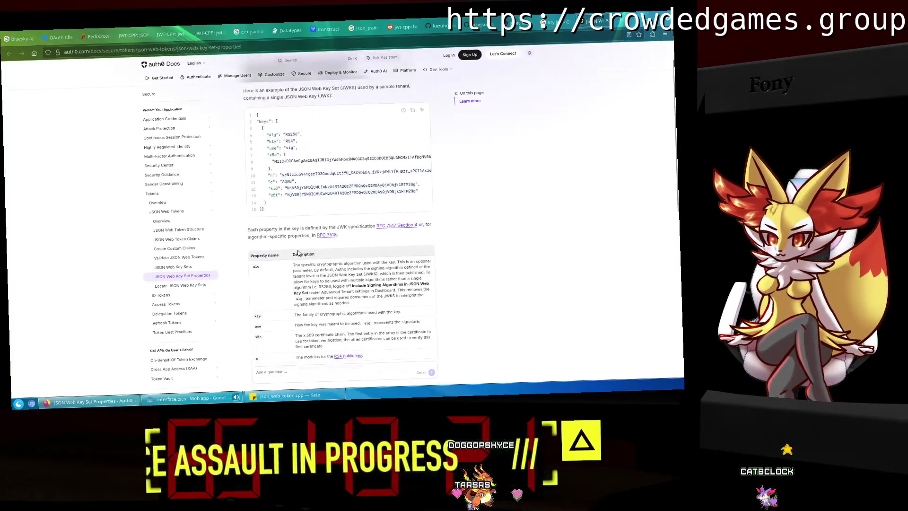
# In a new tab, search Google for 'key types', then refine it to 'key types jwt'.
pyautogui.click(620, 21)
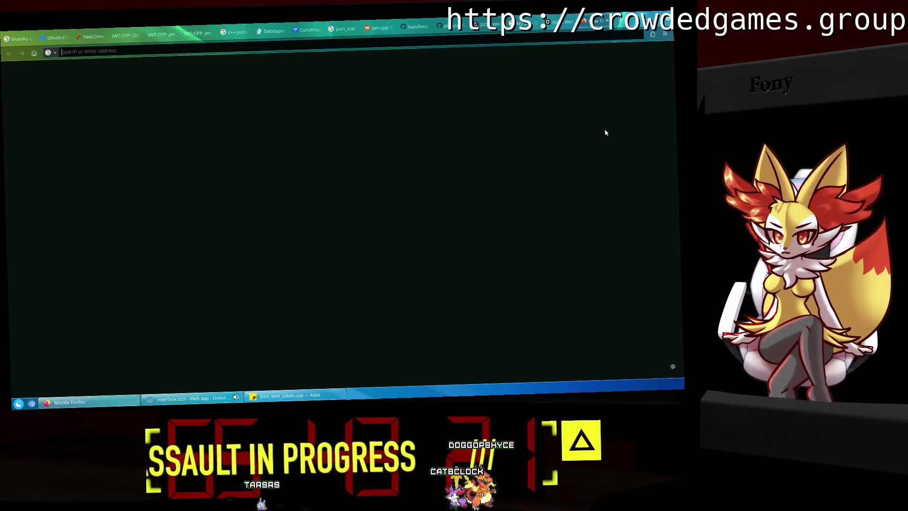
pyautogui.write('key types')
pyautogui.press('Return')
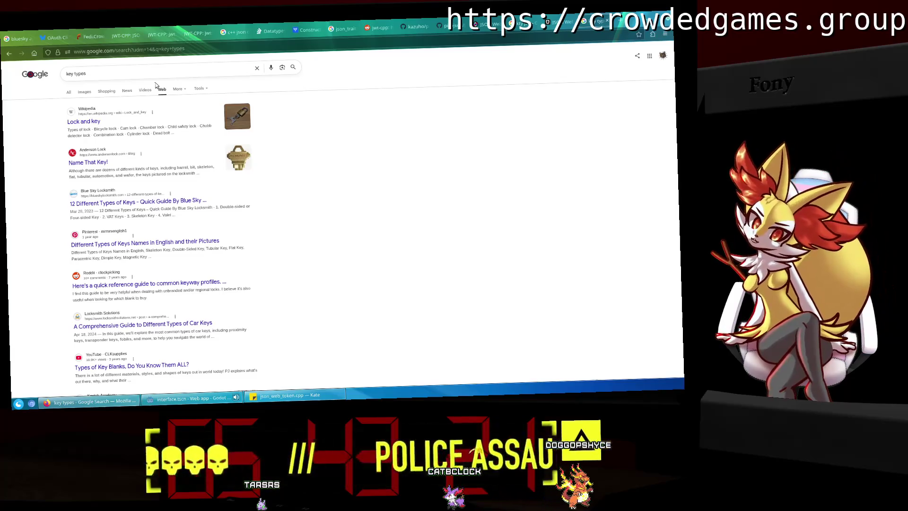
pyautogui.click(150, 74)
pyautogui.write('jwt')
pyautogui.press('Return')
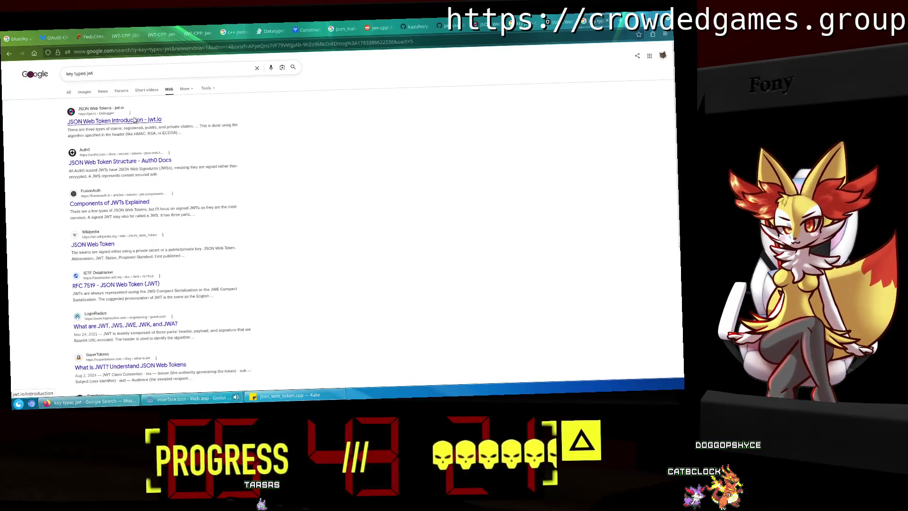
# Find 'key type' on Auth0's JSON Web Token Structure page, then read the JSON Web Key Sets page.
pyautogui.click(119, 161)
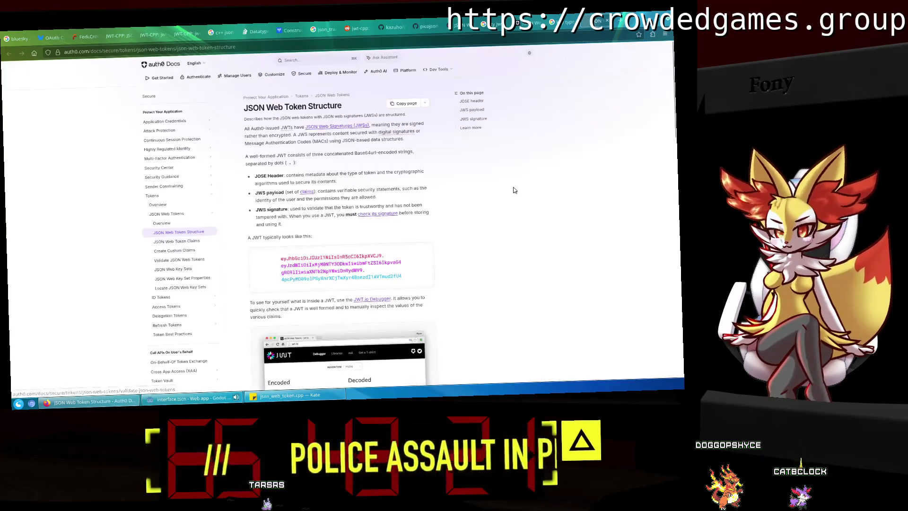
pyautogui.hotkey('ctrl', 'f')
pyautogui.write('k')
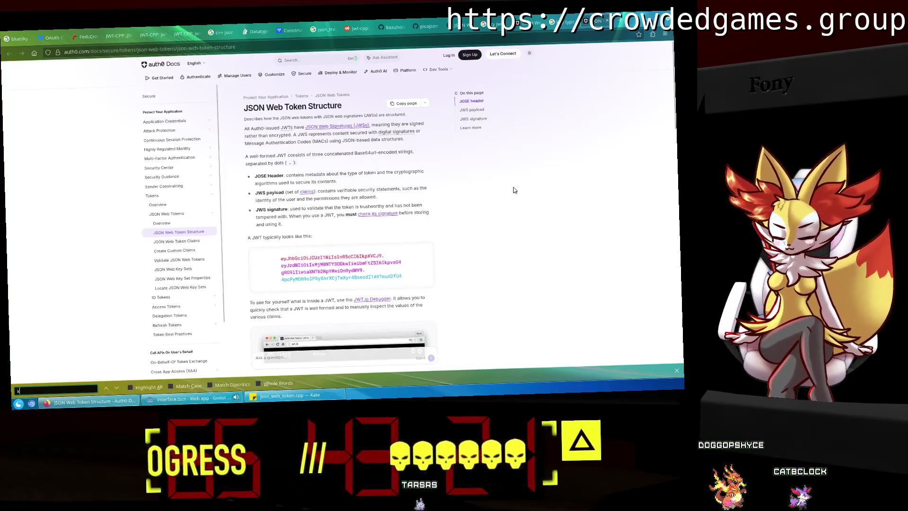
pyautogui.write('ey type')
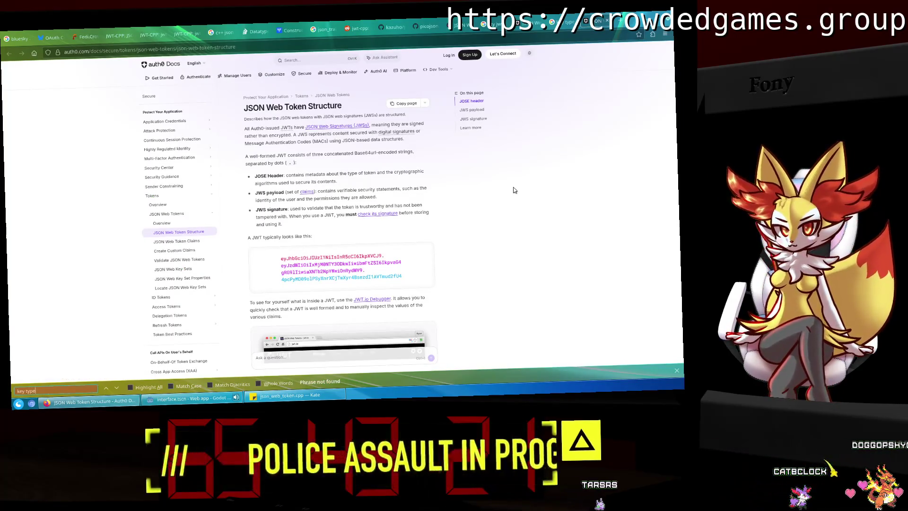
pyautogui.click(198, 273)
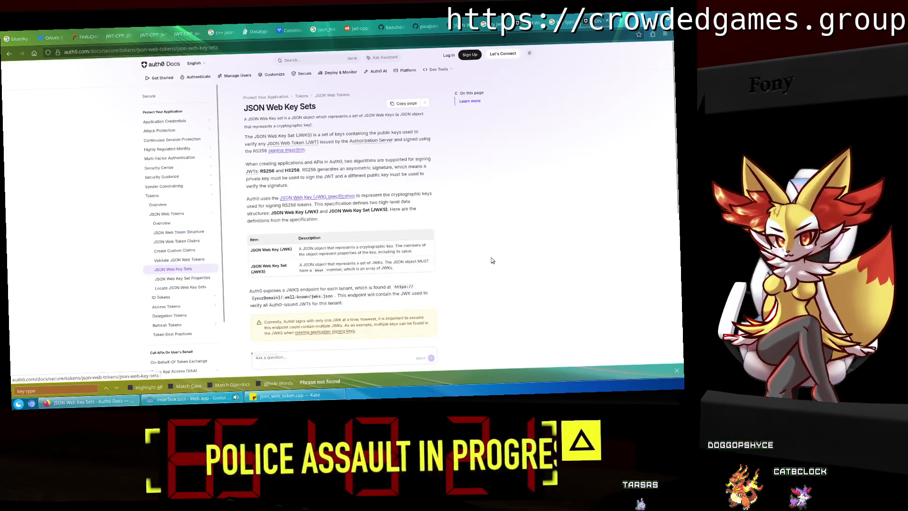
pyautogui.scroll(-3, 492, 260)
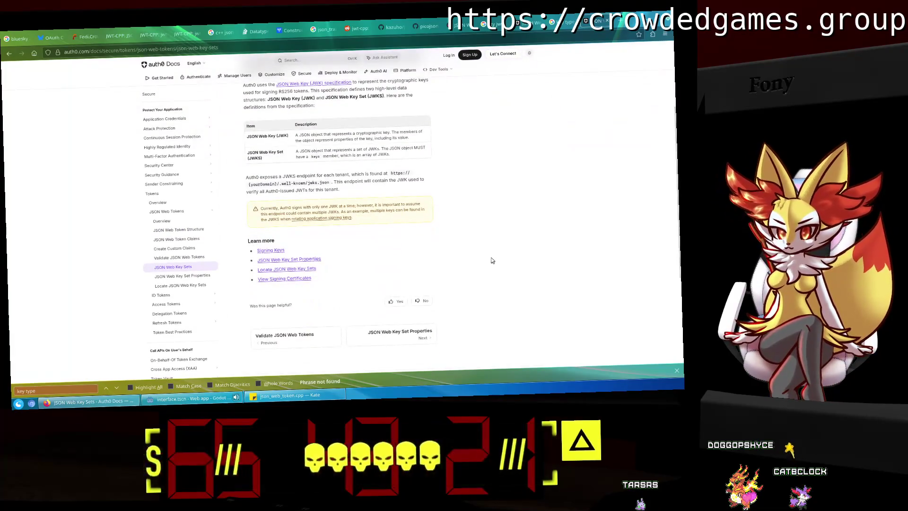
pyautogui.scroll(1, 492, 260)
pyautogui.scroll(1, 492, 260)
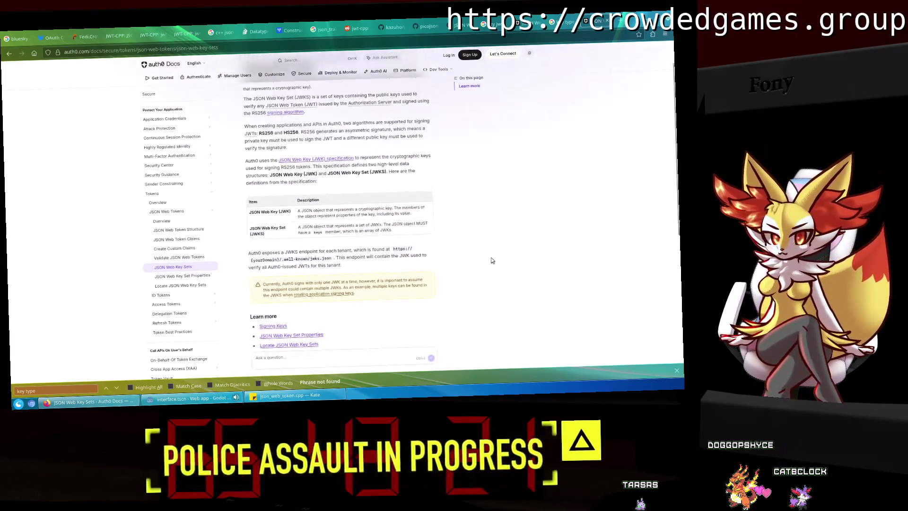
pyautogui.scroll(1, 490, 260)
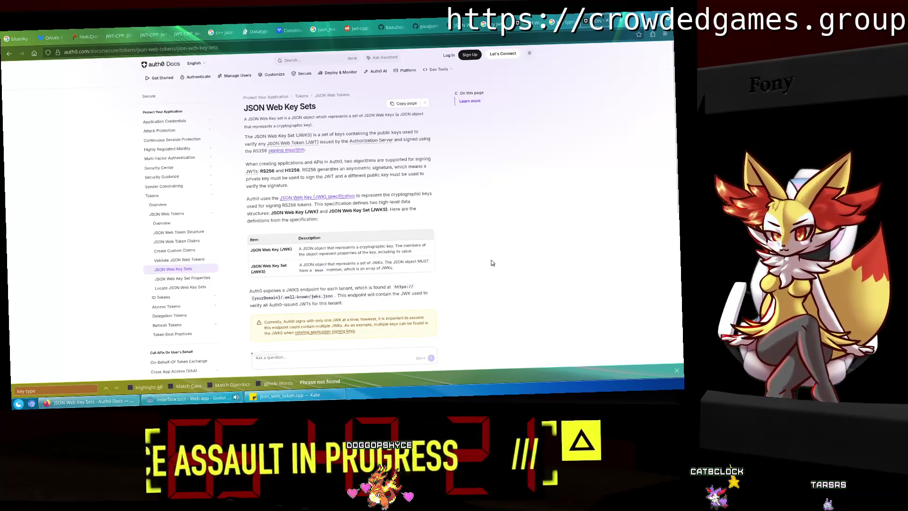
pyautogui.click(619, 21)
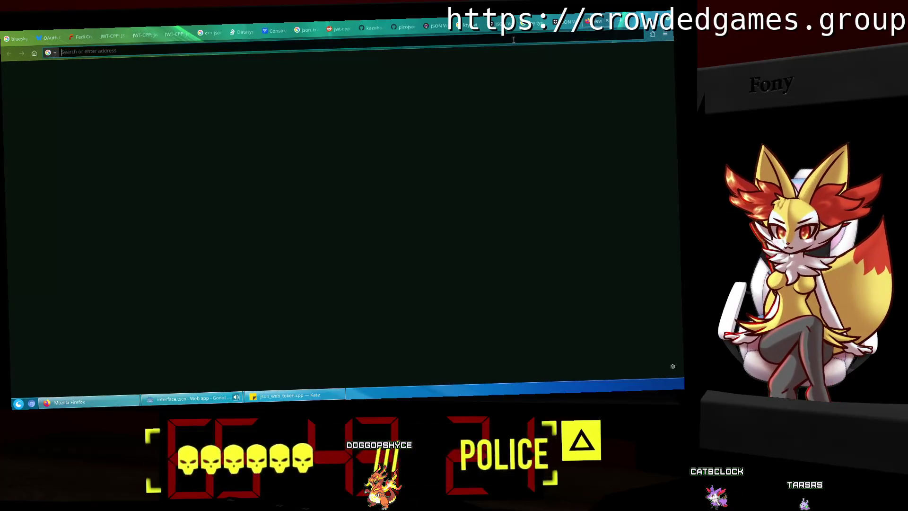
# Search 'json web token supported key types' and open the RFC 7517 JSON Web Key result.
pyautogui.click(513, 40)
pyautogui.click(502, 206)
pyautogui.click(392, 52)
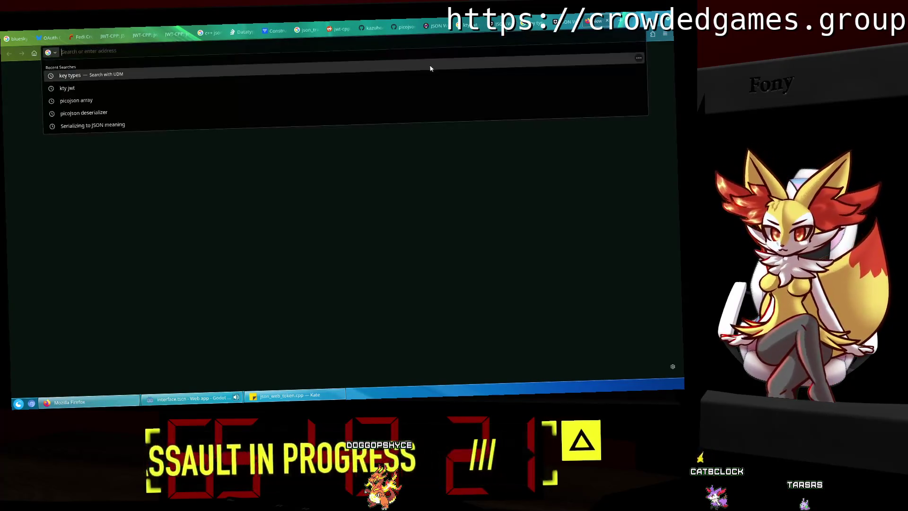
pyautogui.write('json web ')
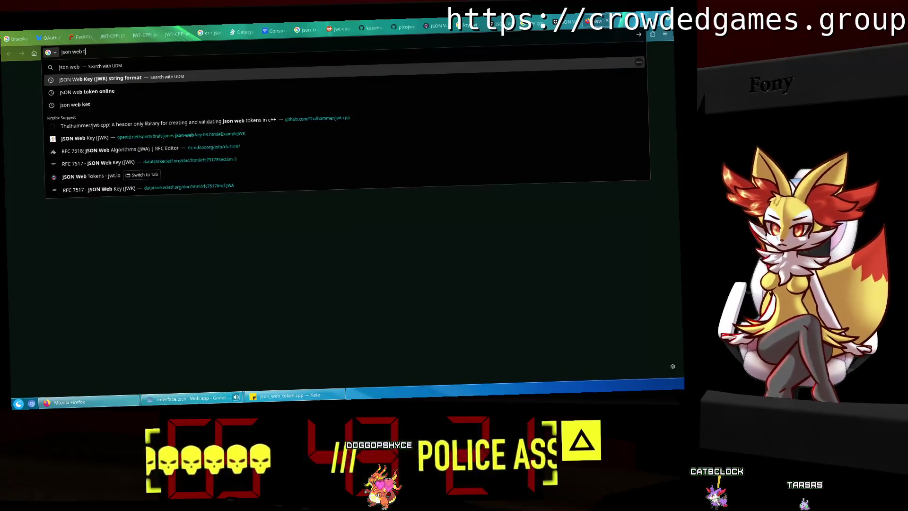
pyautogui.write('token supported key types')
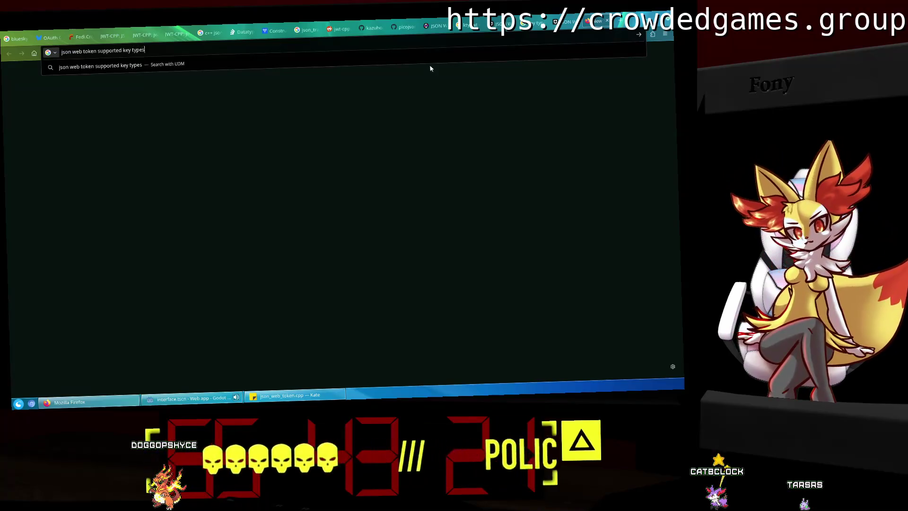
pyautogui.press('Return')
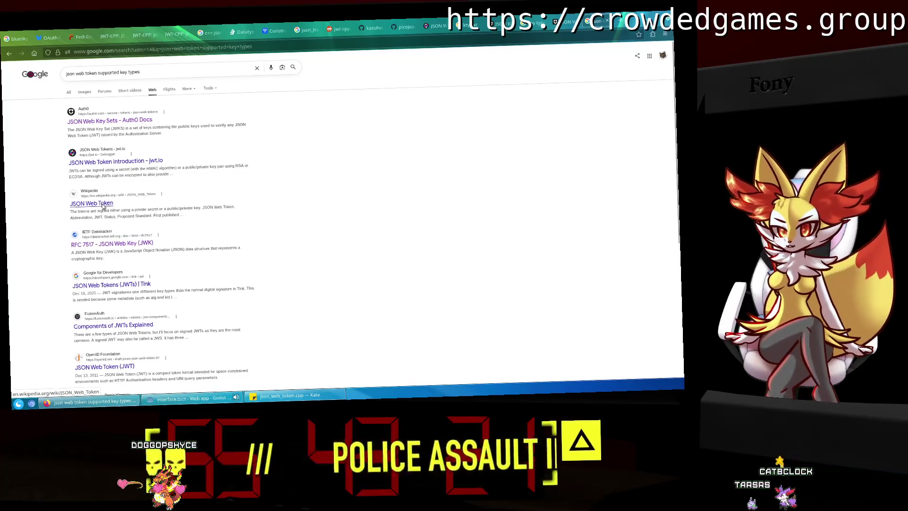
pyautogui.click(147, 243)
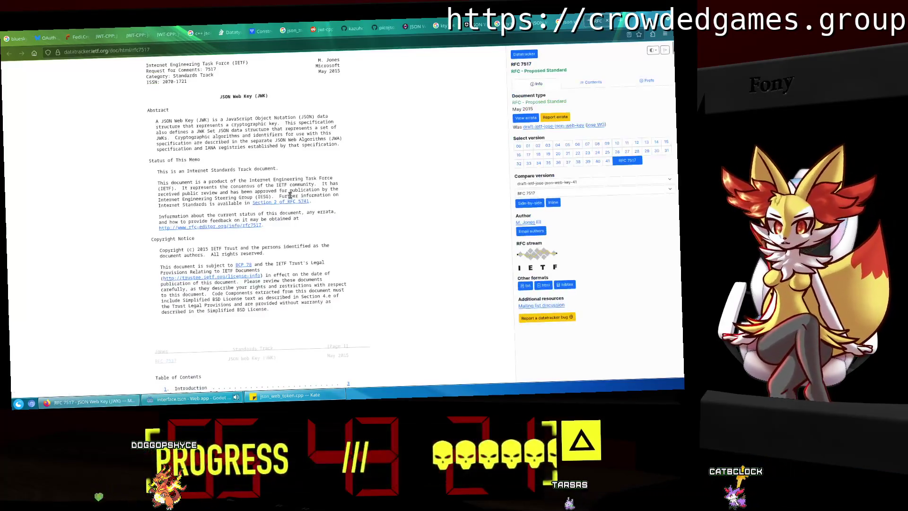
# Follow RFC 7517's kty section 4.1 and its [JWA] reference to RFC 7518.
pyautogui.scroll(-5, 292, 194)
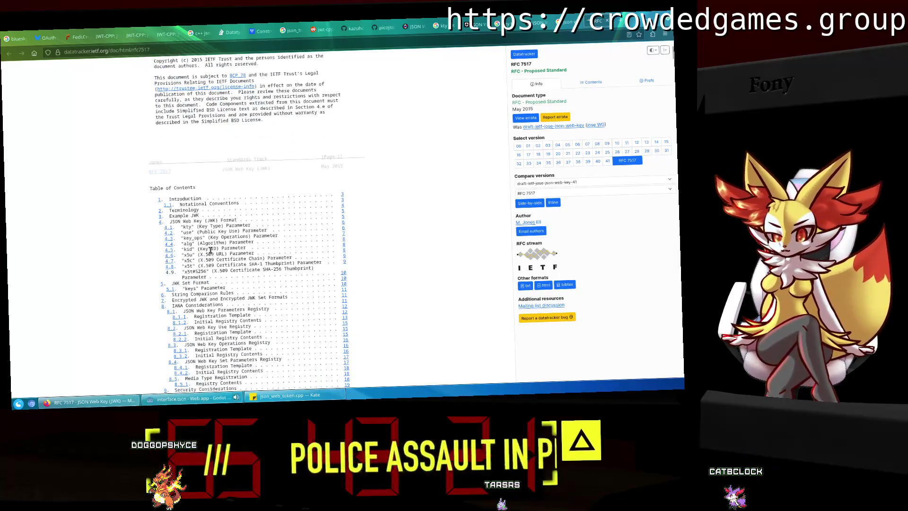
pyautogui.click(169, 228)
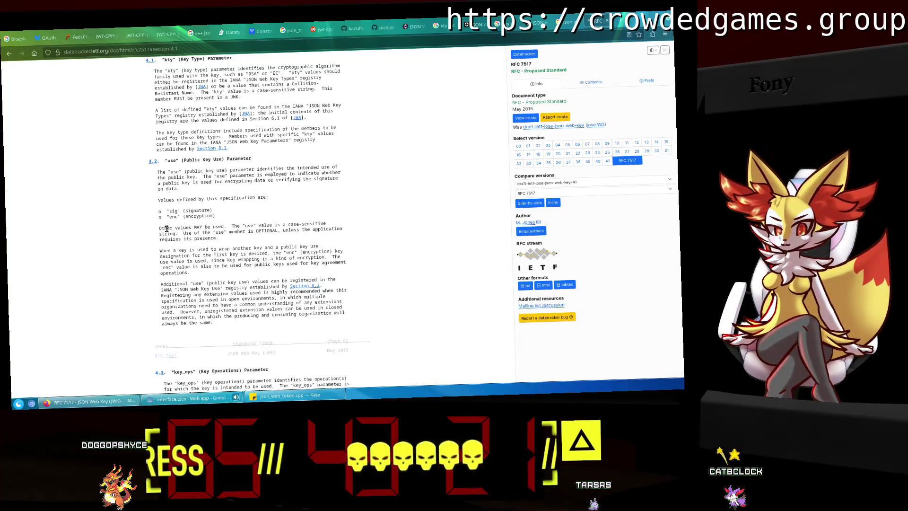
pyautogui.click(201, 86)
pyautogui.click(232, 68)
pyautogui.scroll(-10, 276, 205)
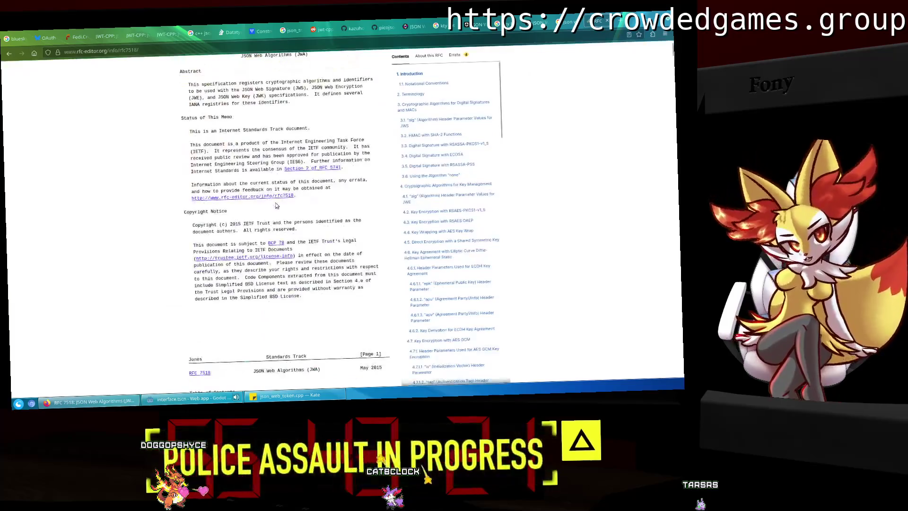
# Locate RFC 7518 section 6.1's kty values table and select the EC value.
pyautogui.scroll(-2, 277, 205)
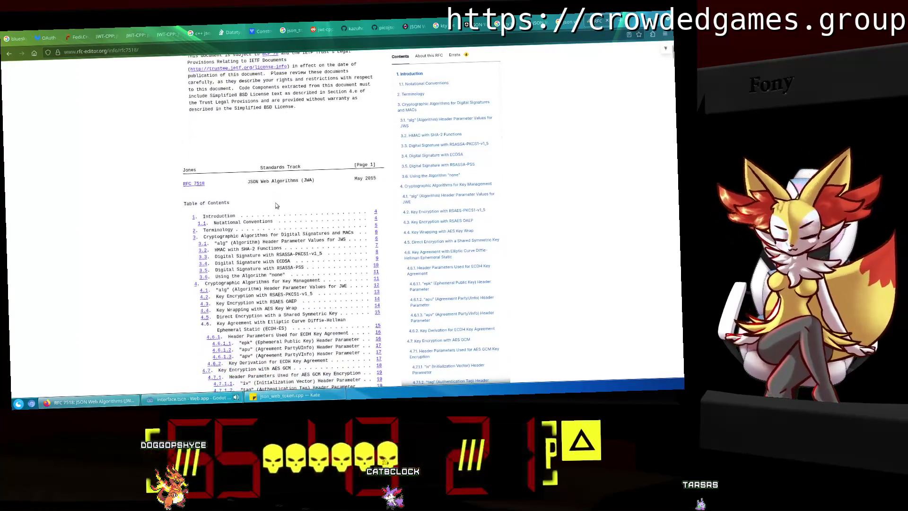
pyautogui.scroll(-2, 275, 203)
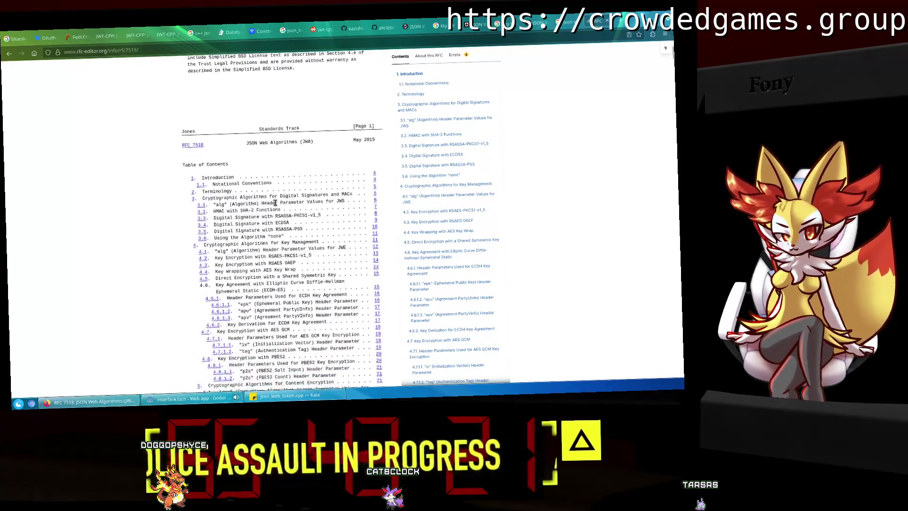
pyautogui.scroll(-2, 276, 205)
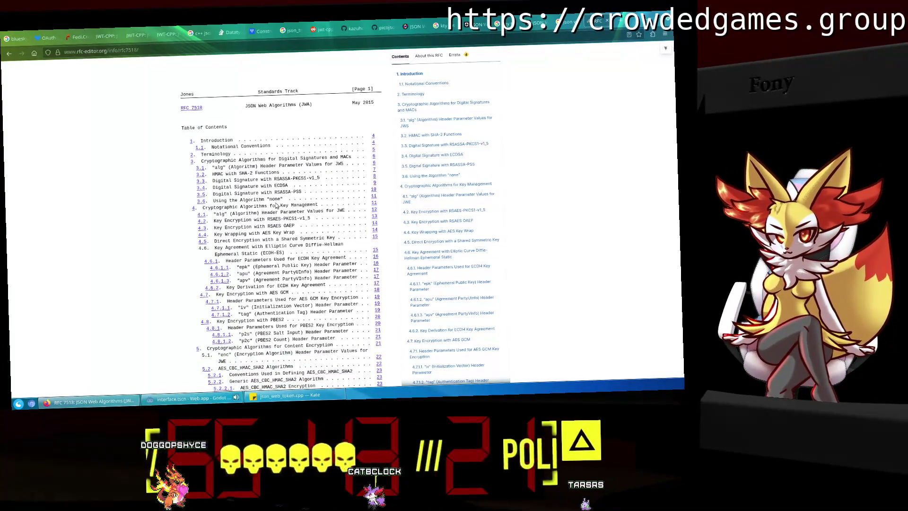
pyautogui.scroll(-3, 276, 203)
pyautogui.scroll(-1, 275, 203)
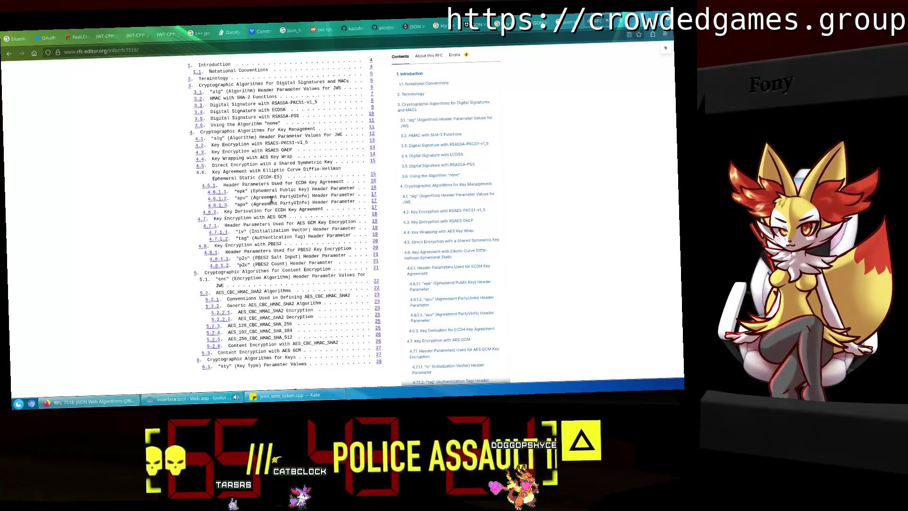
pyautogui.scroll(-2, 202, 316)
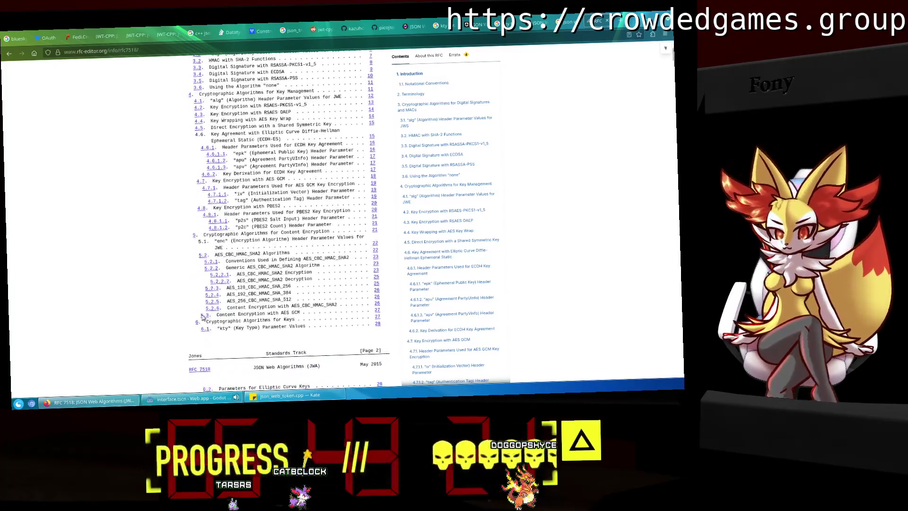
pyautogui.click(205, 331)
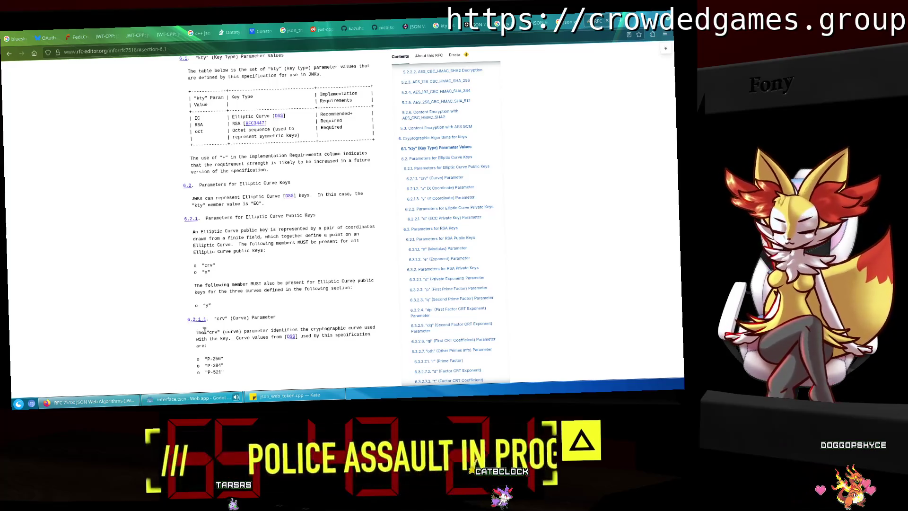
pyautogui.rightClick(197, 118)
pyautogui.click(278, 208)
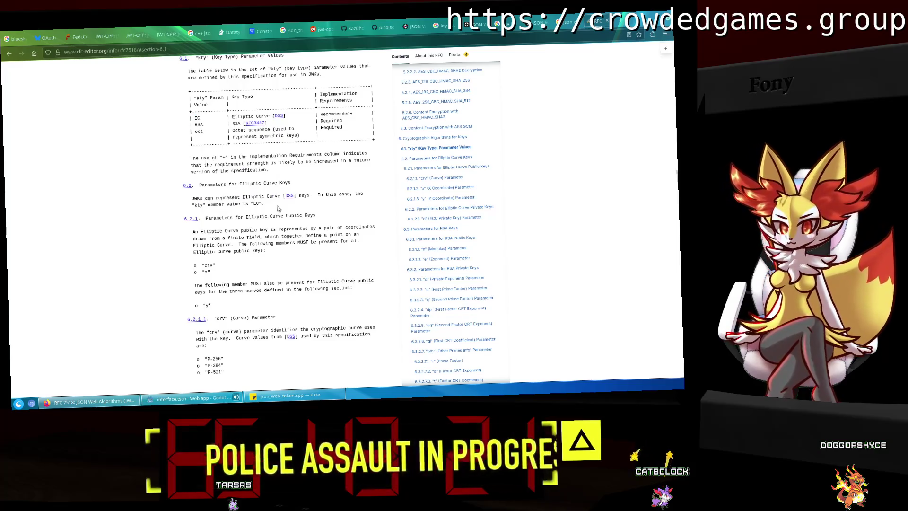
# Read RFC 7518's elliptic-curve key parameters, then bring json_web_token.cpp forward in Kate.
pyautogui.scroll(-2, 294, 242)
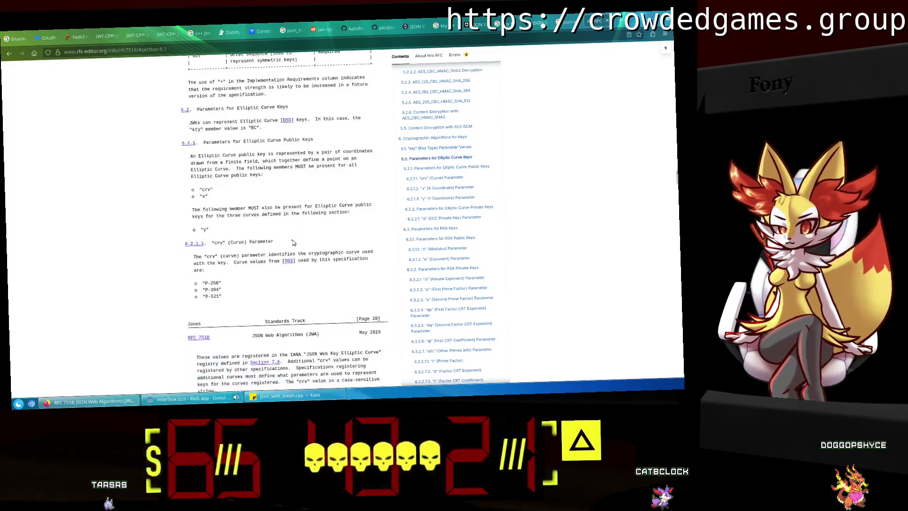
pyautogui.scroll(-1, 294, 242)
pyautogui.scroll(2, 293, 243)
pyautogui.scroll(-3, 293, 242)
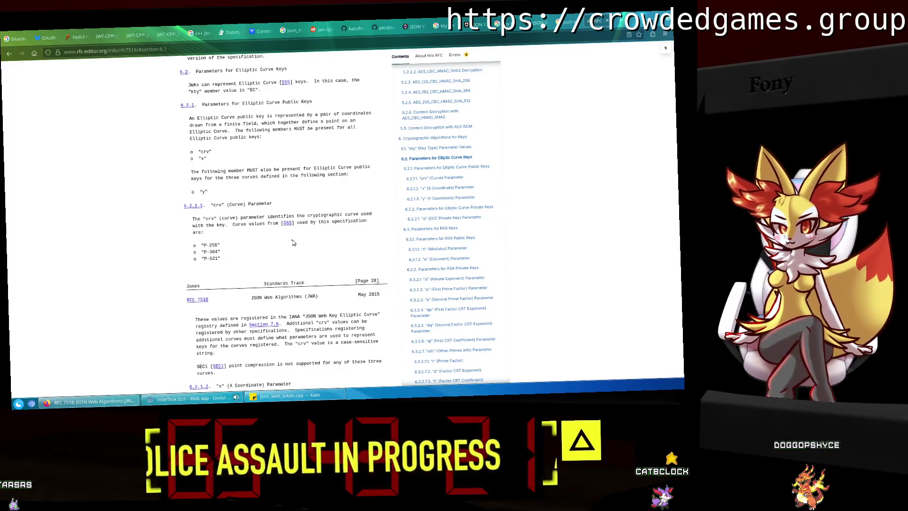
pyautogui.scroll(3, 293, 242)
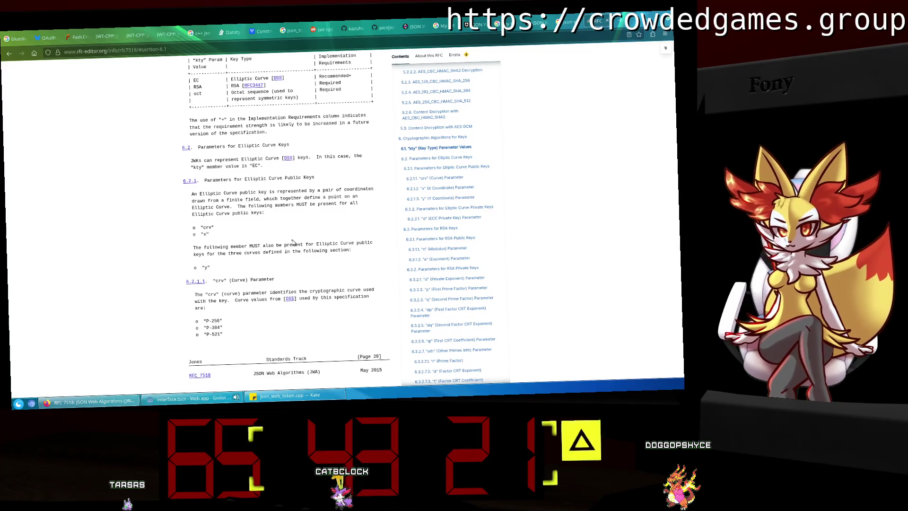
pyautogui.scroll(-10, 293, 242)
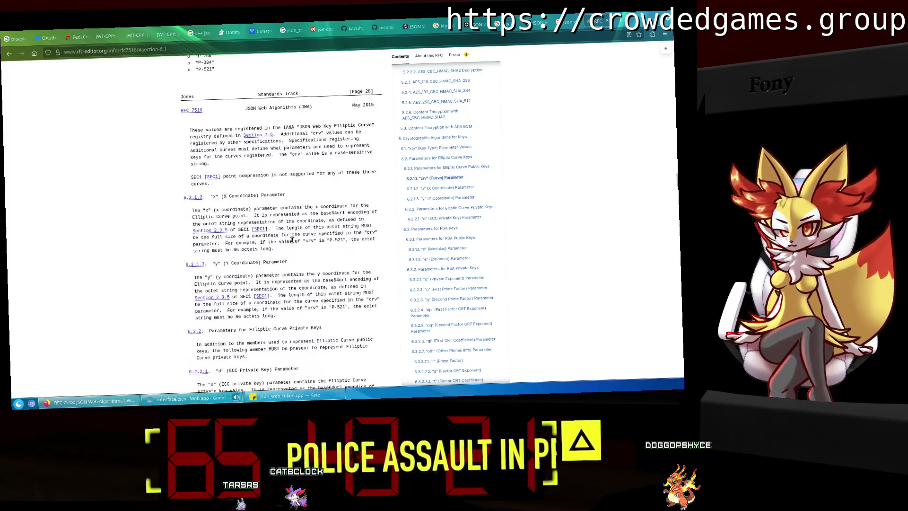
pyautogui.scroll(-7, 293, 240)
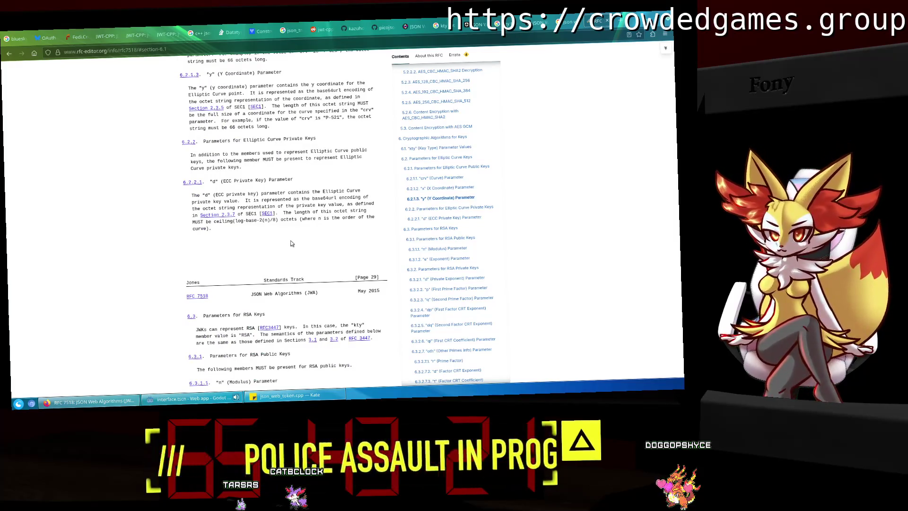
pyautogui.scroll(15, 292, 244)
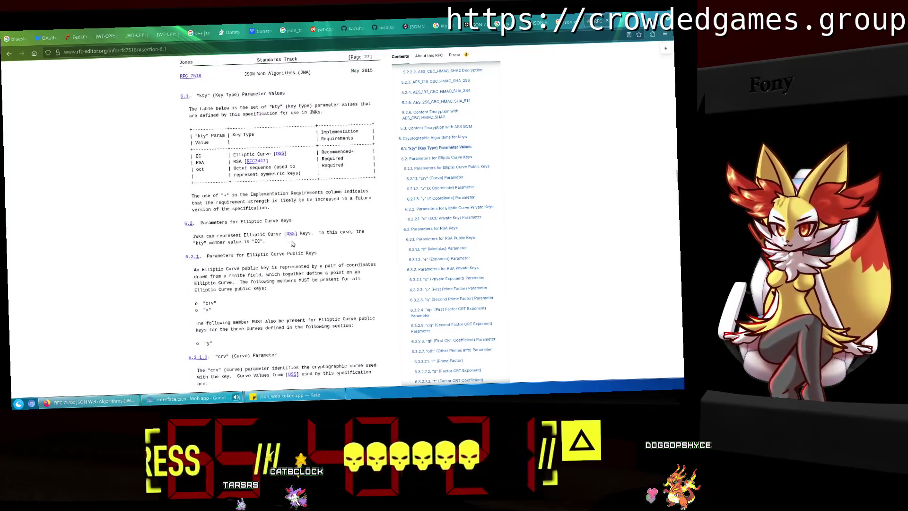
pyautogui.click(289, 402)
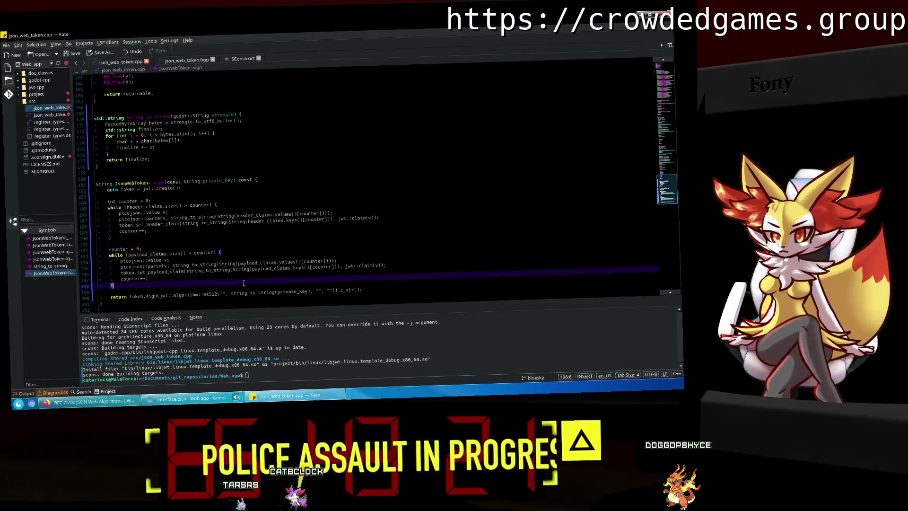
# Add JWT.set_header_claim("kty", "\"EC\"") below the alg claim in main_poster.gd and save.
pyautogui.hotkey('alt', 'Tab')
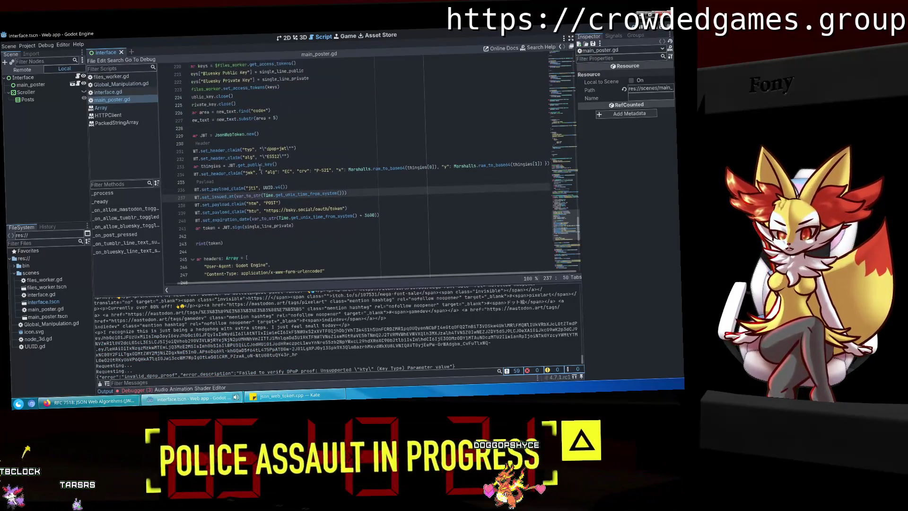
pyautogui.click(330, 159)
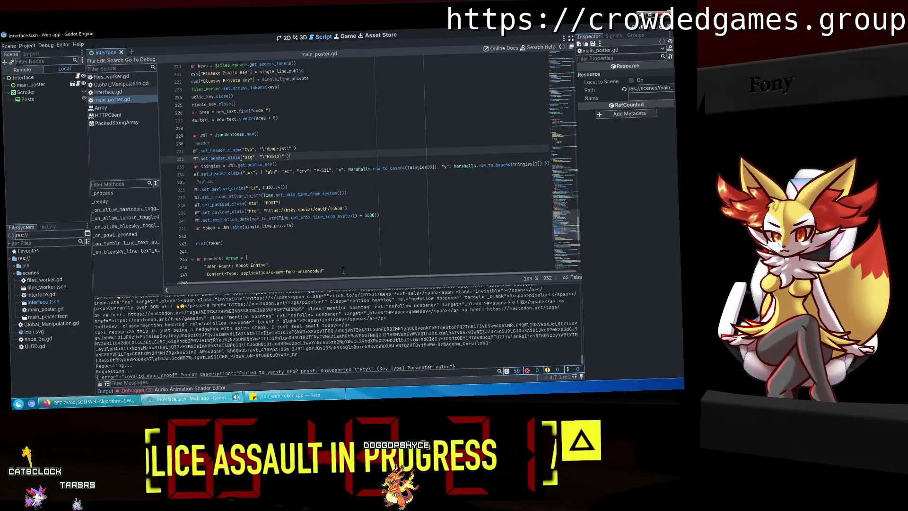
pyautogui.hscroll(-2, 233, 279)
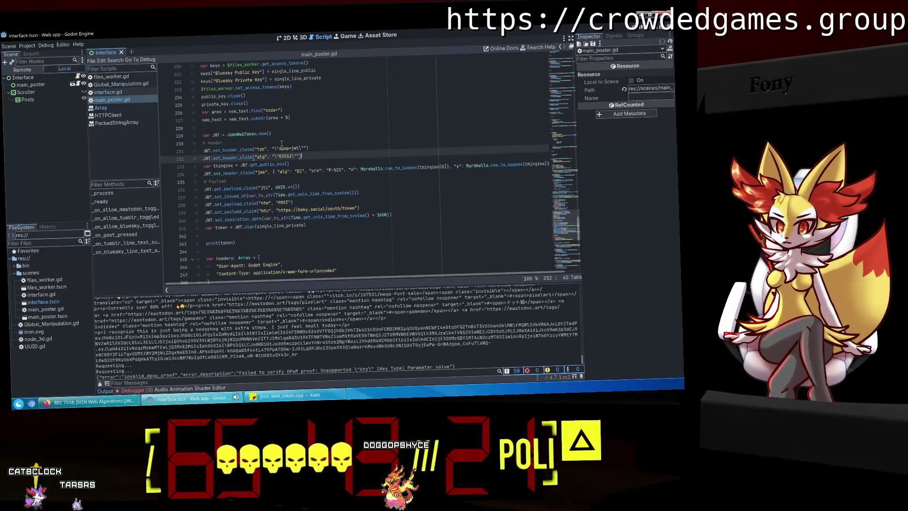
pyautogui.press('Return')
pyautogui.write('T')
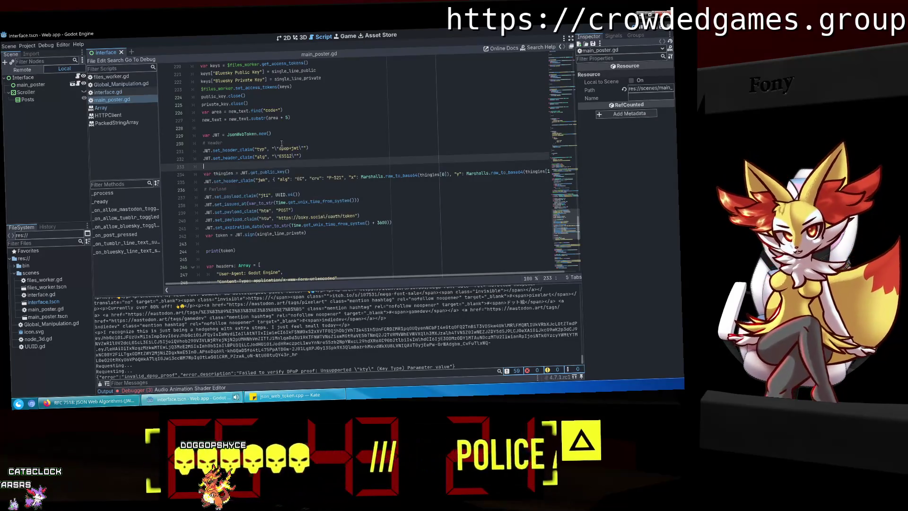
pyautogui.hotkey('ctrl', 'space')
pyautogui.write('.set_header_claim("kty", "EC')
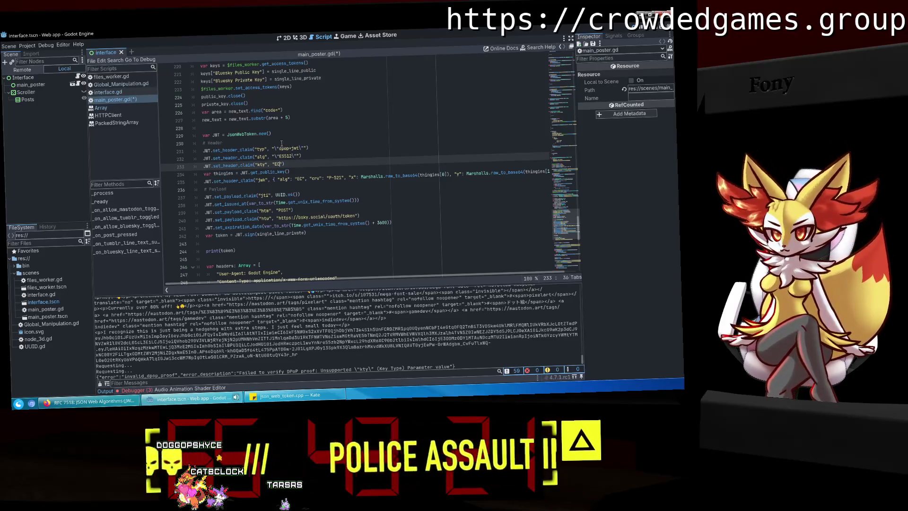
pyautogui.write('"EC')
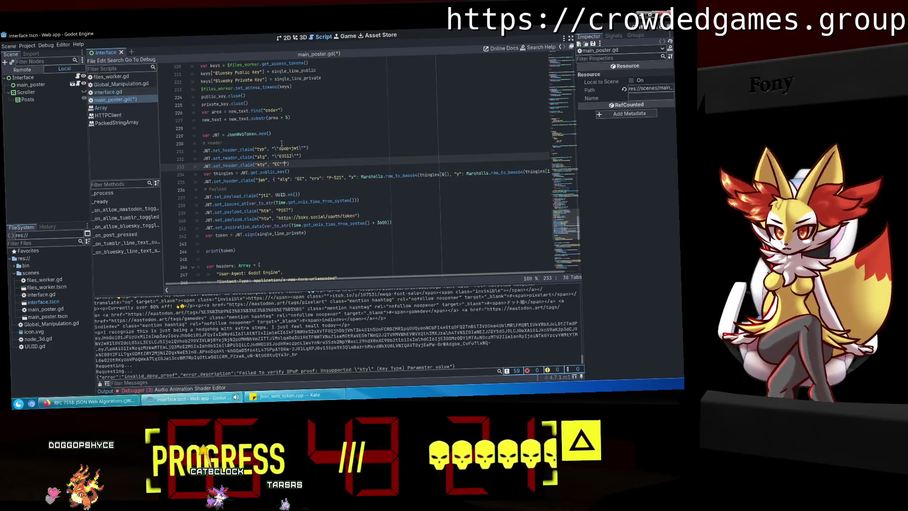
pyautogui.write('\\"')
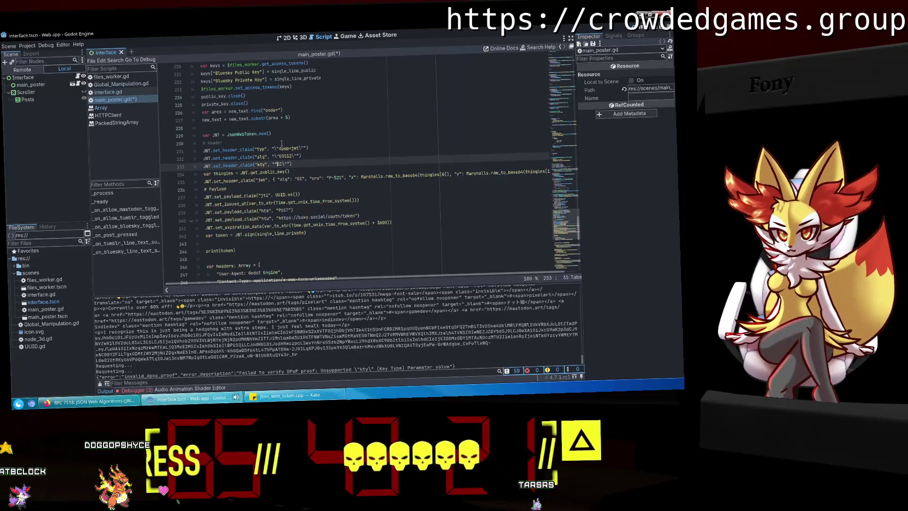
pyautogui.hotkey('ctrl', 's')
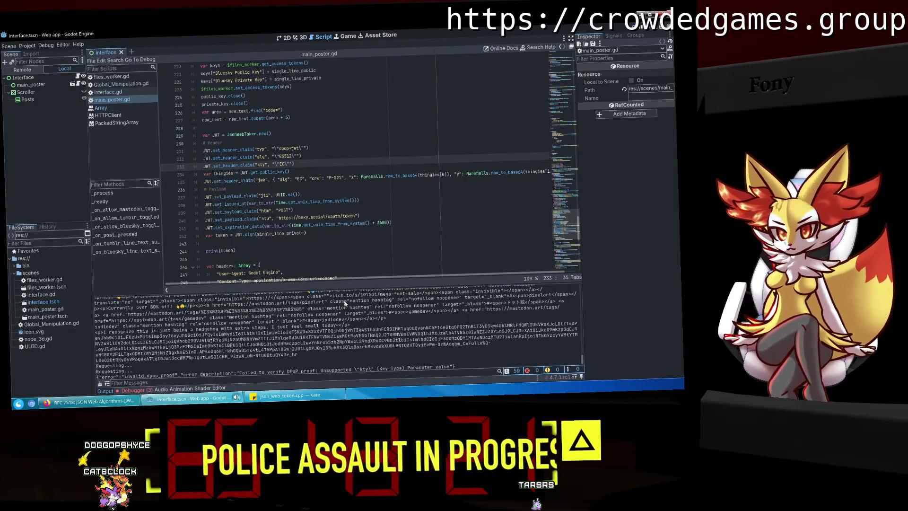
# Run the app with Bluesky enabled, authorize in Firefox, and paste the redirect URL into the app.
pyautogui.click(638, 29)
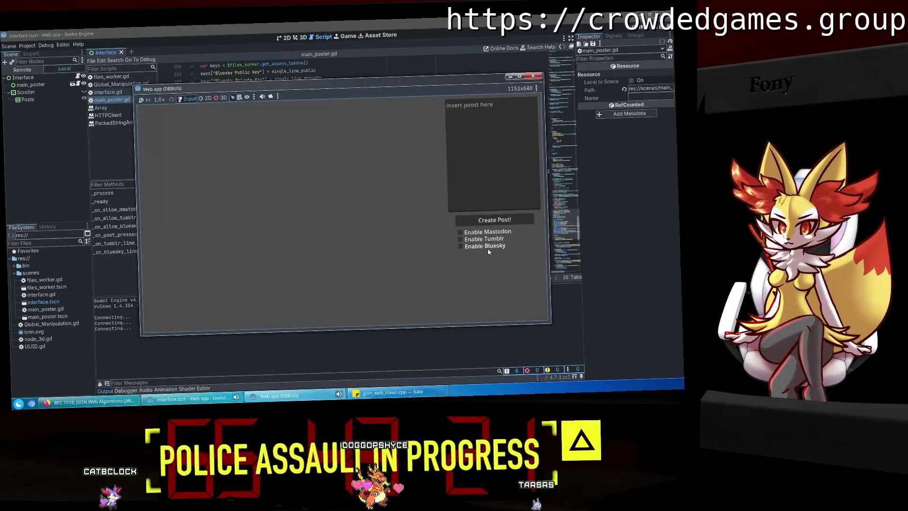
pyautogui.click(488, 247)
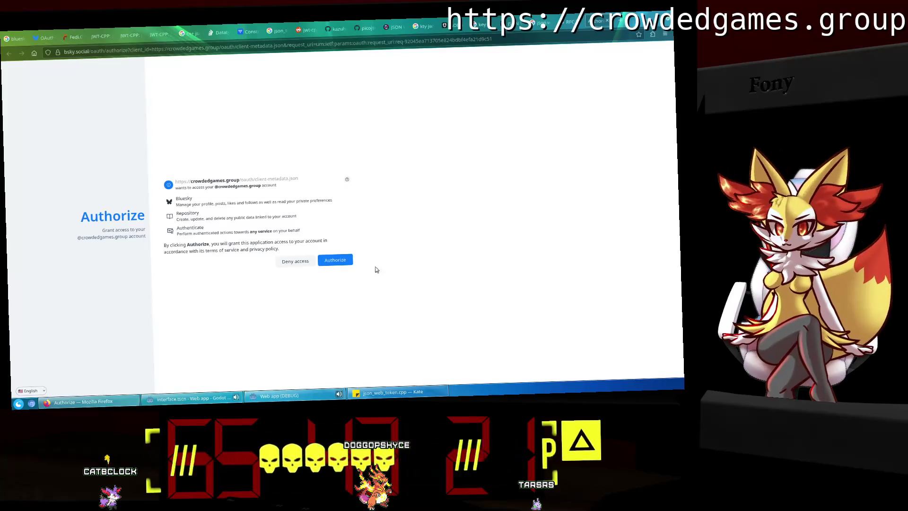
pyautogui.click(329, 263)
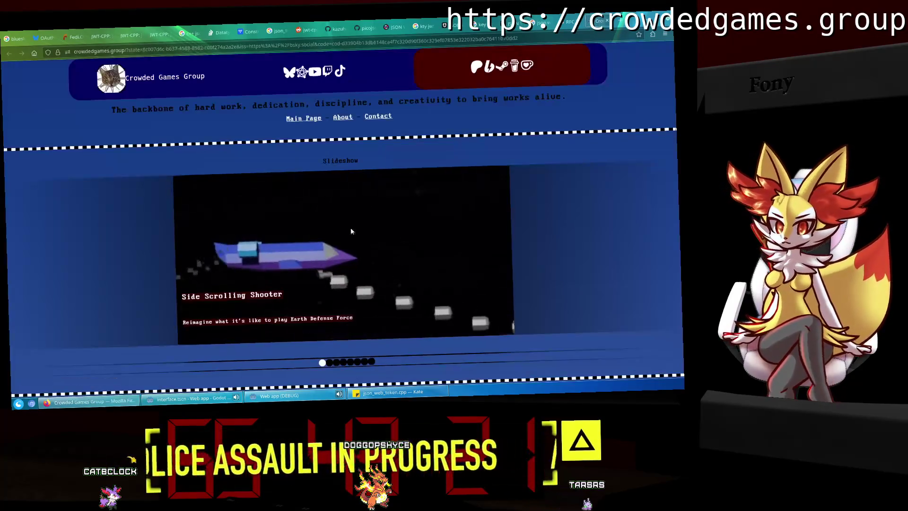
pyautogui.hotkey('ctrl', 'l')
pyautogui.hotkey('ctrl', 'w')
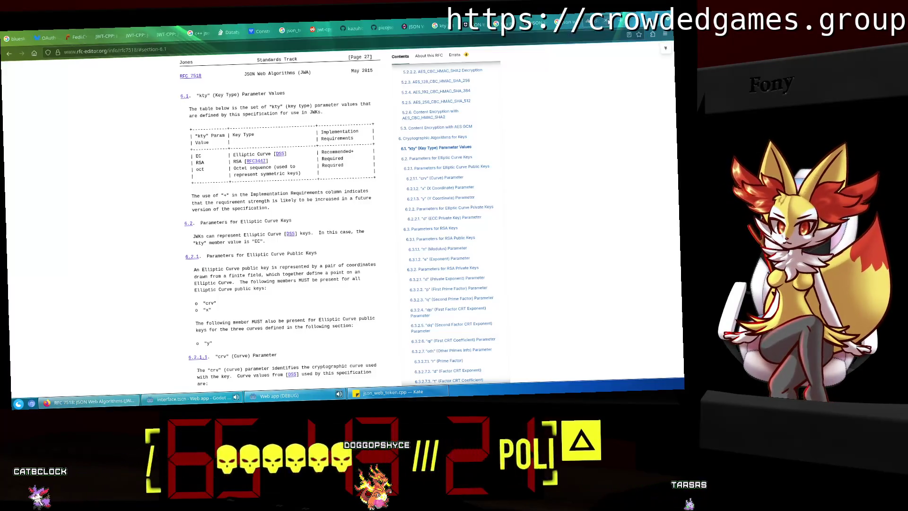
pyautogui.hotkey('alt', 'Tab')
pyautogui.hotkey('ctrl', 'v')
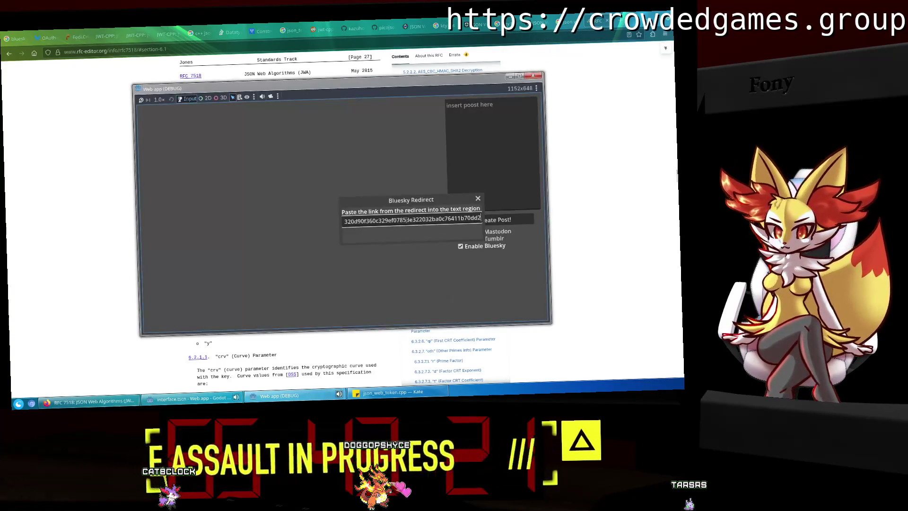
# Close the game window, check Godot's output for the DPoP error, and return to Firefox.
pyautogui.click(533, 77)
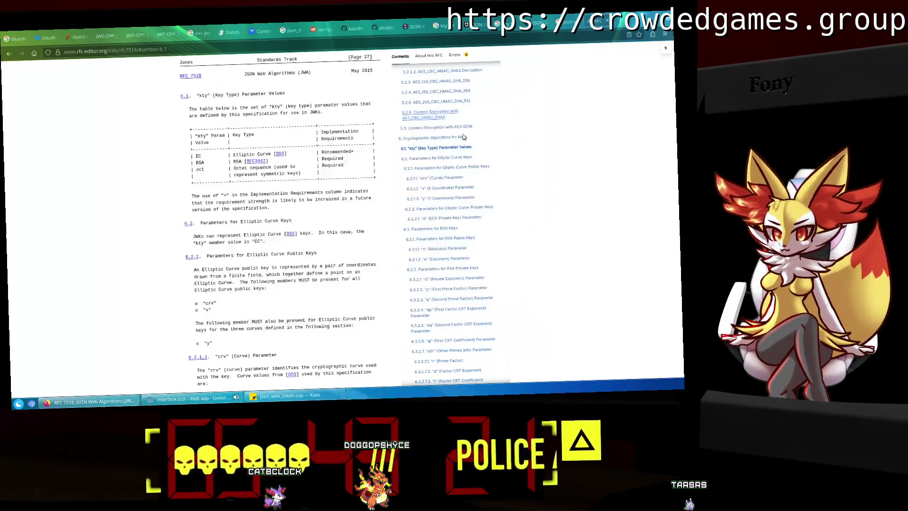
pyautogui.click(166, 404)
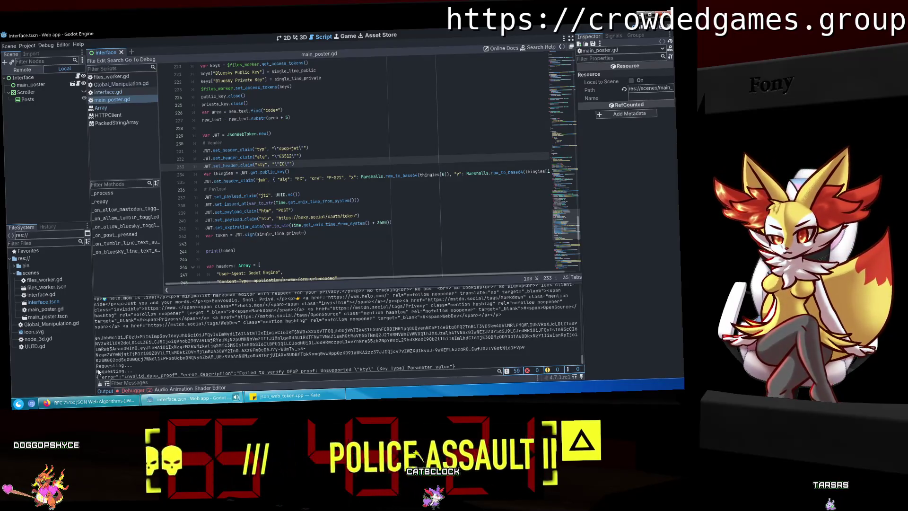
pyautogui.click(90, 401)
# Read Bluesky's OAuth client guide on DPoP and confidential clients through Authorization Request.
pyautogui.click(54, 33)
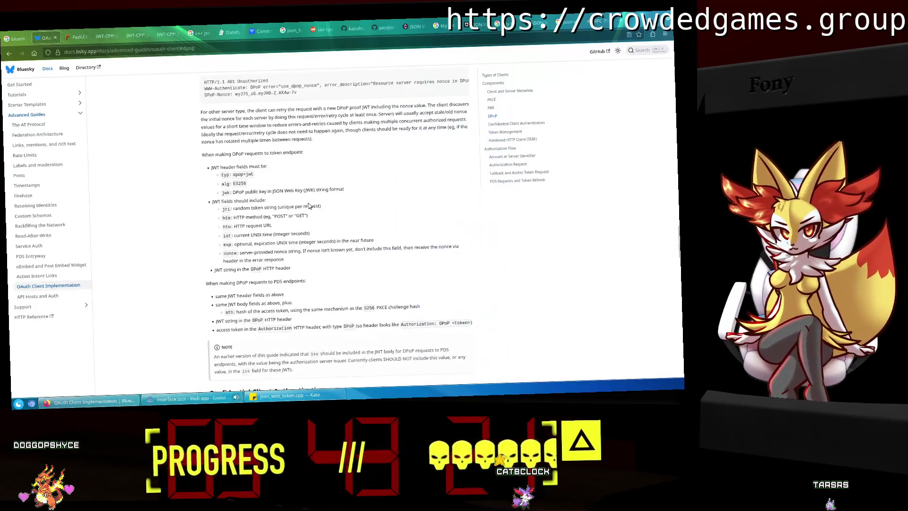
pyautogui.scroll(15, 308, 206)
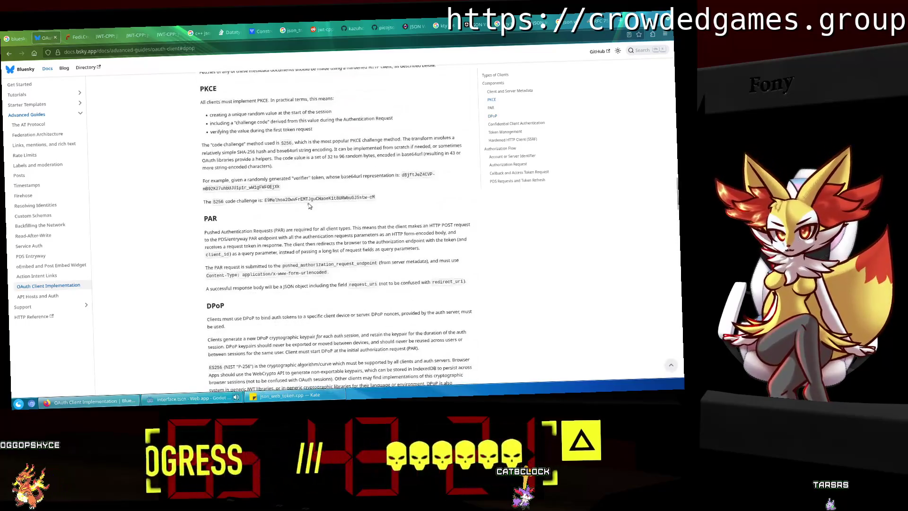
pyautogui.scroll(-15, 308, 206)
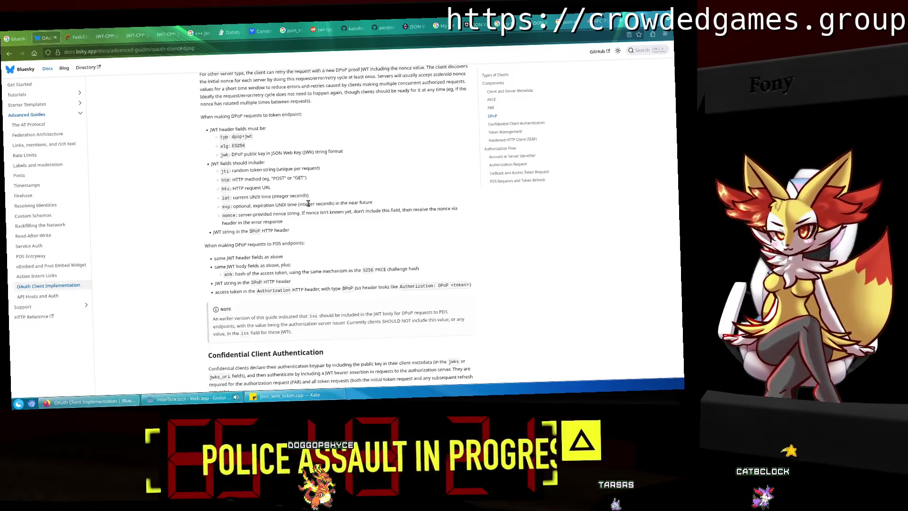
pyautogui.scroll(-5, 309, 204)
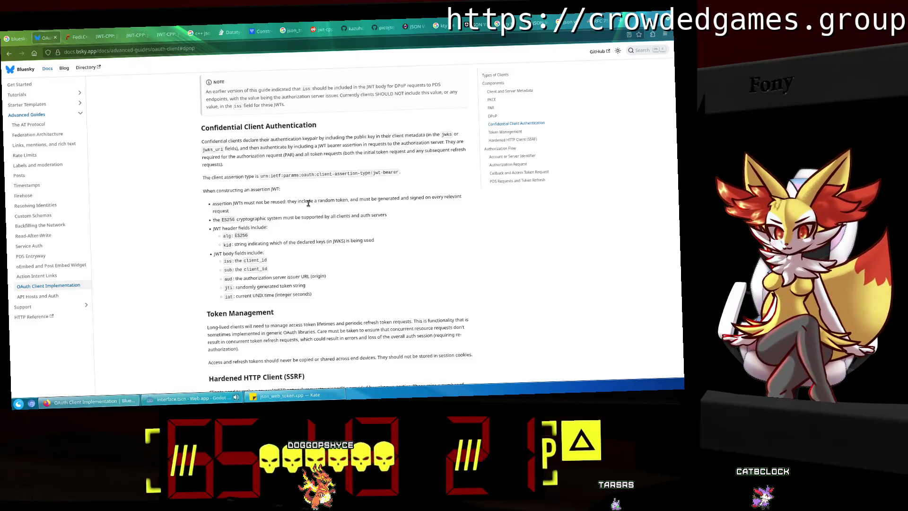
pyautogui.scroll(-5, 309, 203)
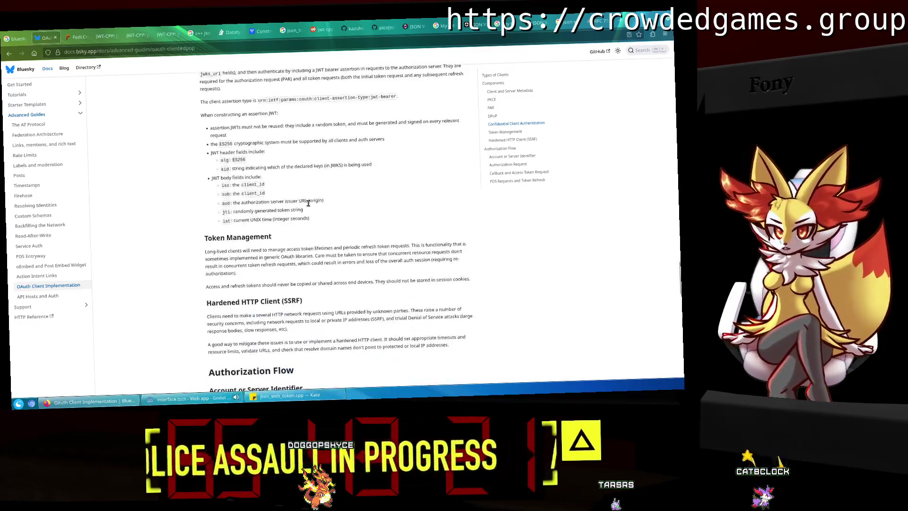
pyautogui.scroll(-15, 309, 206)
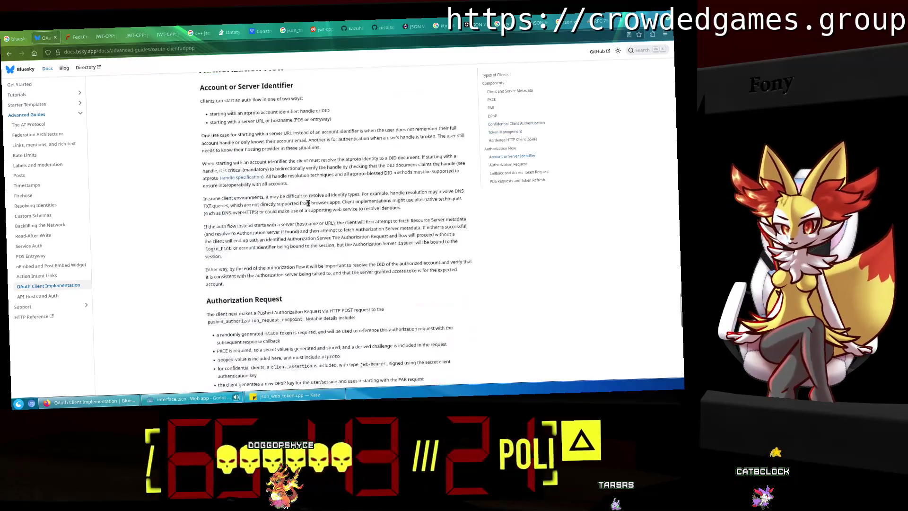
pyautogui.scroll(8, 308, 203)
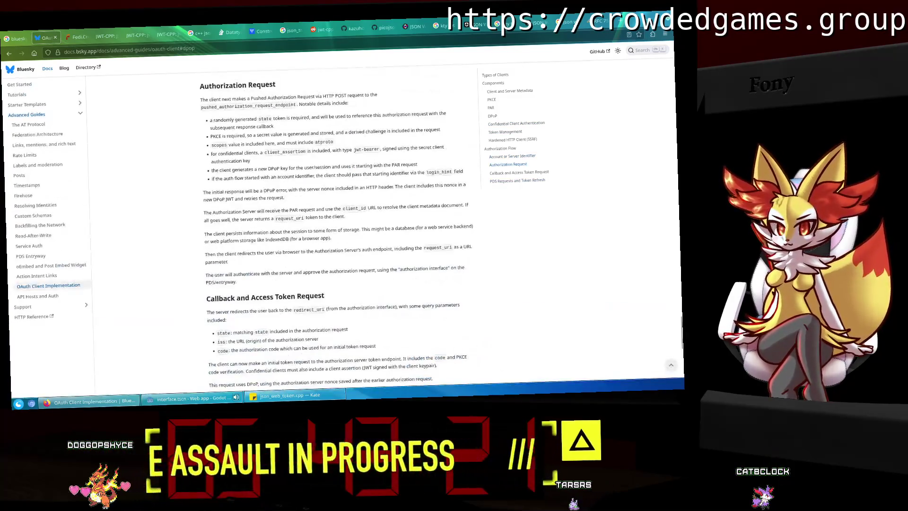
pyautogui.hotkey('ctrl', 't')
# Load bsky.social/.well-known/oauth-authorization-server and review dpop_signing_alg_values_supported.
pyautogui.write('.well')
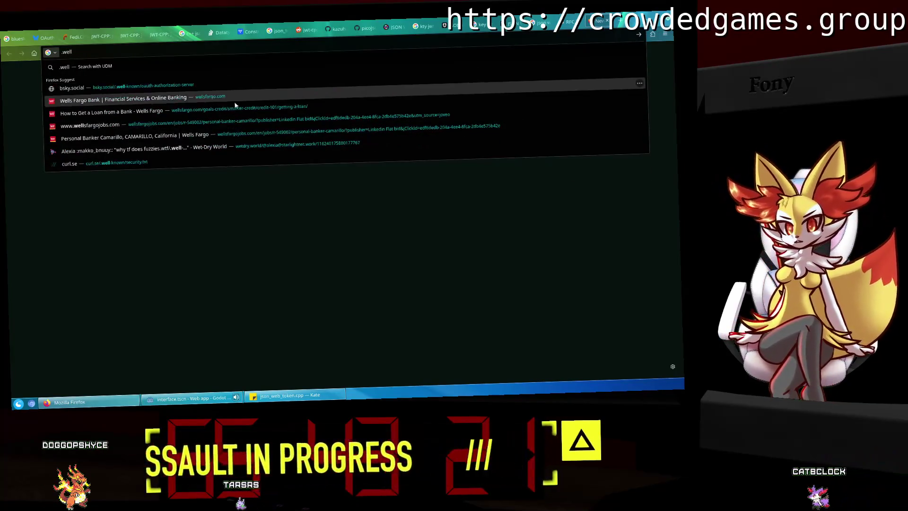
pyautogui.click(197, 87)
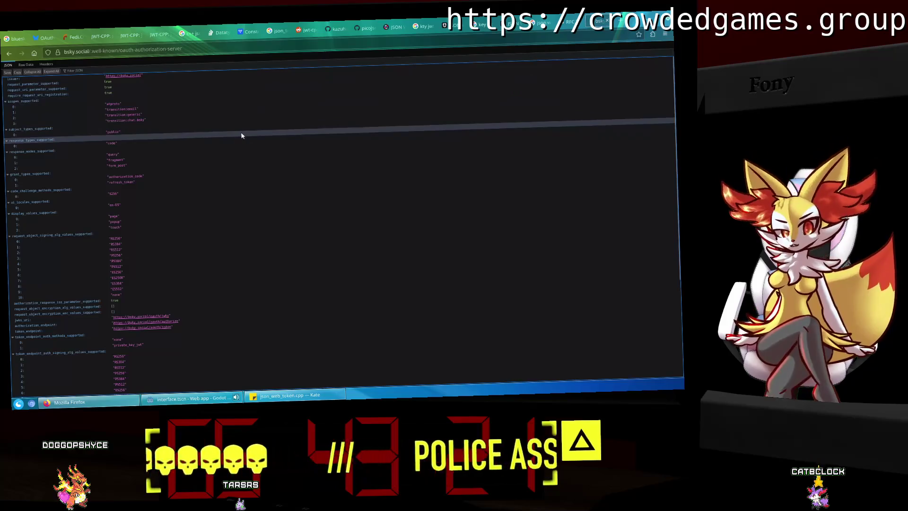
pyautogui.scroll(-5, 246, 133)
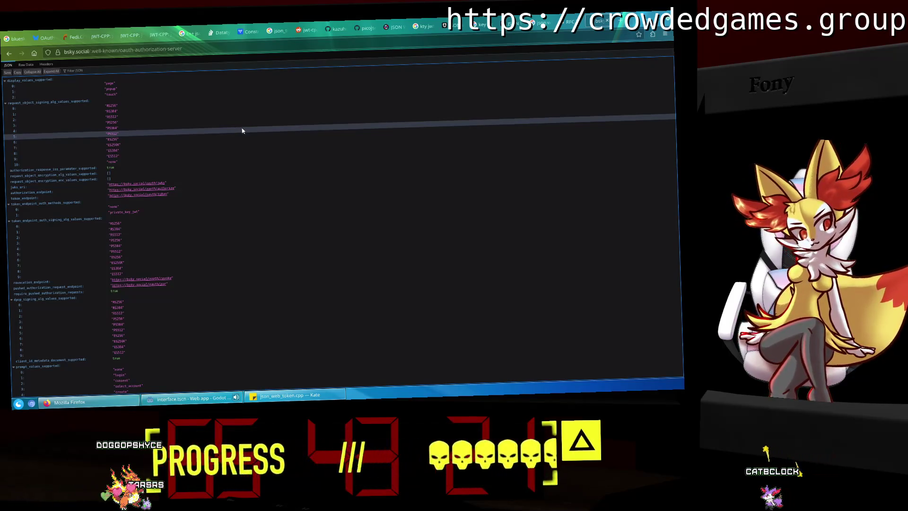
pyautogui.scroll(5, 242, 131)
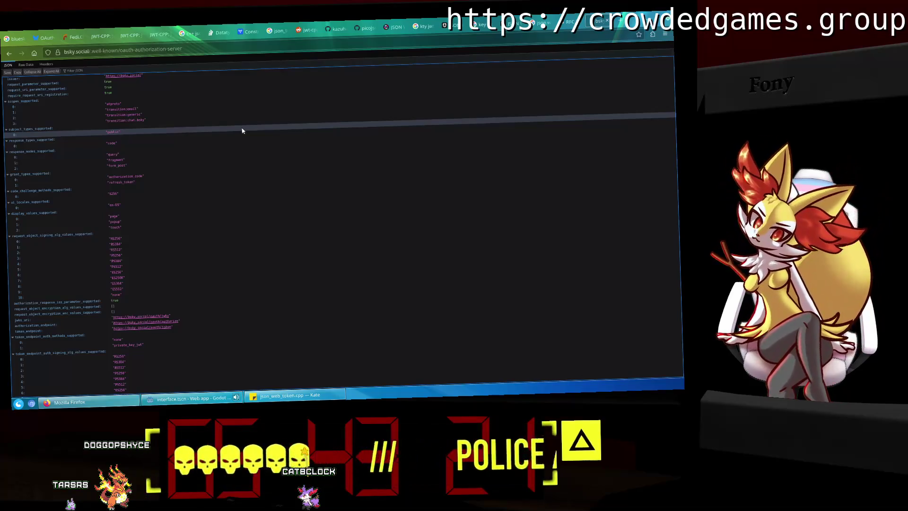
pyautogui.scroll(-5, 259, 154)
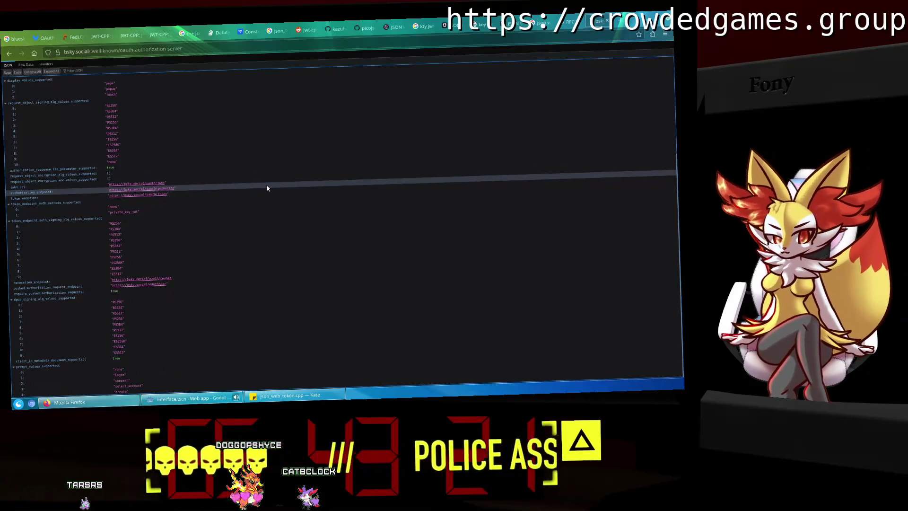
pyautogui.scroll(1, 266, 188)
pyautogui.scroll(2, 267, 188)
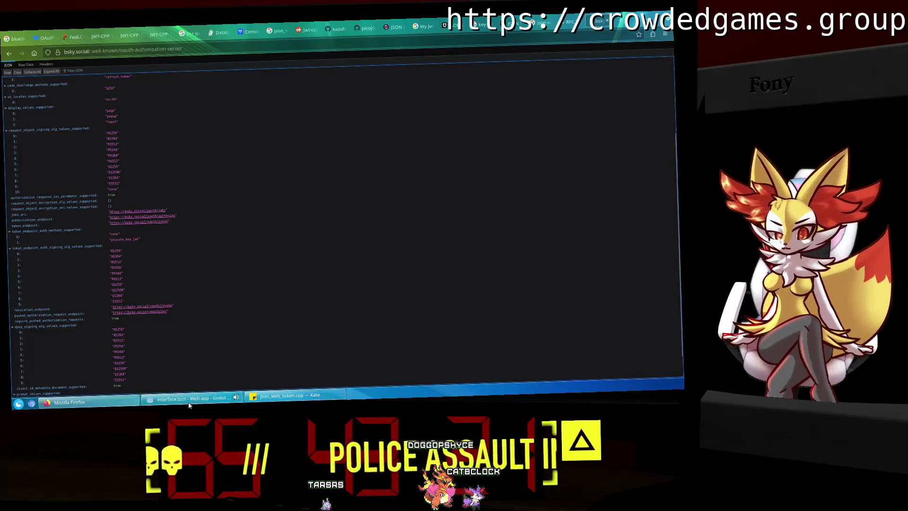
pyautogui.moveTo(189, 404)
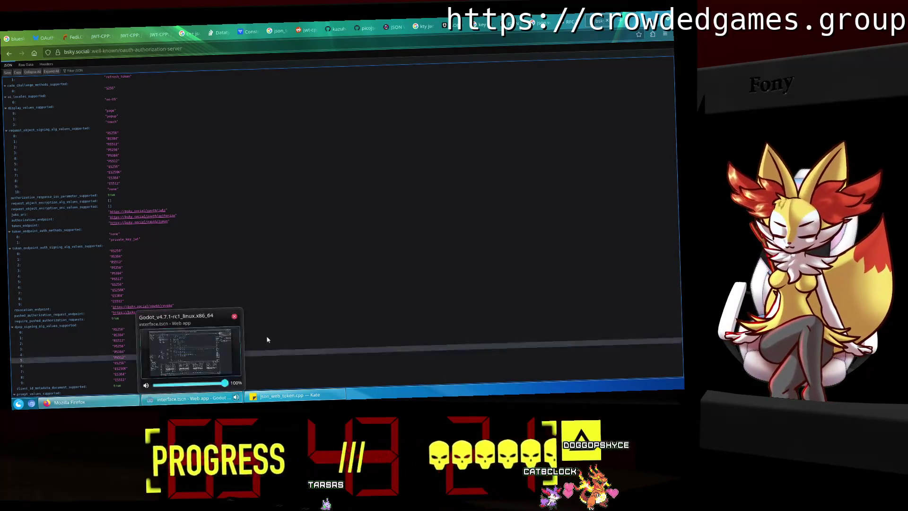
# Select the printed JWT in Godot's Output panel and paste it over jwt.io's Encoded Token field.
pyautogui.click(199, 397)
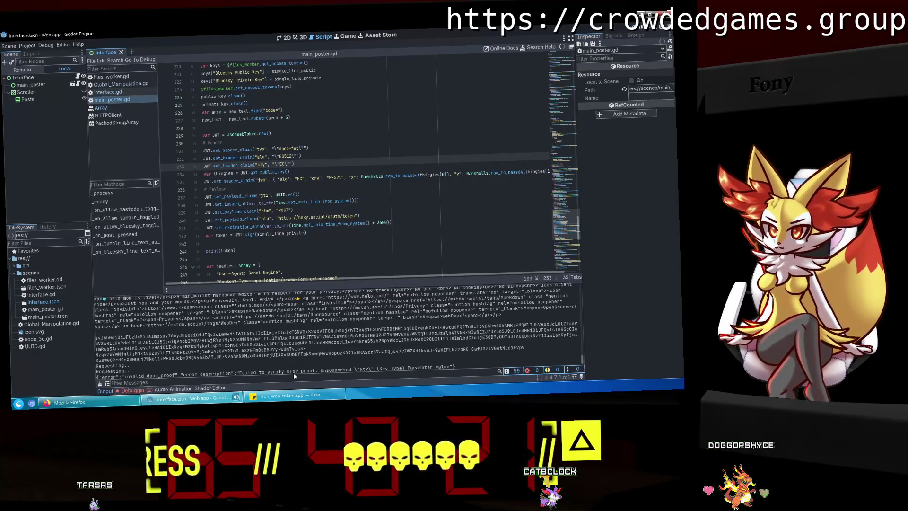
pyautogui.moveTo(526, 349); pyautogui.dragTo(110, 338)
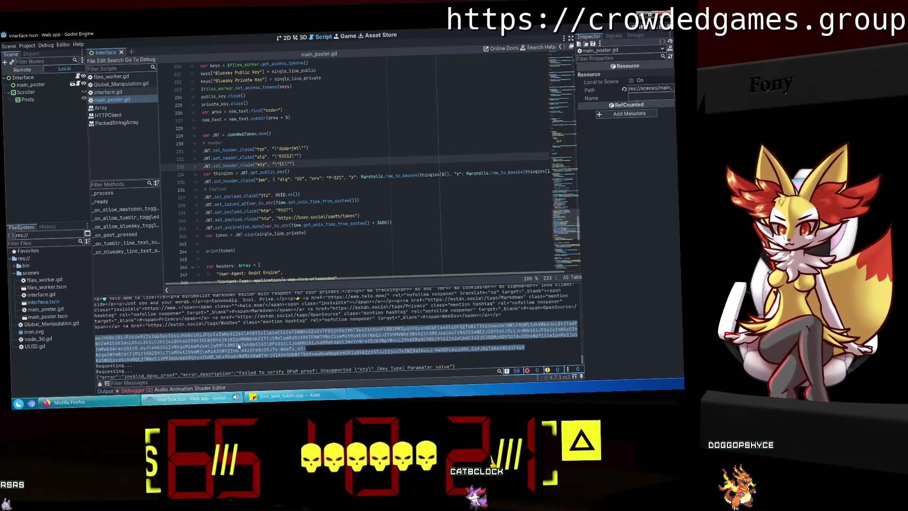
pyautogui.click(108, 400)
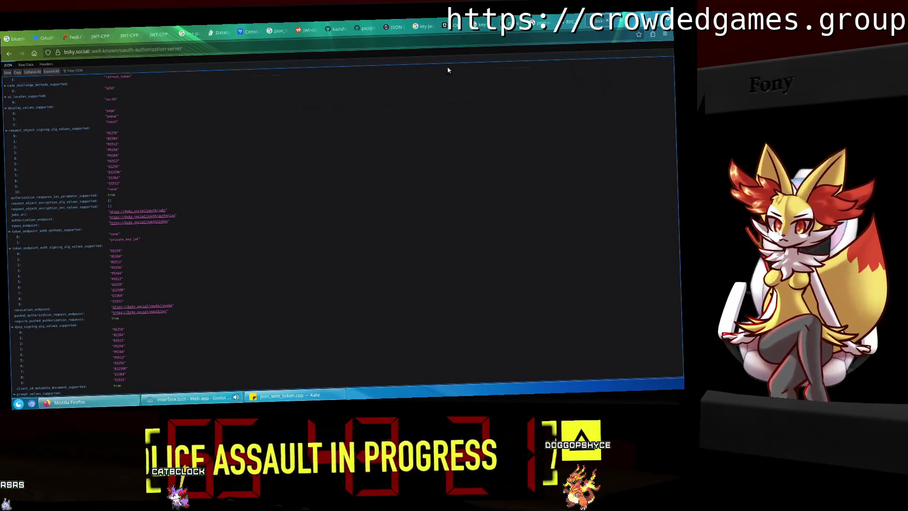
pyautogui.click(391, 28)
pyautogui.click(324, 251)
pyautogui.hotkey('ctrl', 'a')
pyautogui.hotkey('ctrl', 'v')
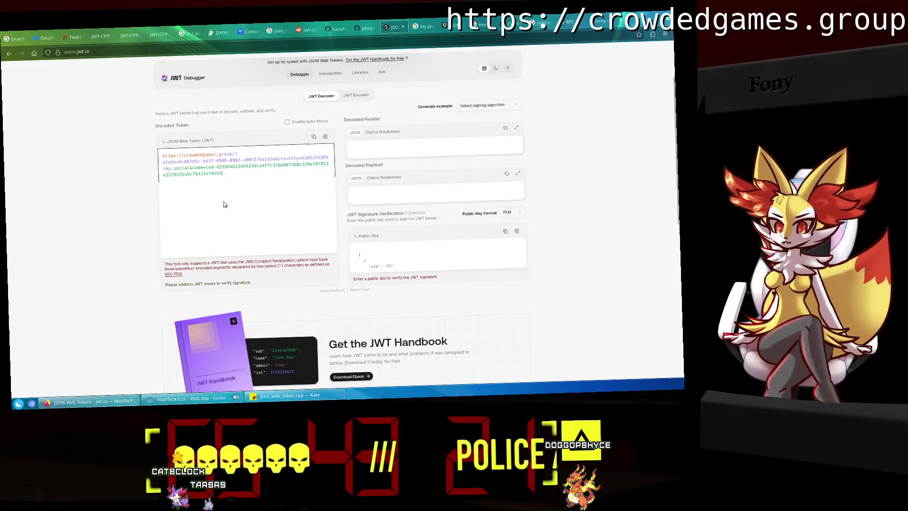
# Copy the real JWT from Godot's Output and paste it over the wrong URL in jwt.io.
pyautogui.click(177, 402)
pyautogui.rightClick(240, 348)
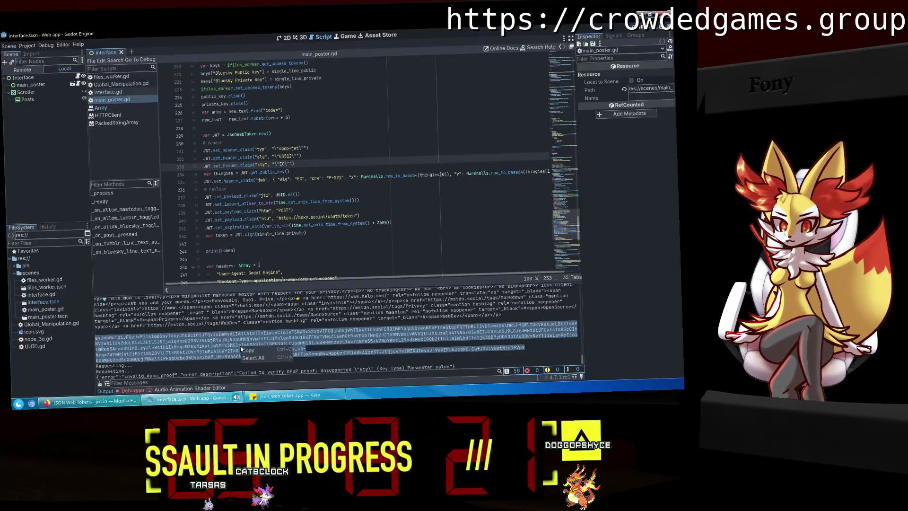
pyautogui.hotkey('alt', 'Tab')
pyautogui.hotkey('ctrl', 'a')
pyautogui.hotkey('ctrl', 'v')
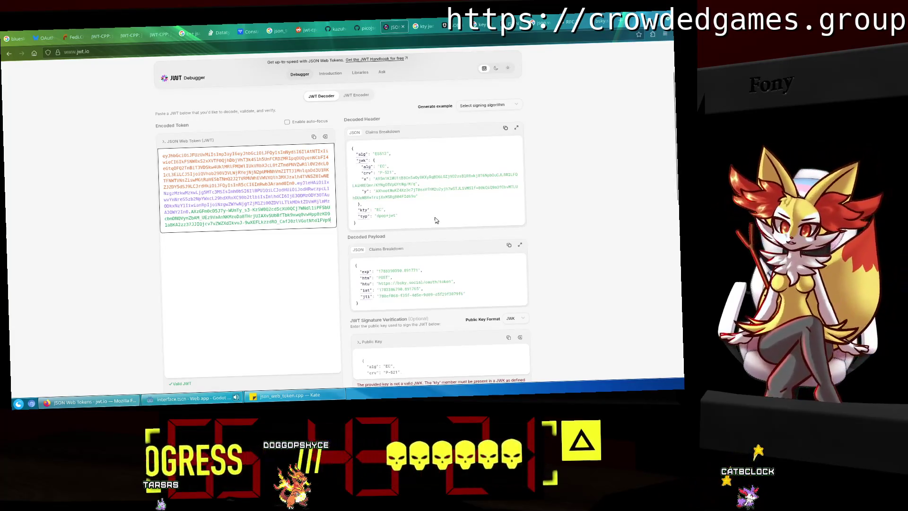
pyautogui.scroll(-3, 436, 220)
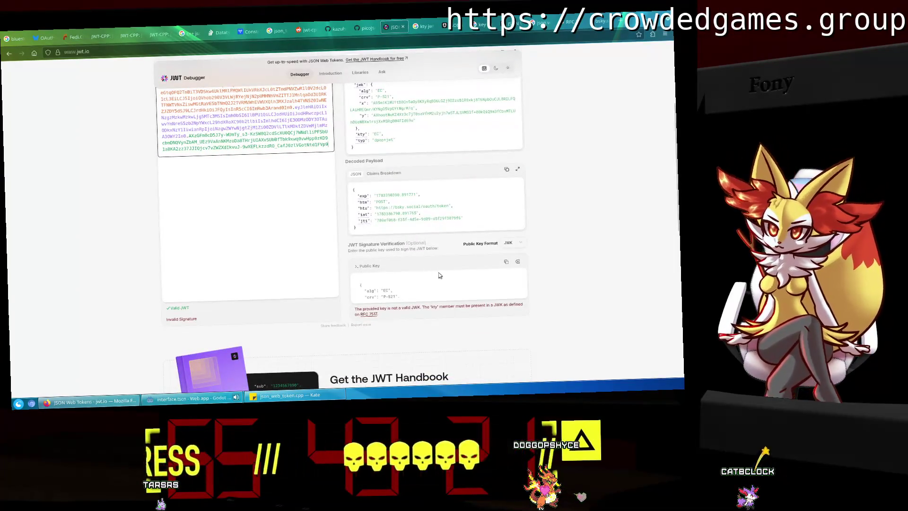
pyautogui.scroll(-4, 439, 276)
pyautogui.scroll(4, 549, 320)
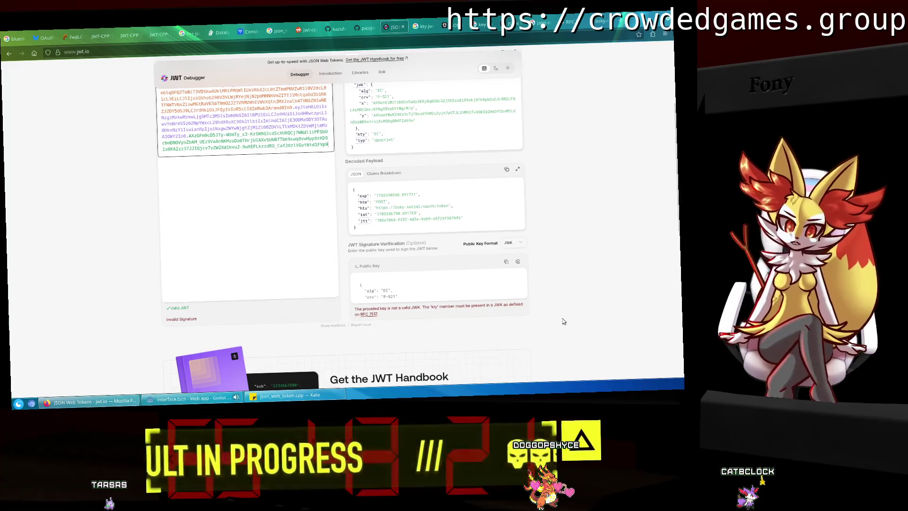
pyautogui.scroll(-3, 563, 319)
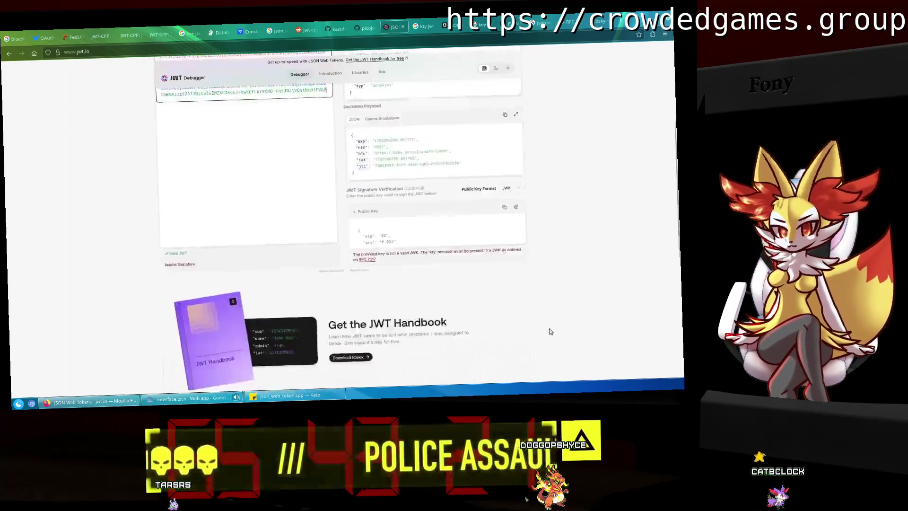
# Open a new Firefox tab with 'jwt example' typed, then go back to the jwt.io page.
pyautogui.click(196, 395)
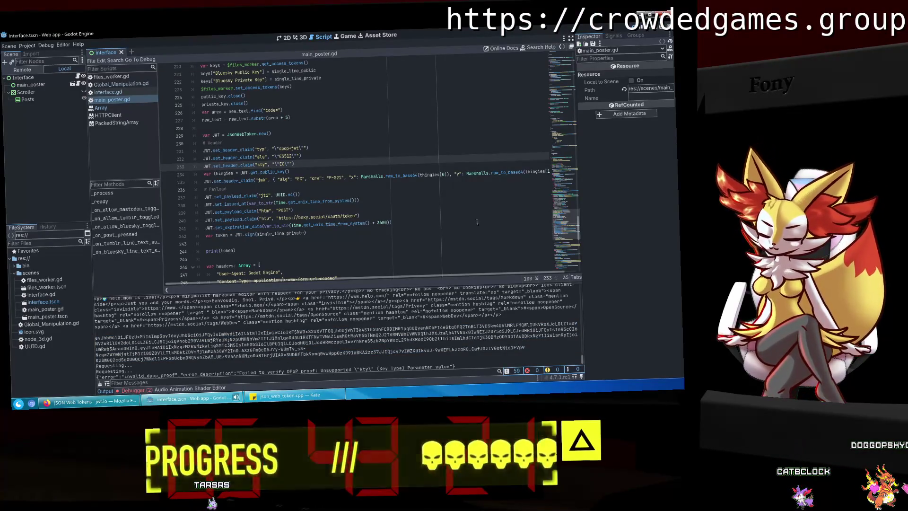
pyautogui.click(95, 402)
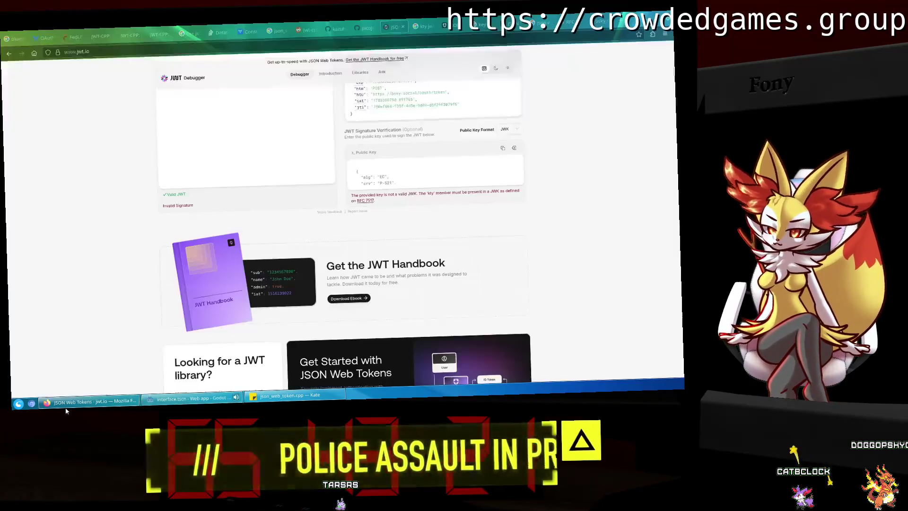
pyautogui.click(603, 20)
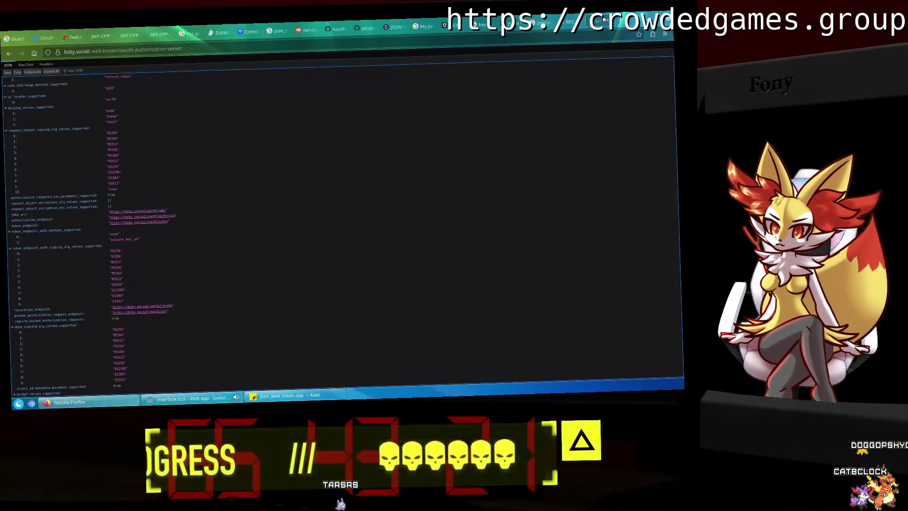
pyautogui.click(622, 23)
pyautogui.write('jwt example')
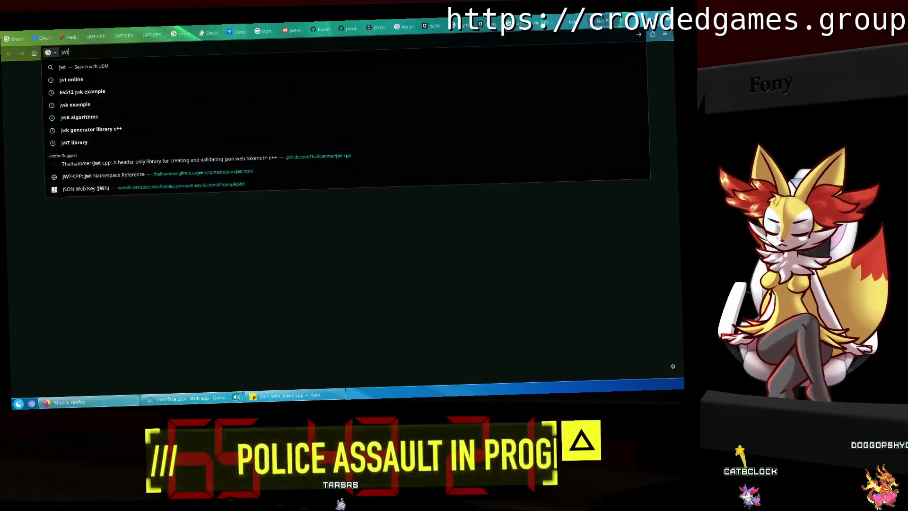
pyautogui.press('Down')
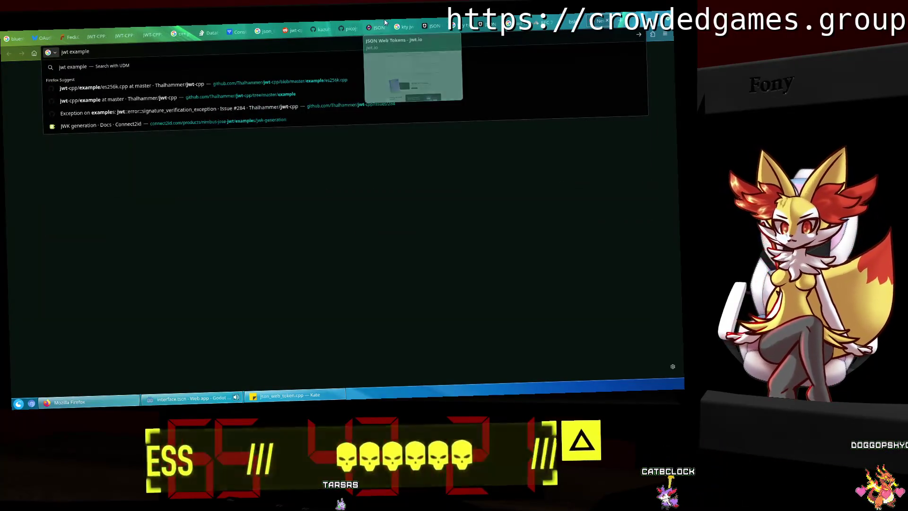
pyautogui.press('Return')
# Load an ES512 example token in the decoder and view its header as a claims table, then JSON.
pyautogui.click(492, 180)
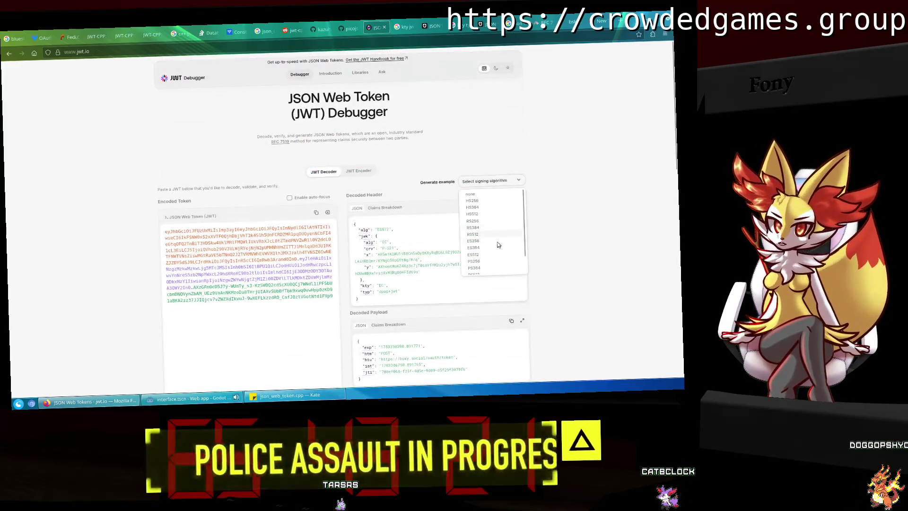
pyautogui.click(482, 255)
pyautogui.scroll(-1, 565, 260)
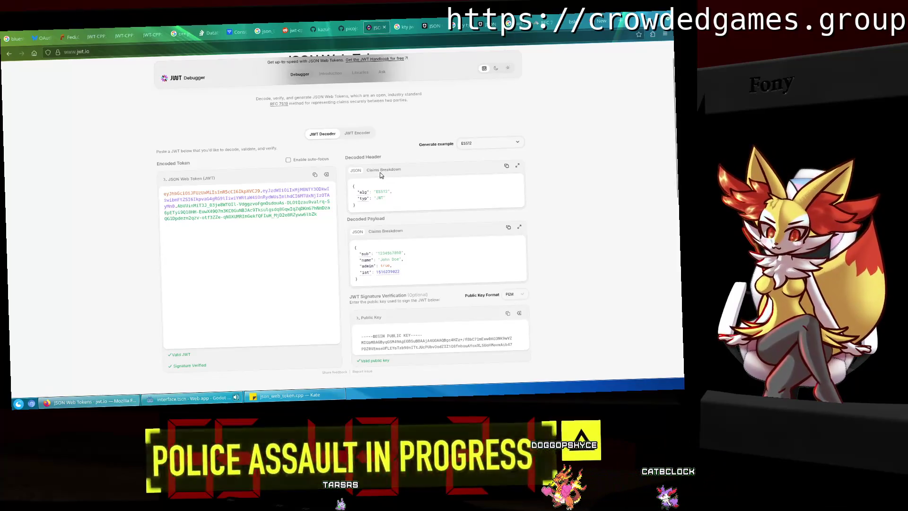
pyautogui.click(376, 171)
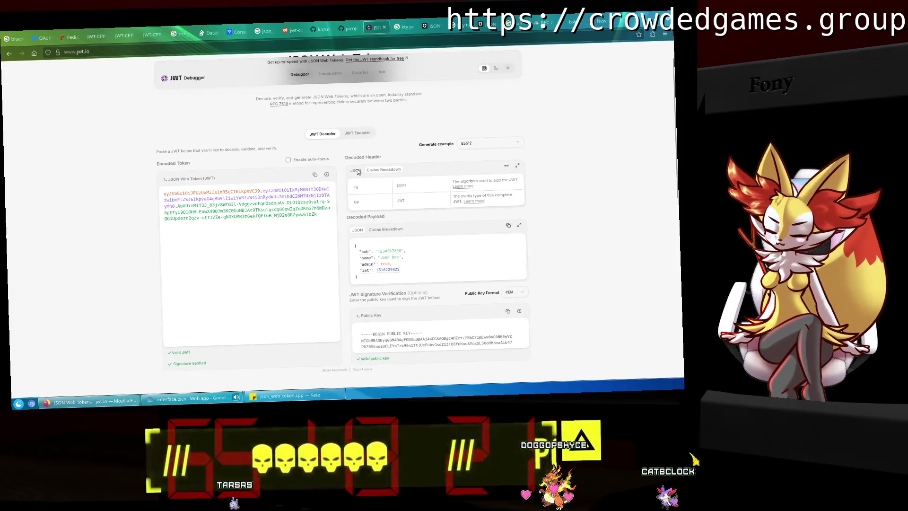
pyautogui.click(357, 171)
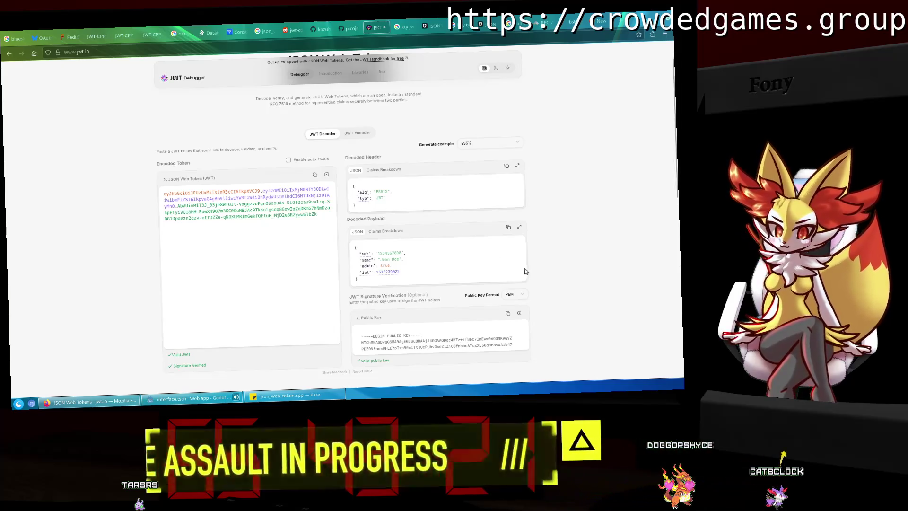
# Generate an ES512 signed example in the JWT Encoder, then check it back in the JWT Decoder.
pyautogui.click(358, 133)
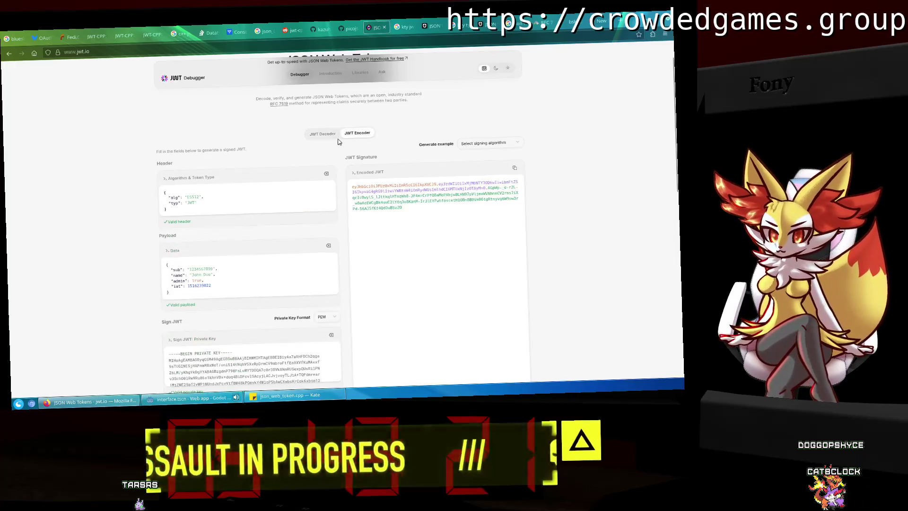
pyautogui.click(487, 143)
pyautogui.click(493, 216)
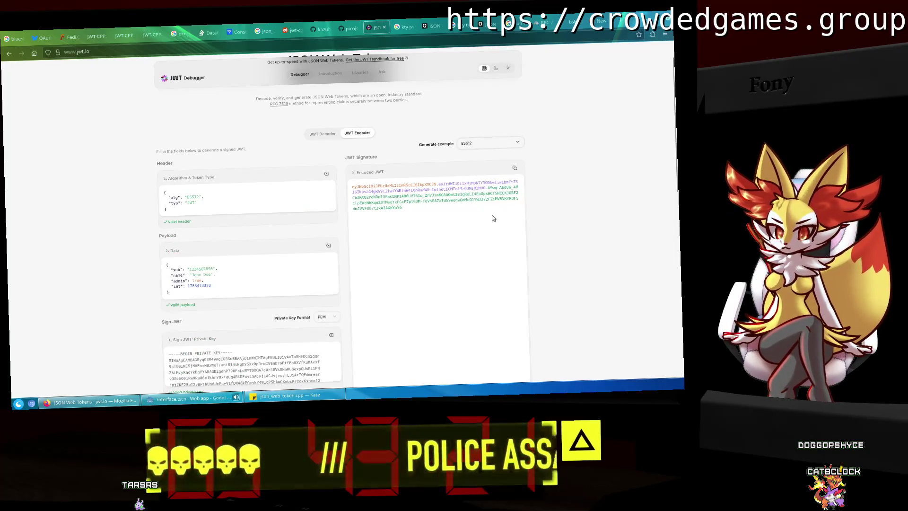
pyautogui.click(323, 134)
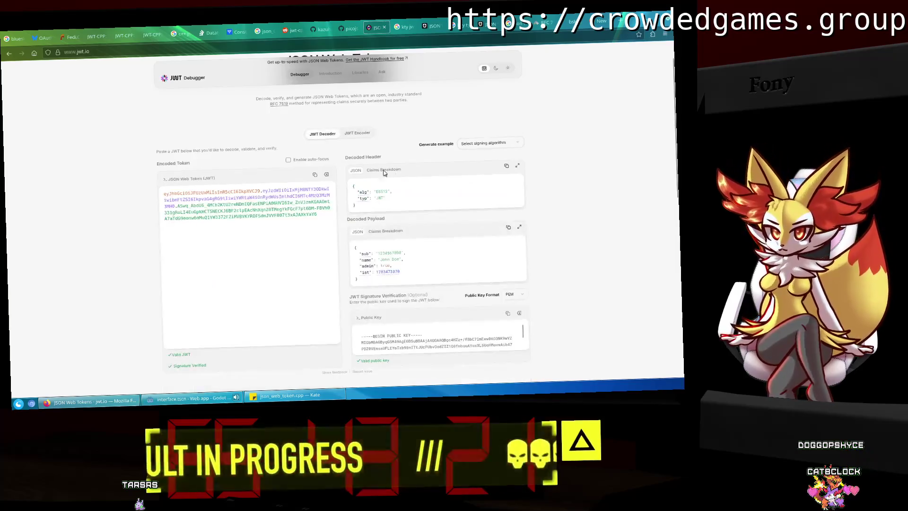
pyautogui.scroll(-3, 505, 173)
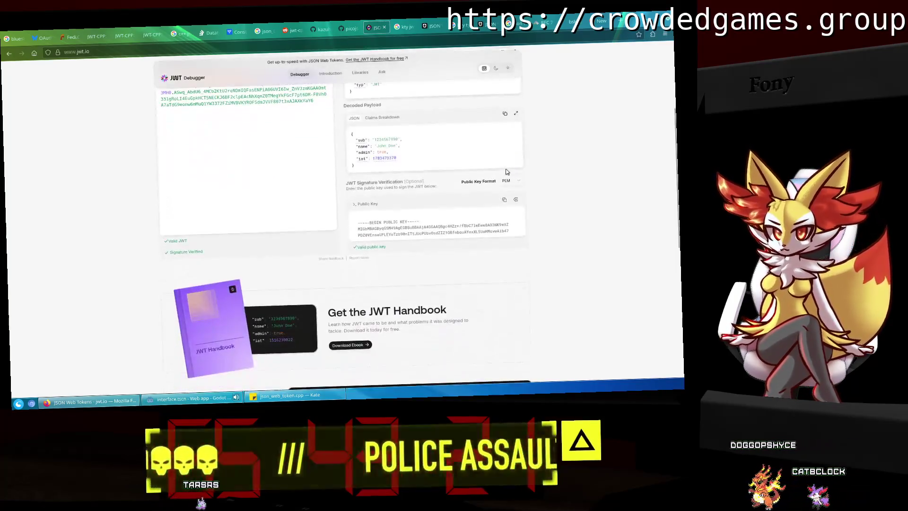
pyautogui.scroll(3, 507, 172)
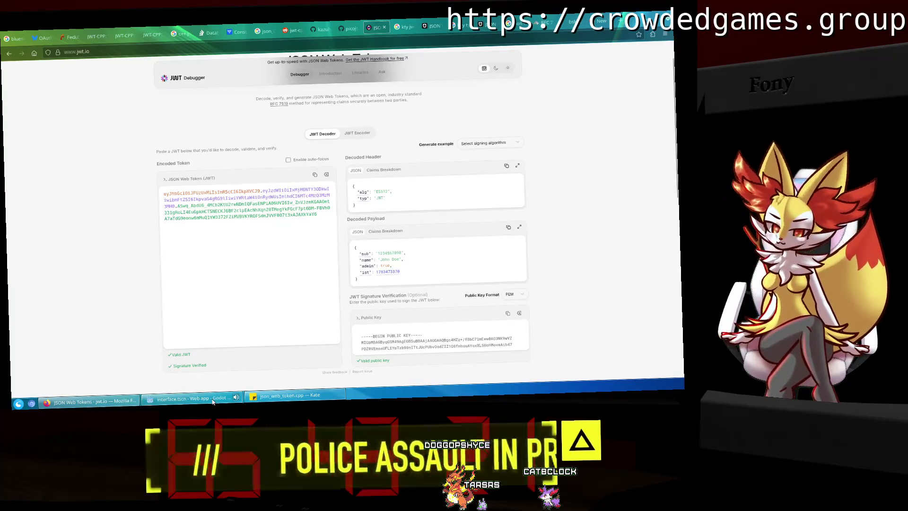
pyautogui.click(602, 20)
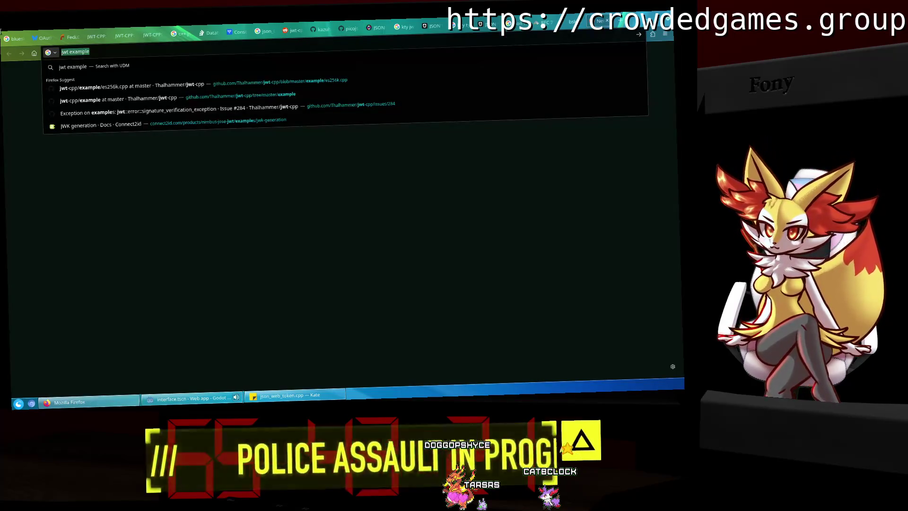
# Search Google for 'key types bluesky' and open the Bluesky Record Types page.
pyautogui.write('key')
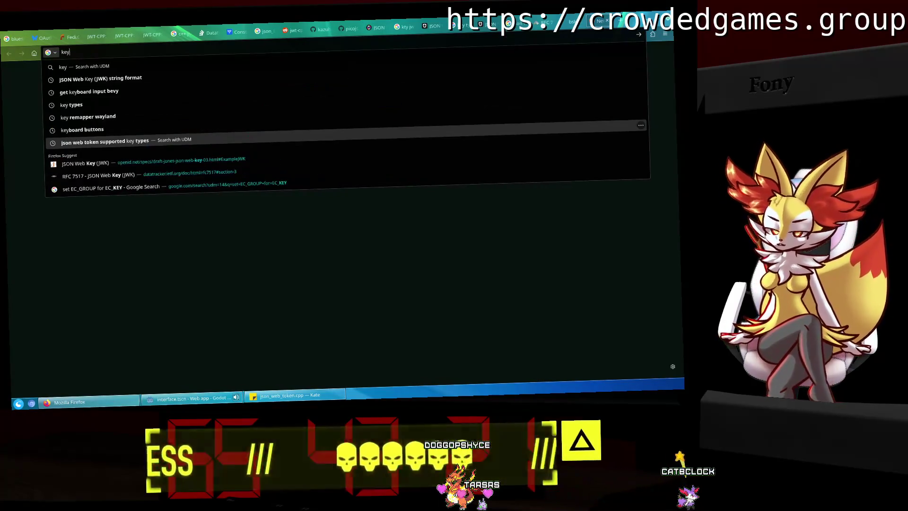
pyautogui.write(' types bluesky')
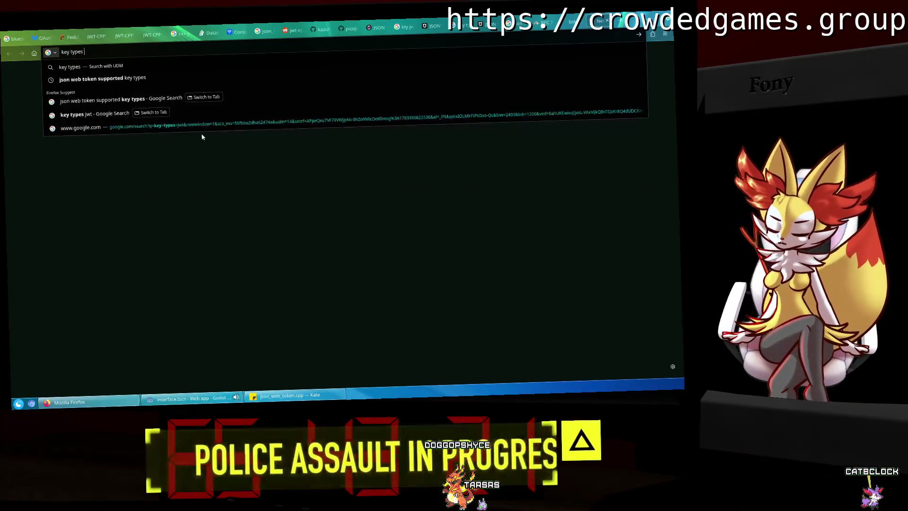
pyautogui.press('Return')
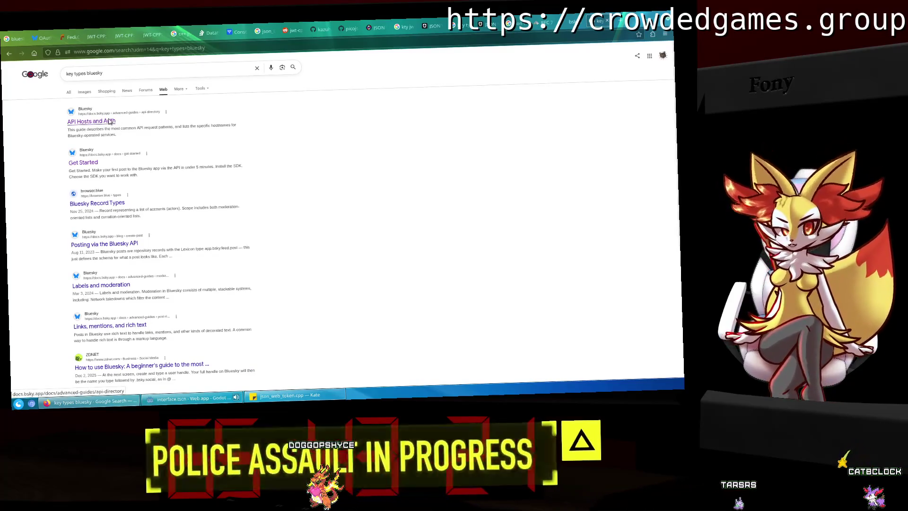
pyautogui.click(117, 202)
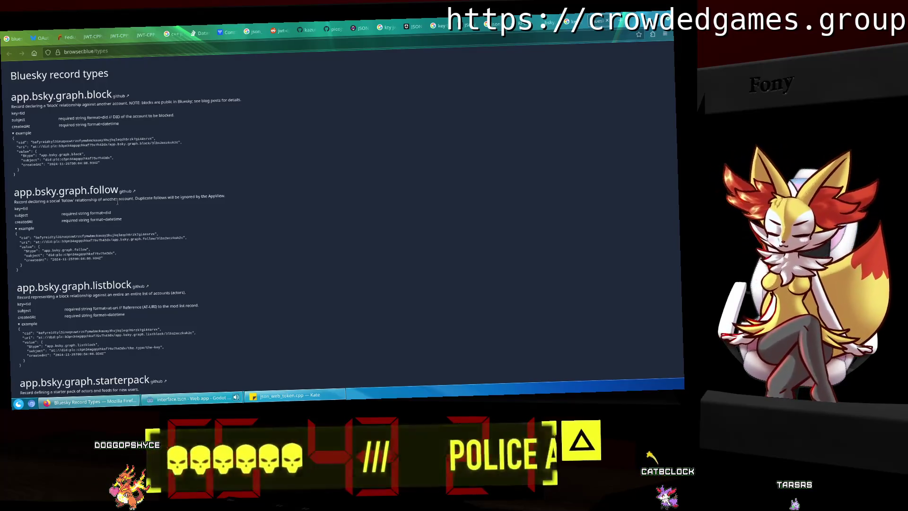
# Search the Record Types page for 'kty' and 'key', then return to the Google results.
pyautogui.hotkey('ctrl', 'f')
pyautogui.write('kty')
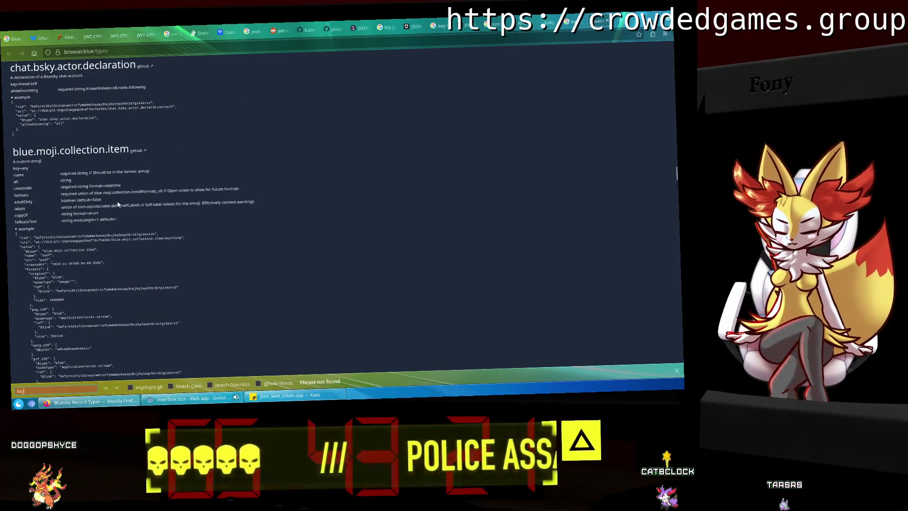
pyautogui.press('BackSpace')
pyautogui.press('BackSpace')
pyautogui.write('ey')
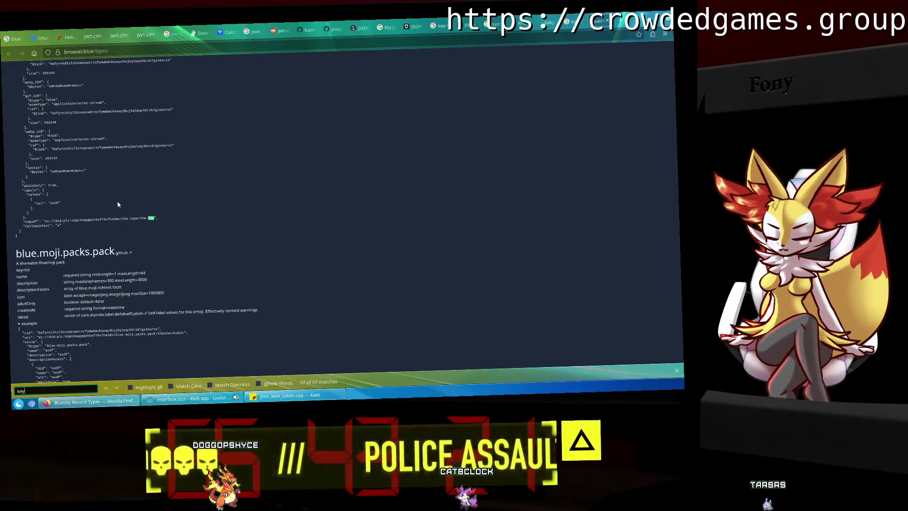
pyautogui.press('Return')
pyautogui.write('ty')
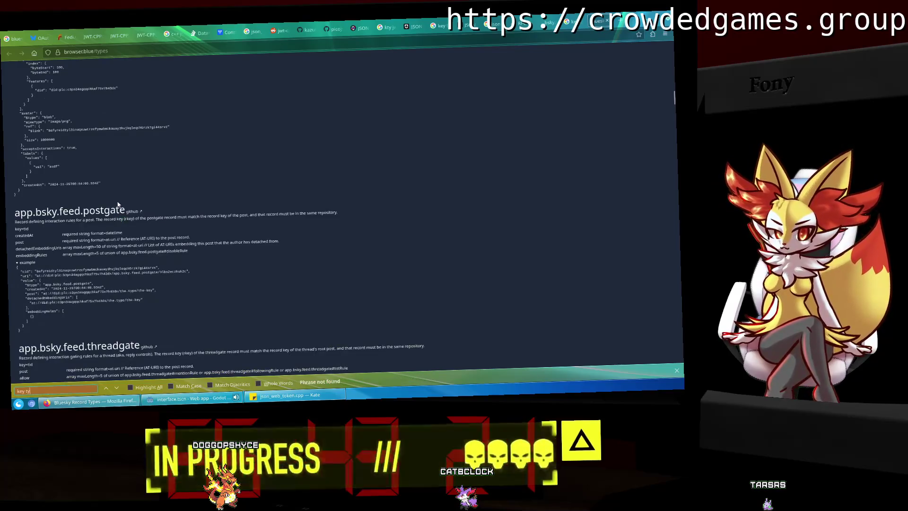
pyautogui.press('BackSpace')
pyautogui.press('BackSpace')
pyautogui.press('BackSpace')
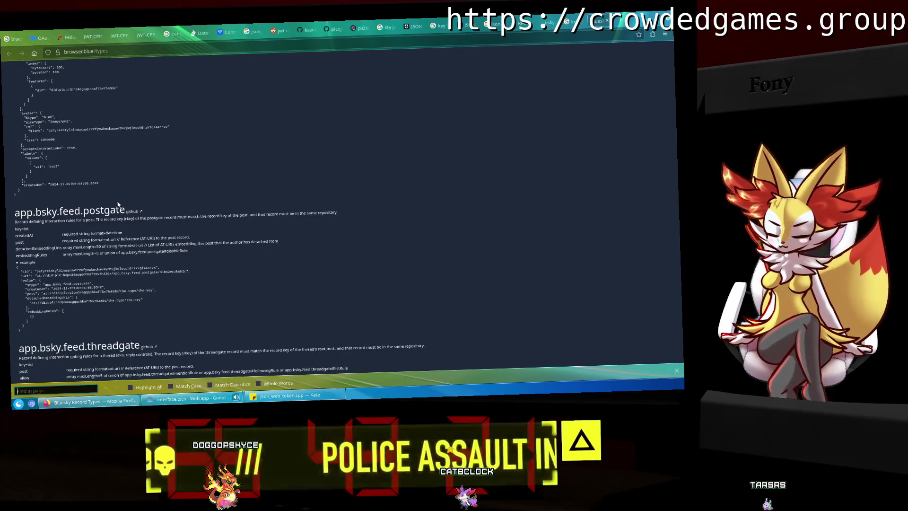
pyautogui.write('kty')
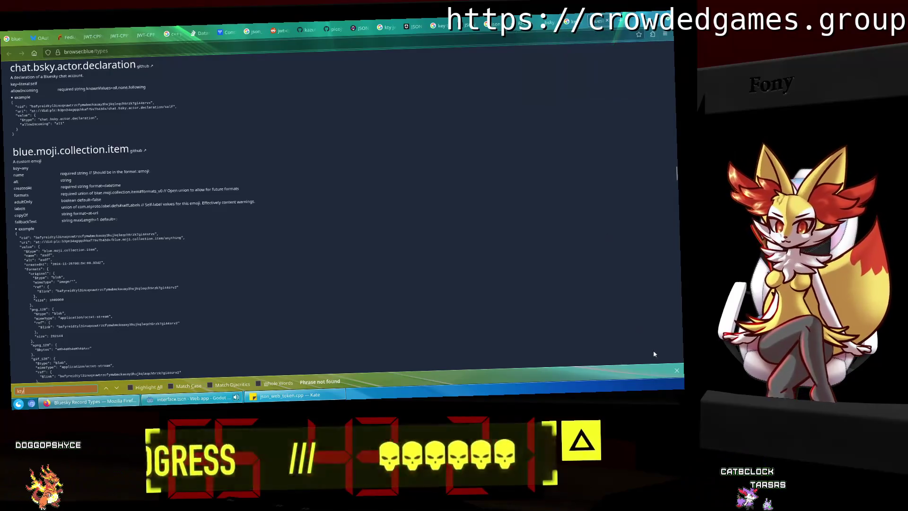
pyautogui.press('Escape')
pyautogui.click(605, 22)
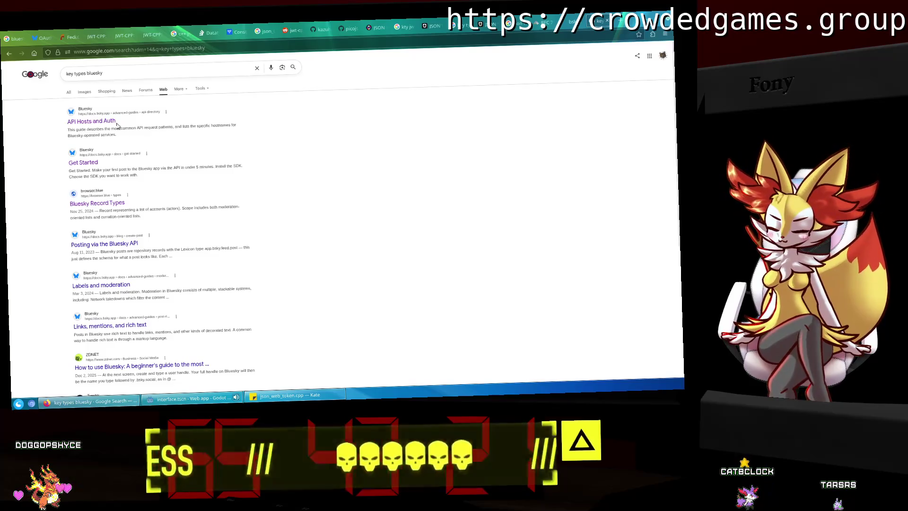
pyautogui.click(92, 121)
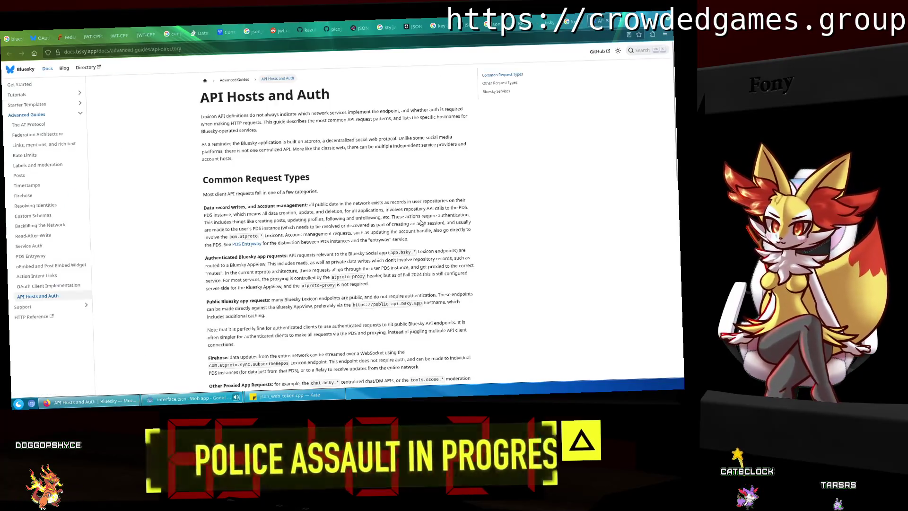
pyautogui.hotkey('ctrl', 'f')
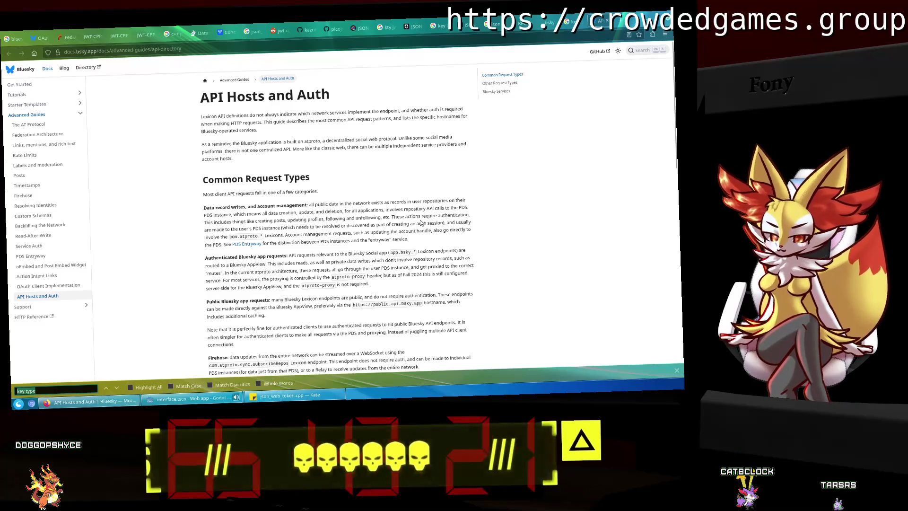
pyautogui.write('kty')
pyautogui.click(48, 285)
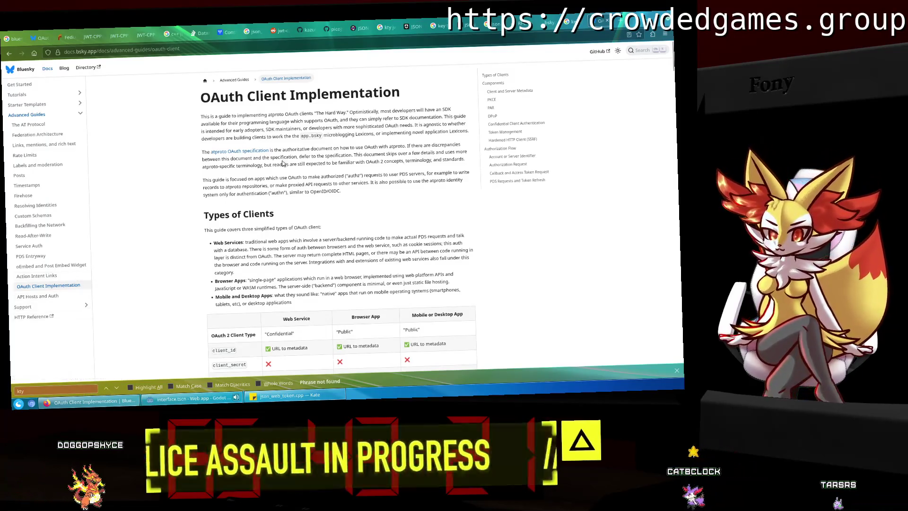
pyautogui.hotkey('alt', 'Left')
pyautogui.scroll(-5, 210, 263)
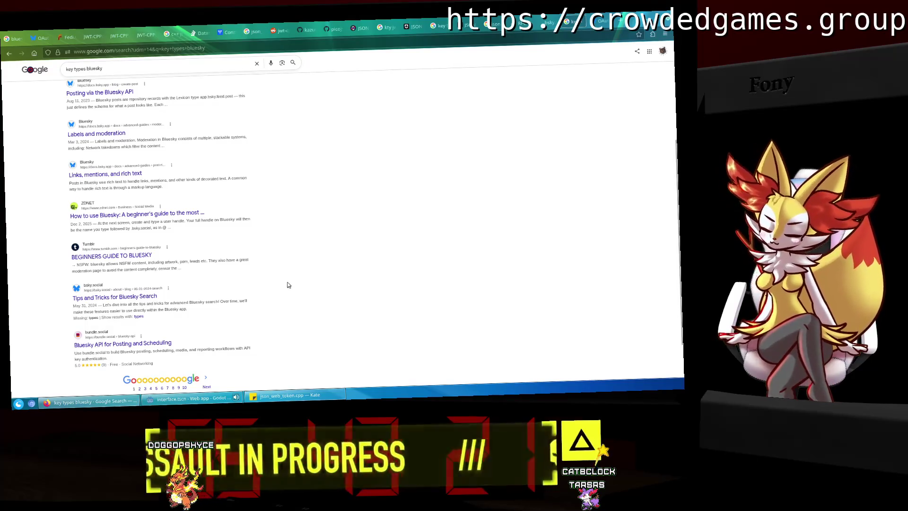
pyautogui.scroll(5, 289, 284)
# Search Google for 'kty supported type' and read F5's supported JWKS key types article.
pyautogui.click(122, 74)
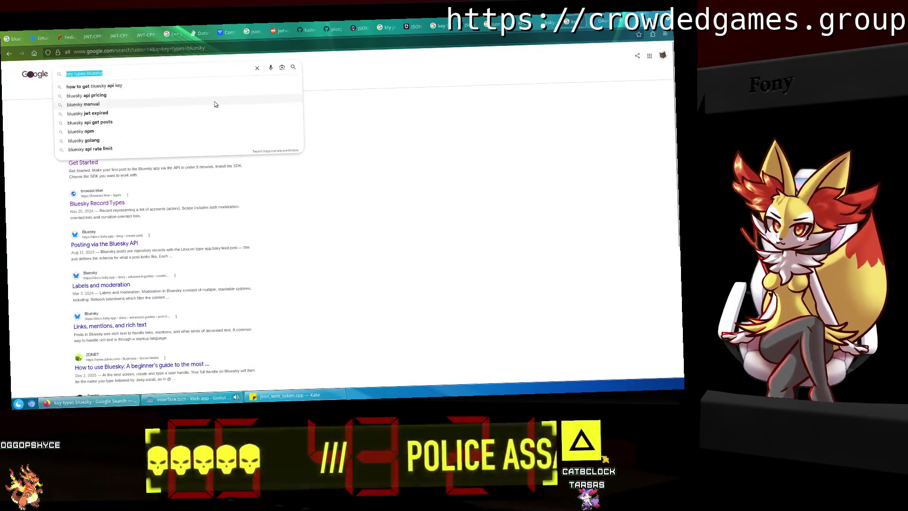
pyautogui.write('kty su')
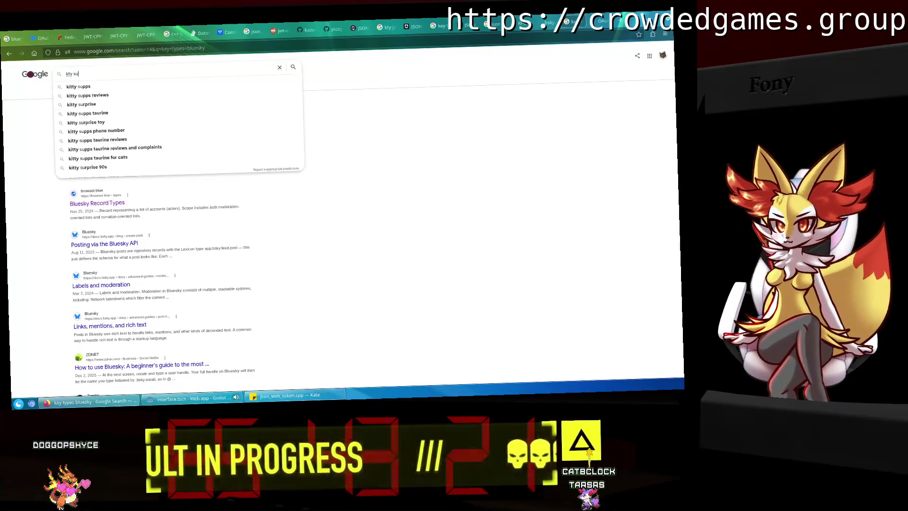
pyautogui.write('pported type')
pyautogui.press('Return')
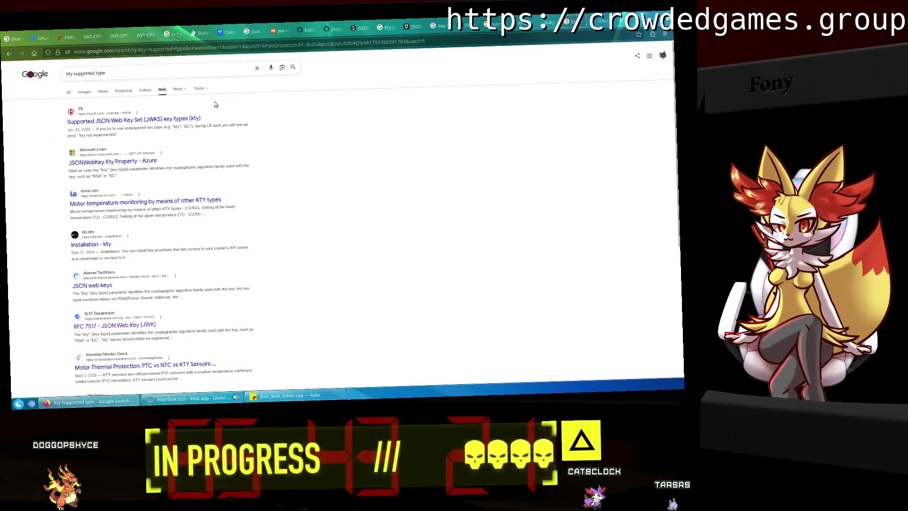
pyautogui.click(134, 119)
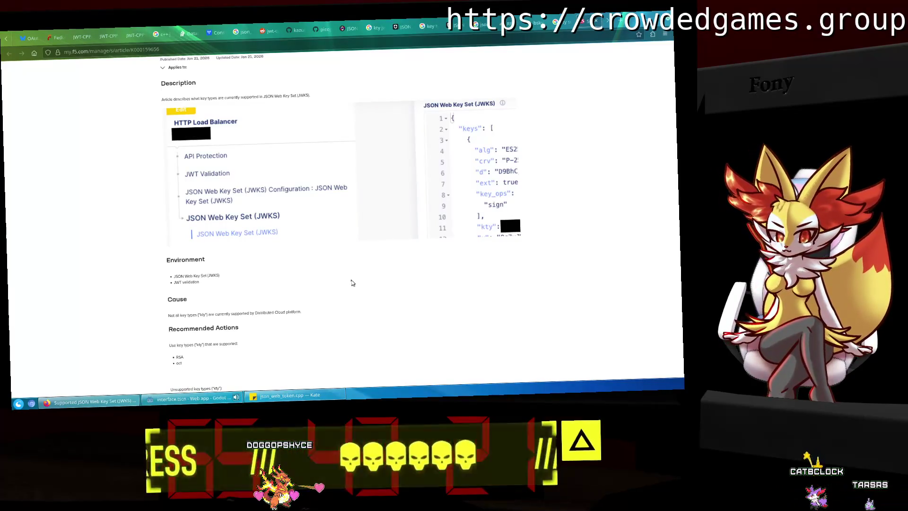
pyautogui.scroll(-3, 351, 282)
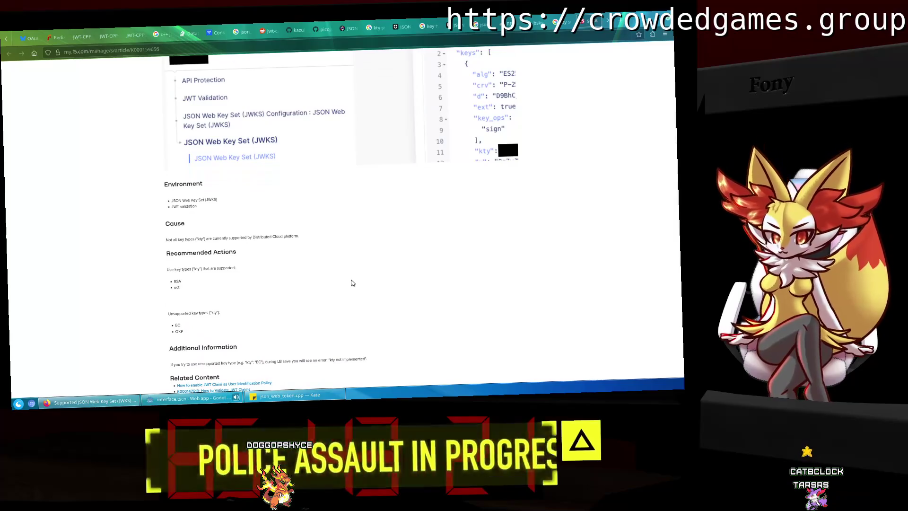
pyautogui.scroll(5, 351, 283)
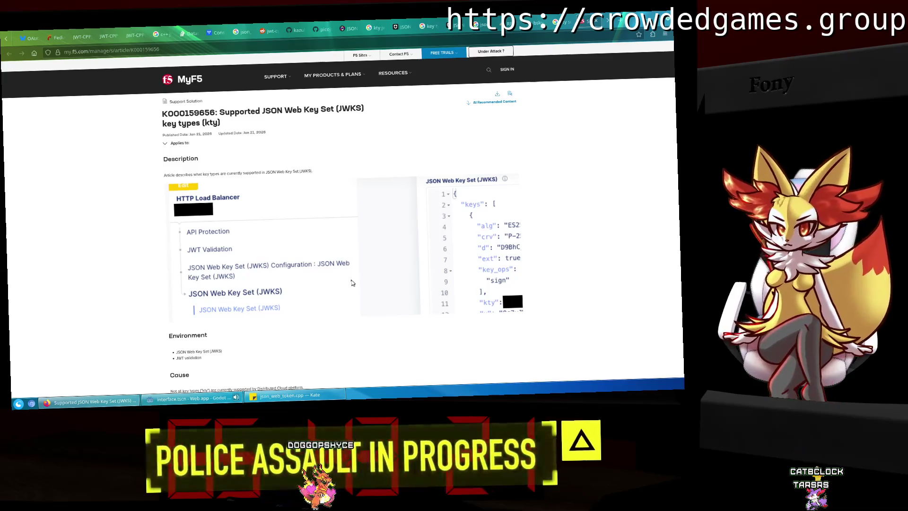
pyautogui.scroll(-5, 352, 283)
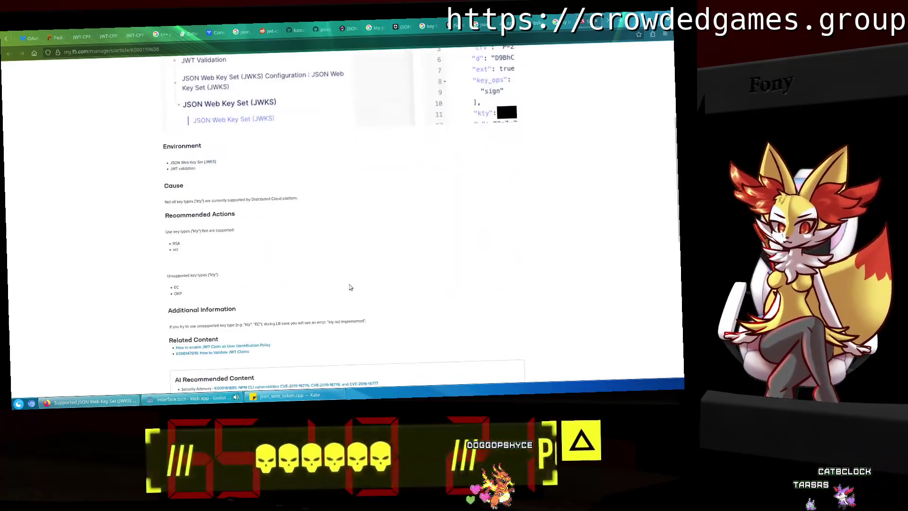
pyautogui.scroll(-5, 350, 287)
pyautogui.scroll(10, 350, 288)
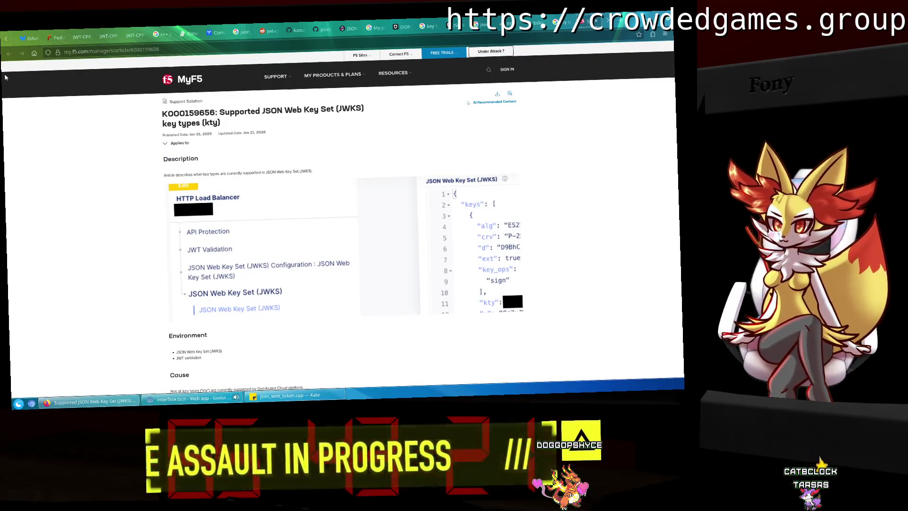
pyautogui.scroll(-1, 112, 172)
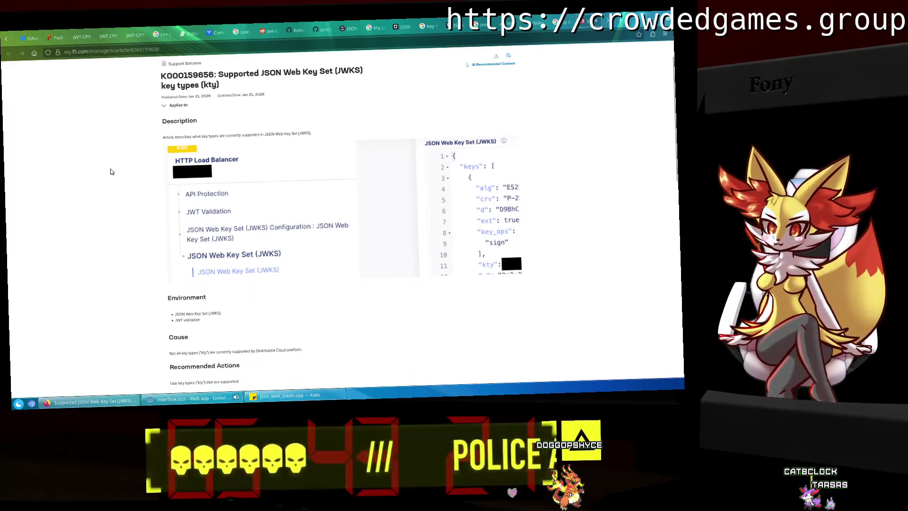
pyautogui.scroll(-1, 112, 172)
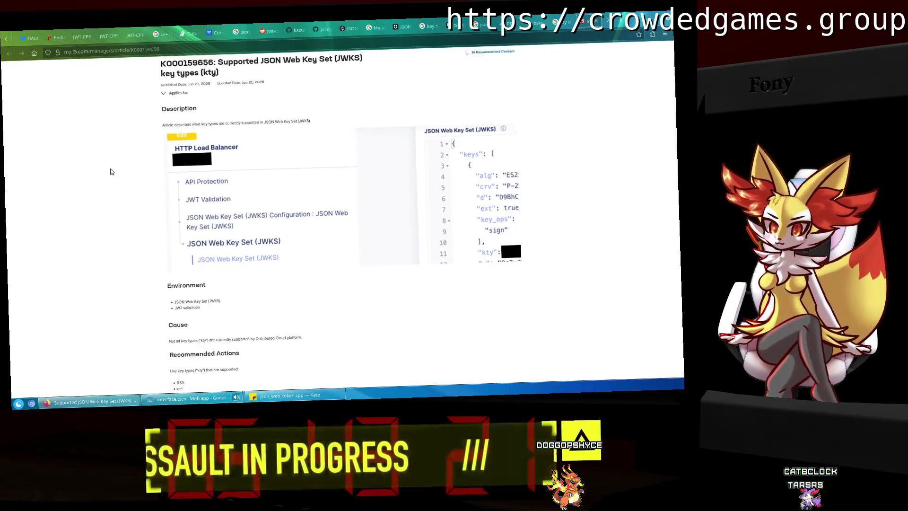
pyautogui.scroll(-2, 112, 171)
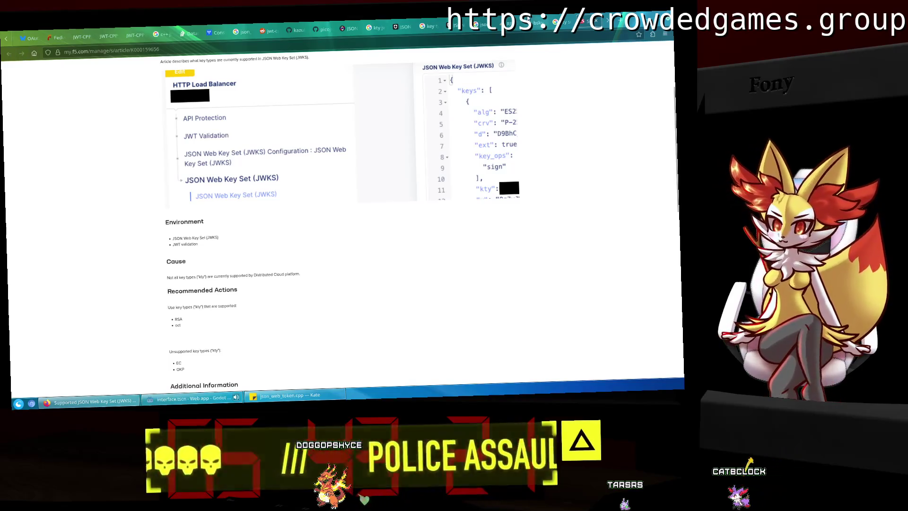
# Back in the search results, open Akamai's JSON web keys page.
pyautogui.click(566, 18)
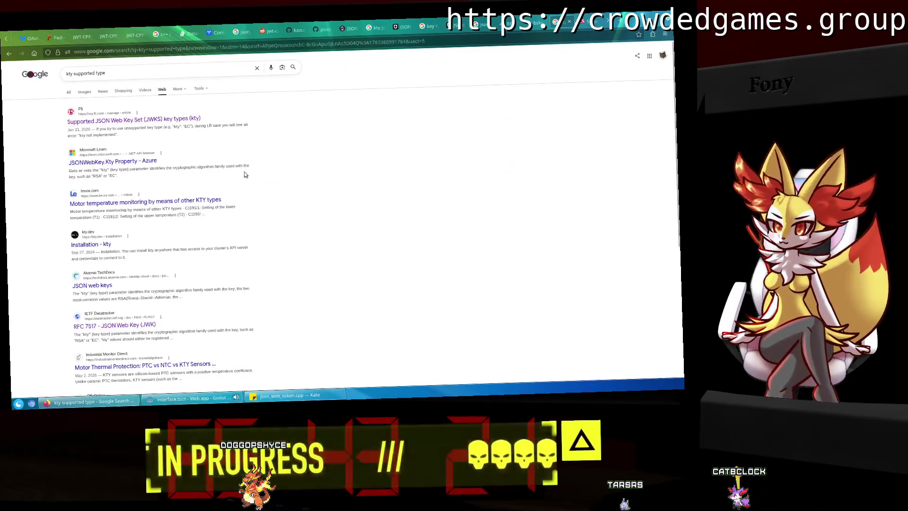
pyautogui.scroll(-3, 245, 174)
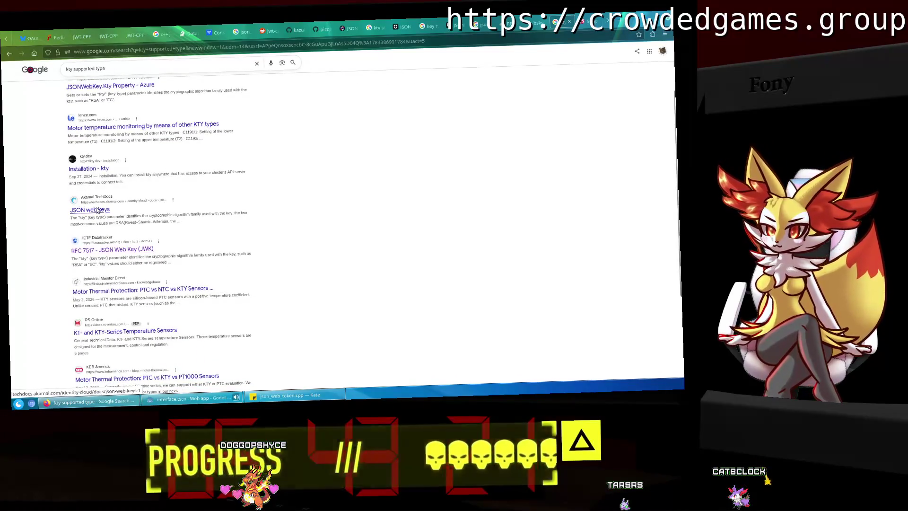
pyautogui.click(97, 210)
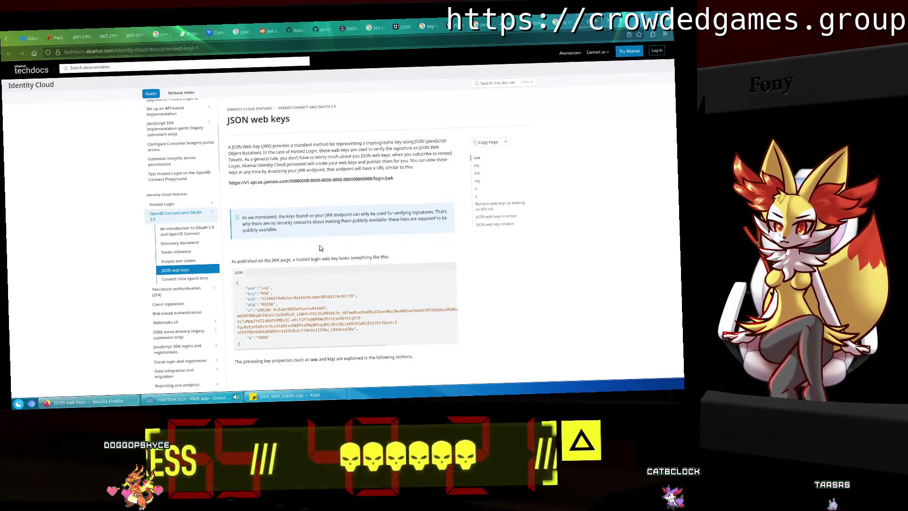
# Read the kty section of Akamai's JSON web keys page, naming RSA and EC, then return to Godot.
pyautogui.scroll(-2, 320, 248)
pyautogui.scroll(-2, 320, 248)
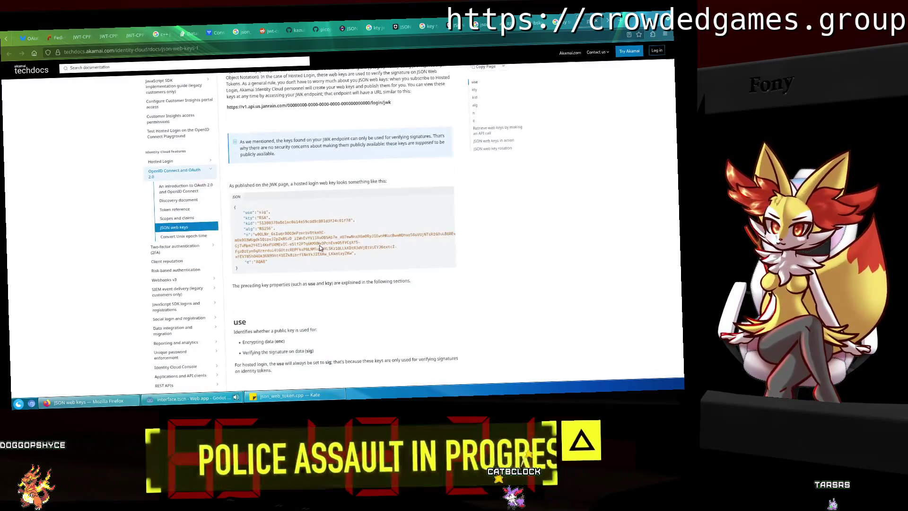
pyautogui.scroll(-5, 320, 248)
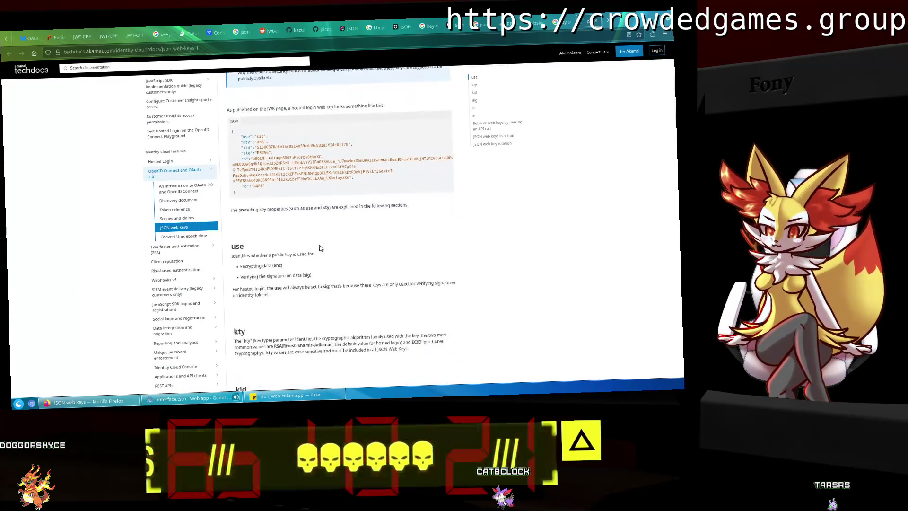
pyautogui.click(198, 406)
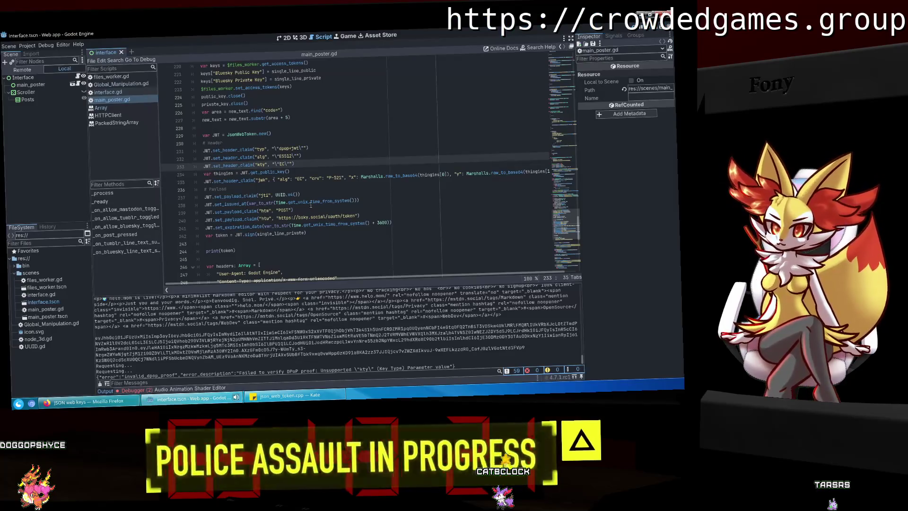
# Check the token expiration line 241 in main_poster.gd, then return to Akamai's JSON web keys docs.
pyautogui.click(302, 398)
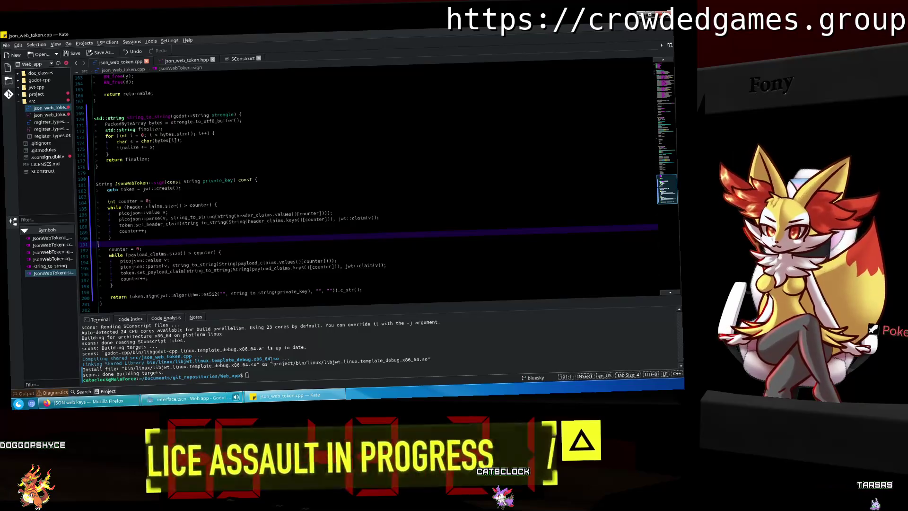
pyautogui.hotkey('alt', 'Tab')
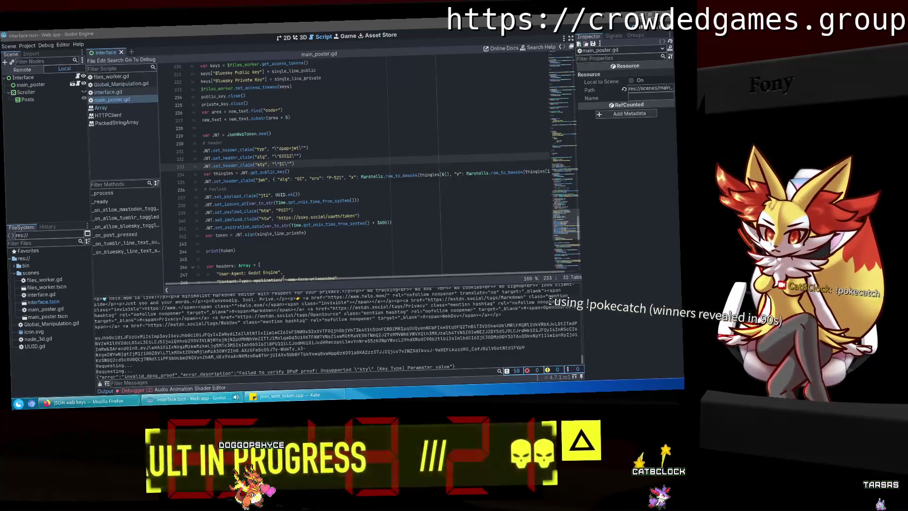
pyautogui.moveTo(285, 284)
pyautogui.mouseDown()
pyautogui.moveTo(299, 281)
pyautogui.moveTo(228, 258)
pyautogui.mouseUp()
pyautogui.click(297, 226)
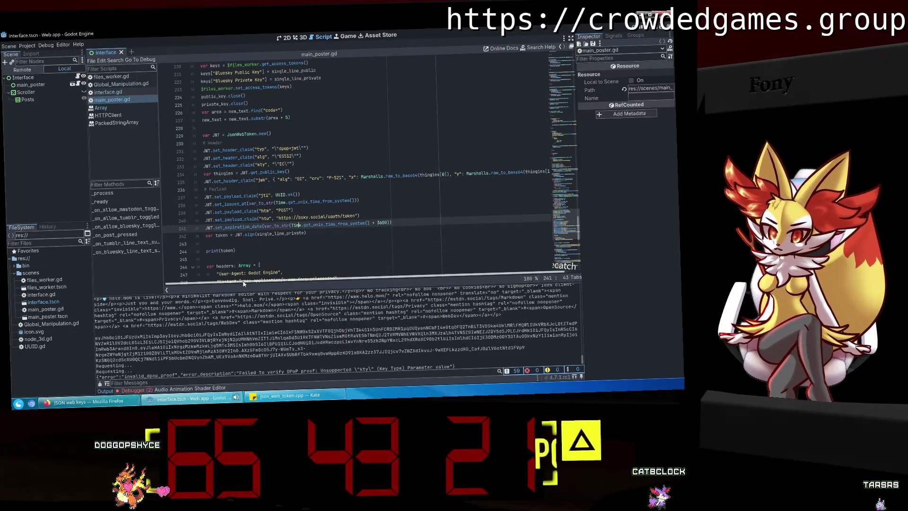
pyautogui.click(85, 401)
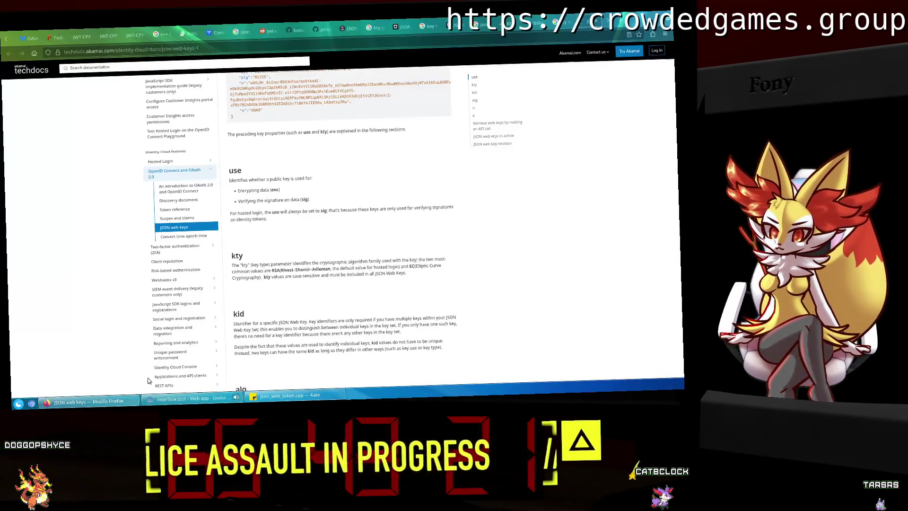
# Read Akamai's key-property docs and compare them with the kty header claim line in main_poster.gd.
pyautogui.scroll(-2, 317, 271)
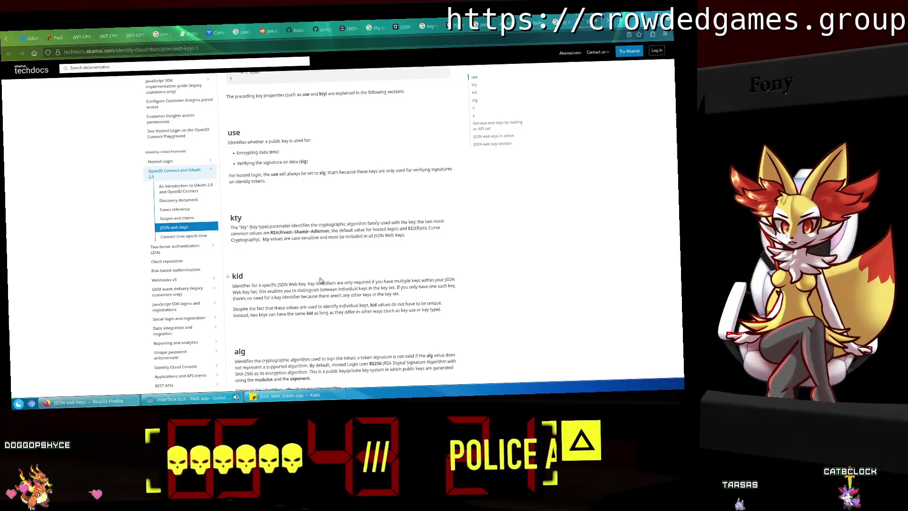
pyautogui.scroll(-10, 317, 269)
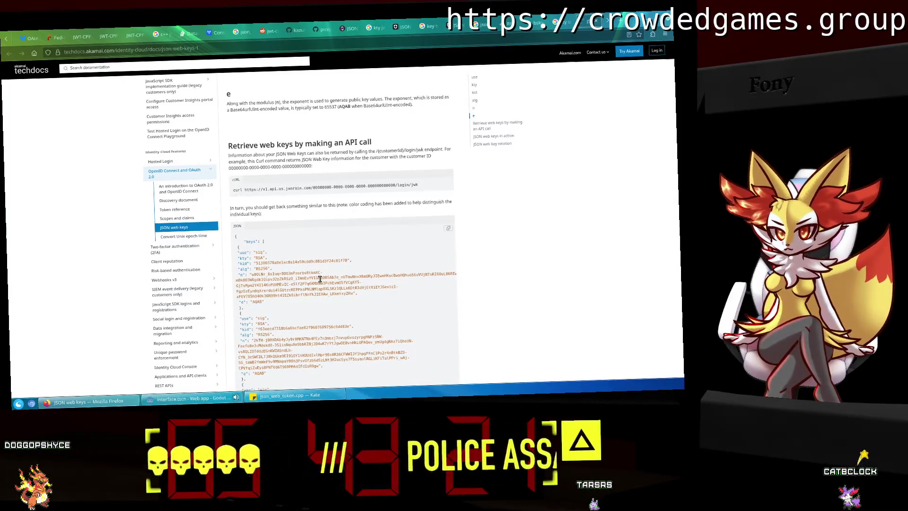
pyautogui.scroll(-2, 320, 279)
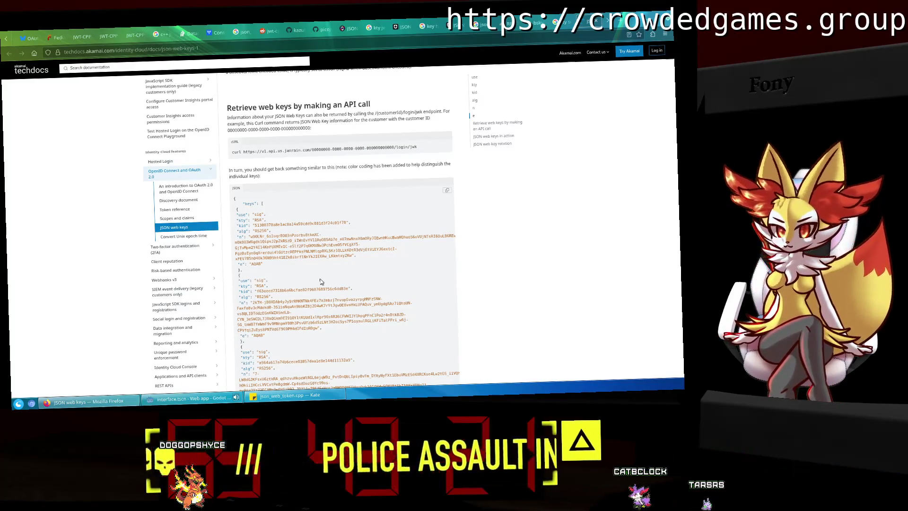
pyautogui.scroll(15, 320, 281)
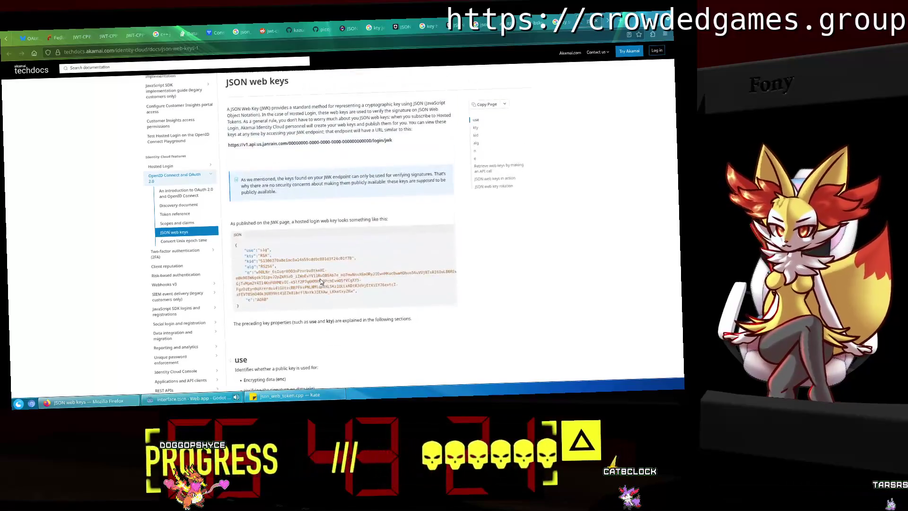
pyautogui.click(291, 395)
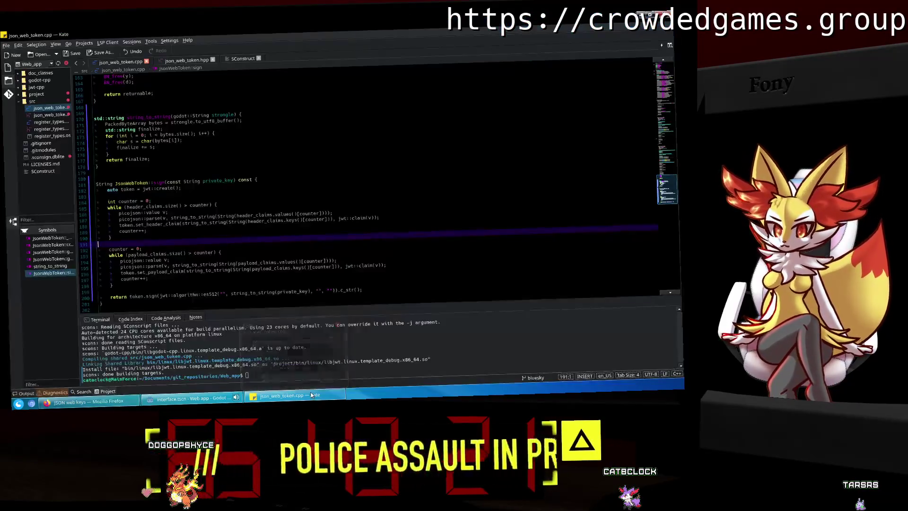
pyautogui.click(217, 403)
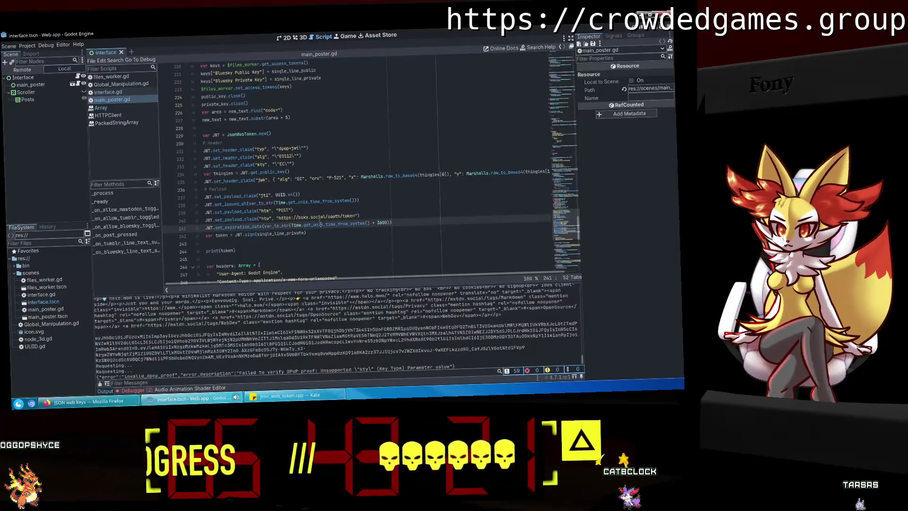
pyautogui.click(307, 166)
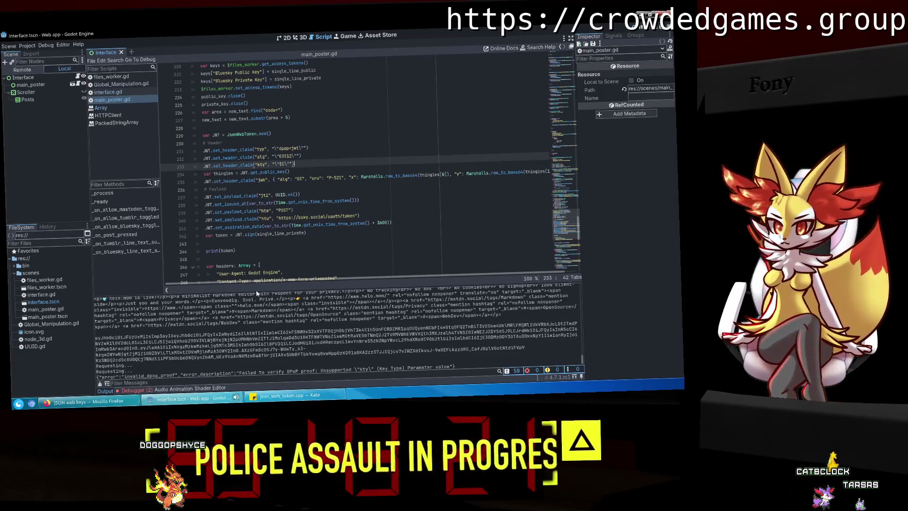
# Read on to Akamai's sample response of three RSA keys, then check Kate's C++ token source.
pyautogui.click(95, 401)
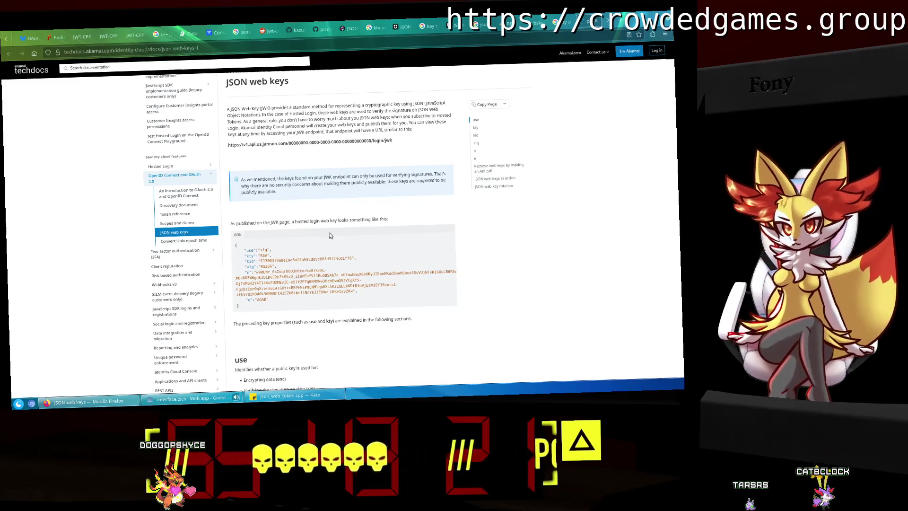
pyautogui.scroll(-5, 330, 235)
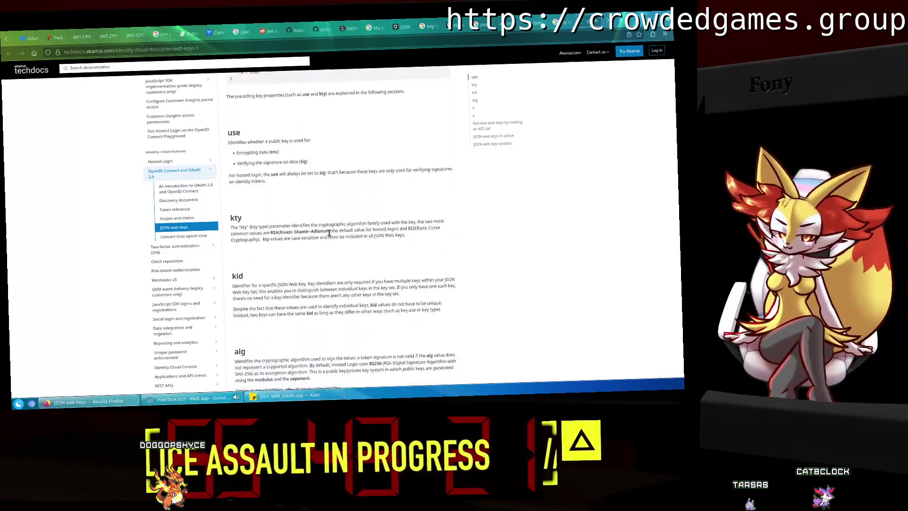
pyautogui.scroll(-10, 330, 233)
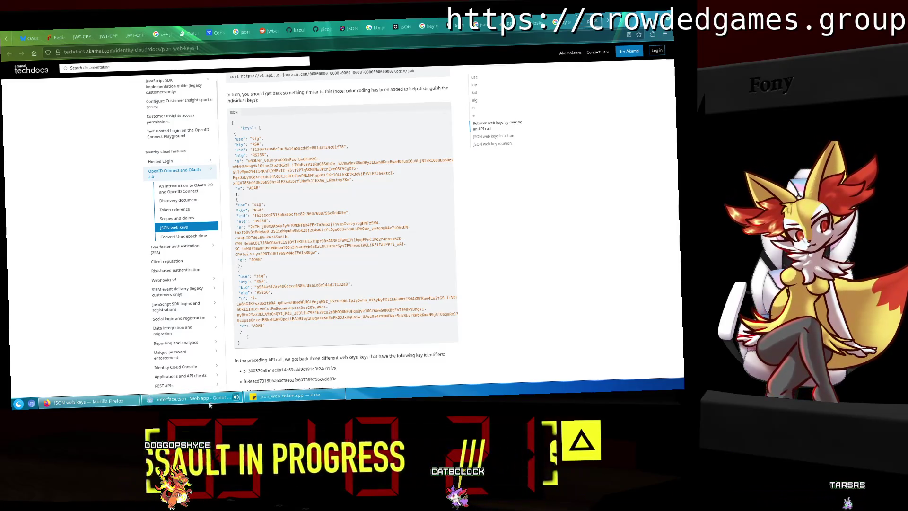
pyautogui.click(289, 402)
pyautogui.click(189, 405)
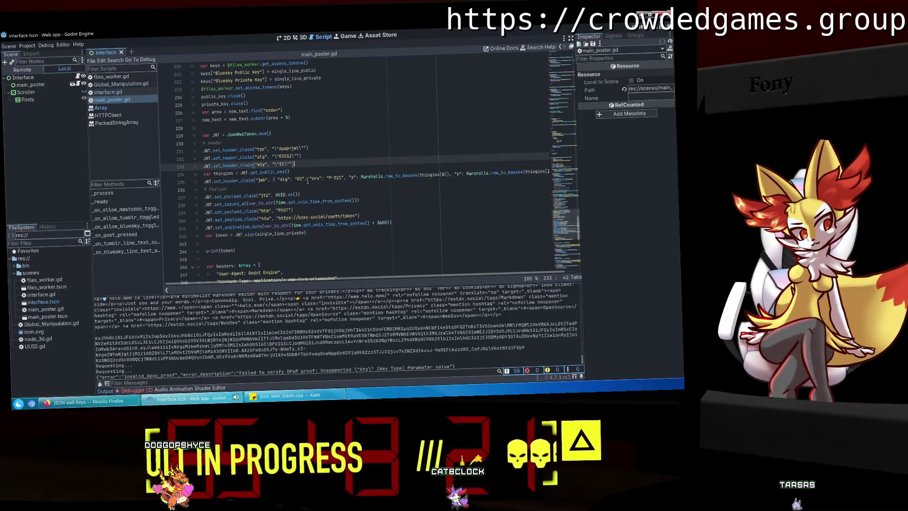
# Add "kty": "EC" to the jwk header claim on line 235 and run the project with F5.
pyautogui.click(308, 181)
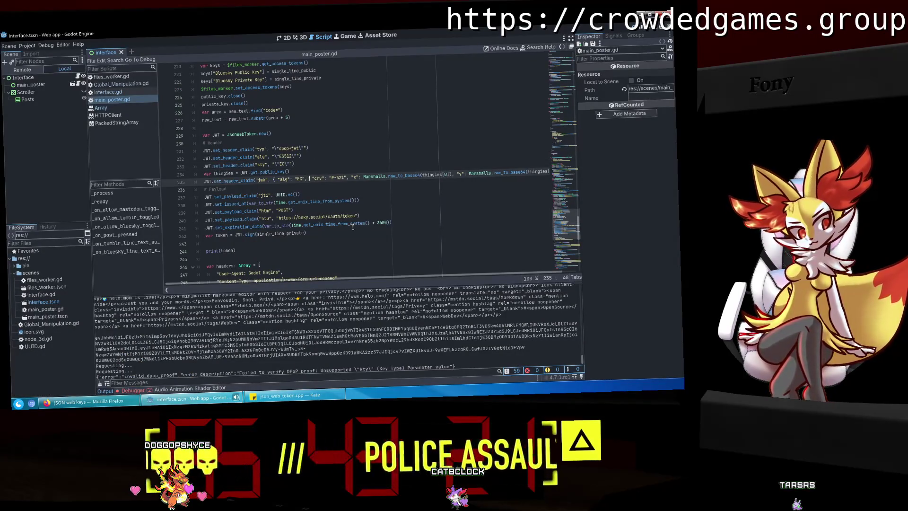
pyautogui.write('"kty",')
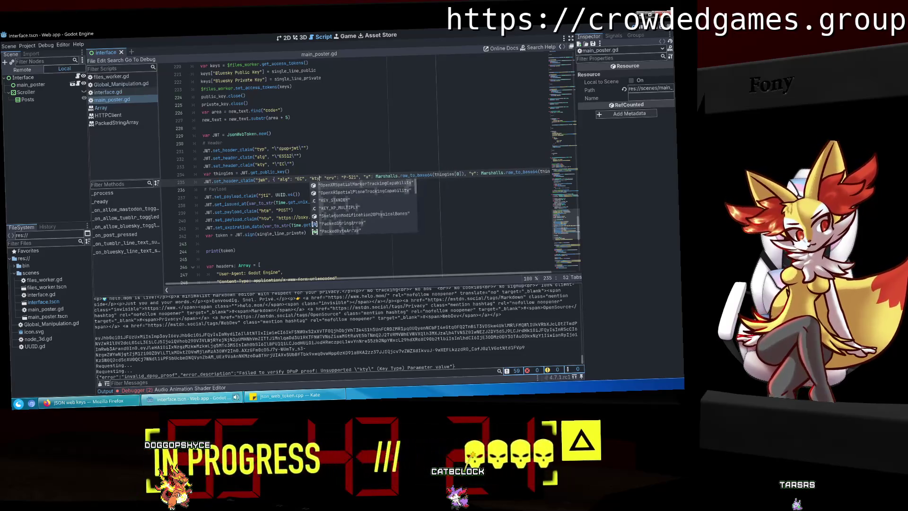
pyautogui.press('BackSpace')
pyautogui.press('BackSpace')
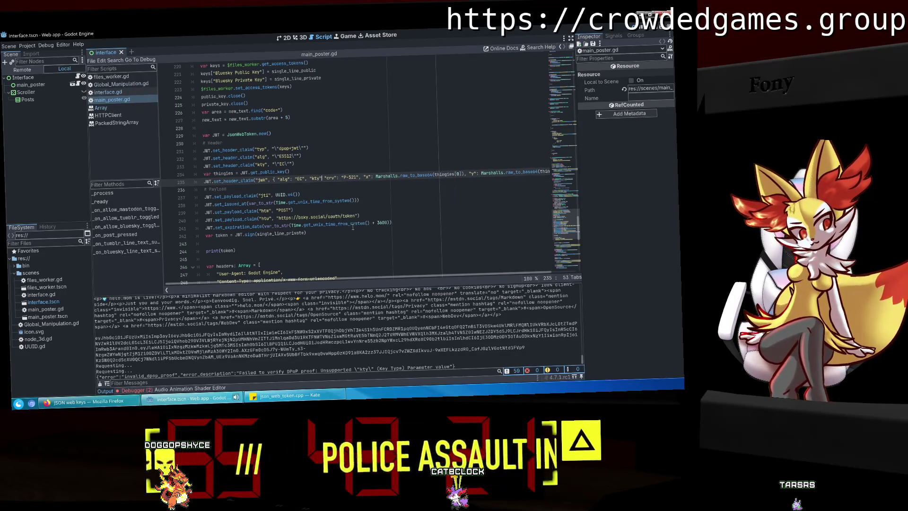
pyautogui.write(': "EC"')
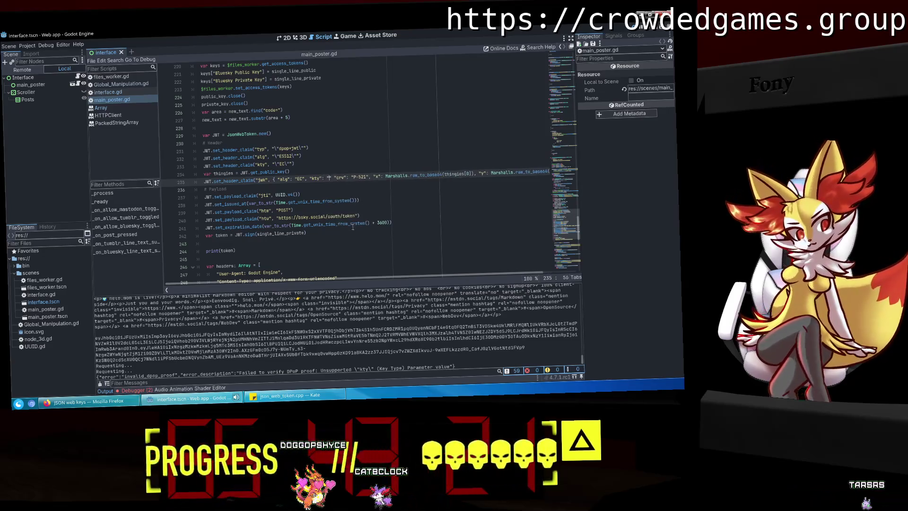
pyautogui.write(',')
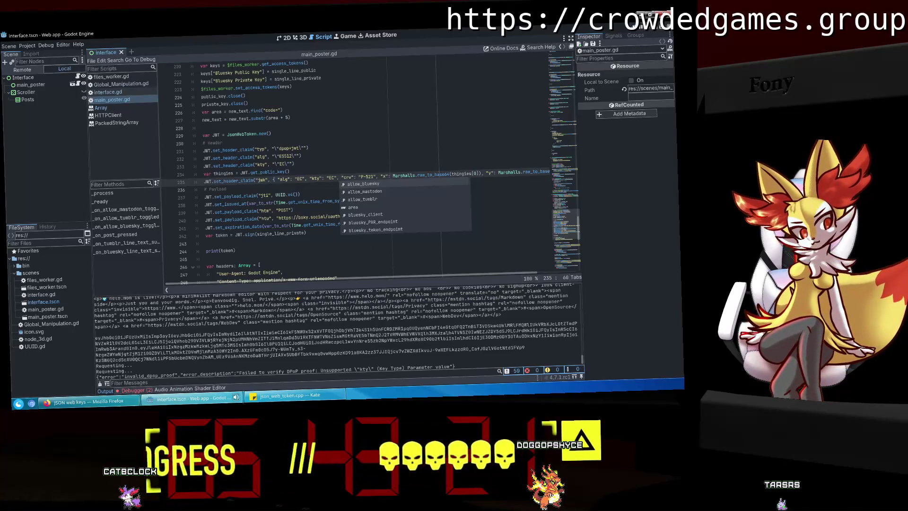
pyautogui.press('F5')
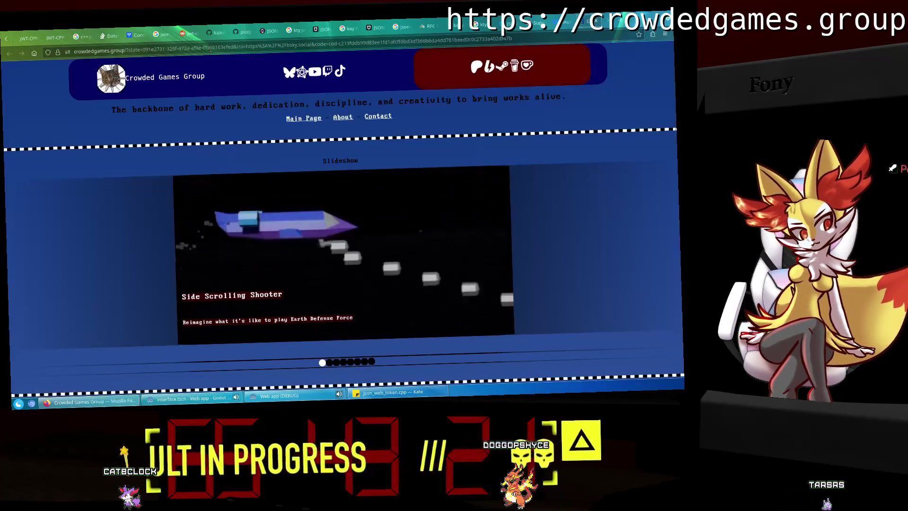
# Authorize the app on Bluesky and paste the redirect URL into the app's Bluesky Redirect dialog.
pyautogui.click(582, 40)
pyautogui.hotkey('ctrl', 'v')
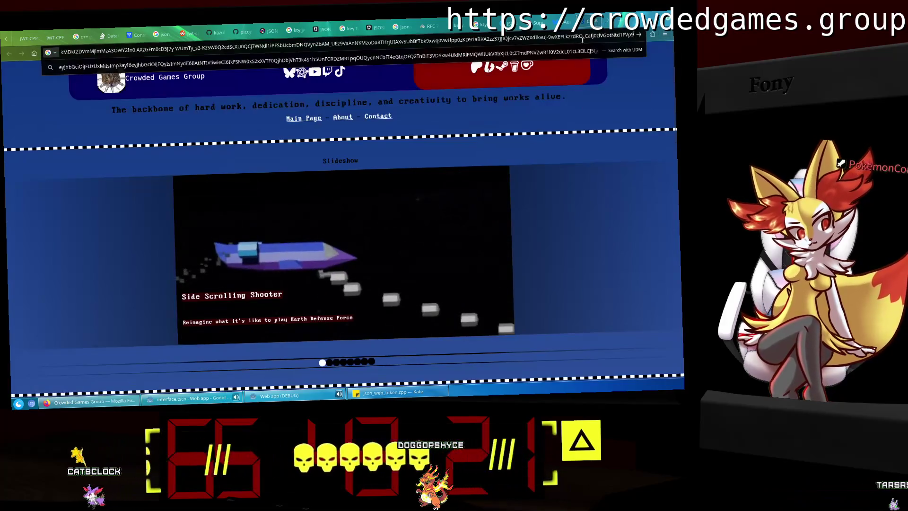
pyautogui.hotkey('ctrl', 'z')
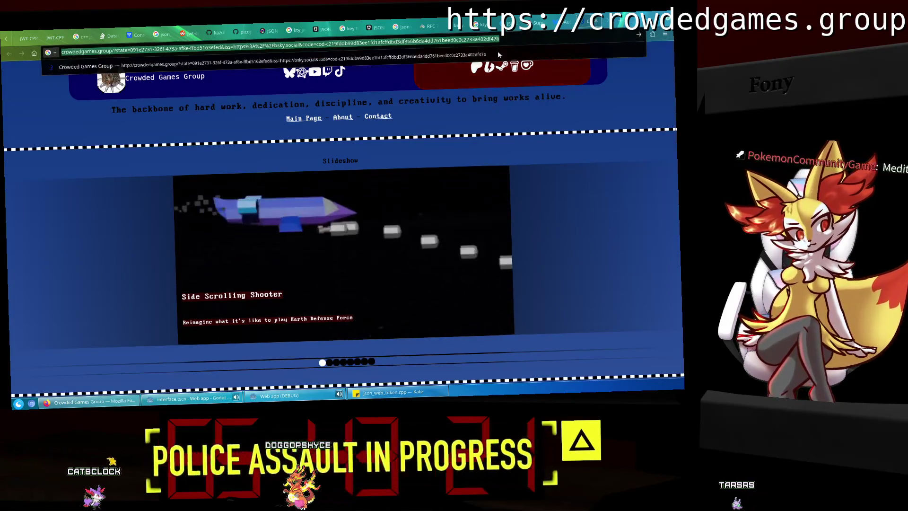
pyautogui.click(606, 25)
pyautogui.hotkey('alt', 'Tab')
pyautogui.hotkey('ctrl', 'v')
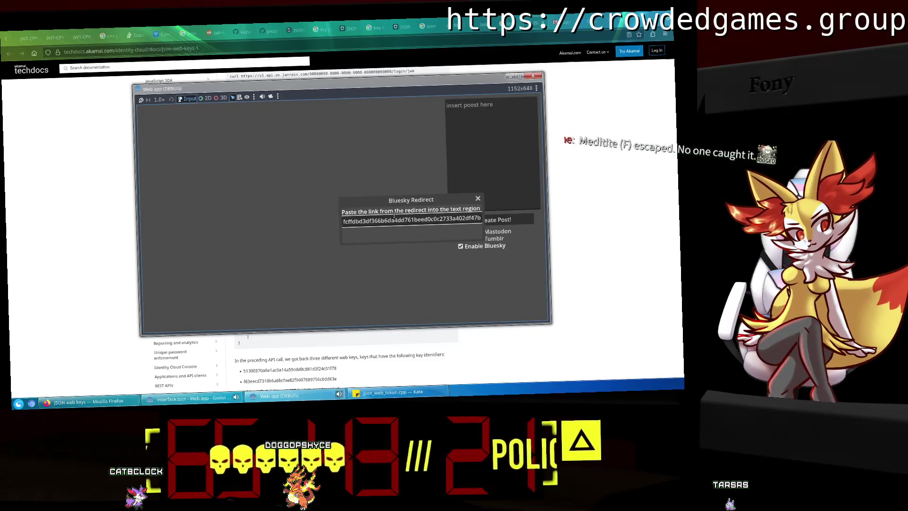
pyautogui.click(199, 398)
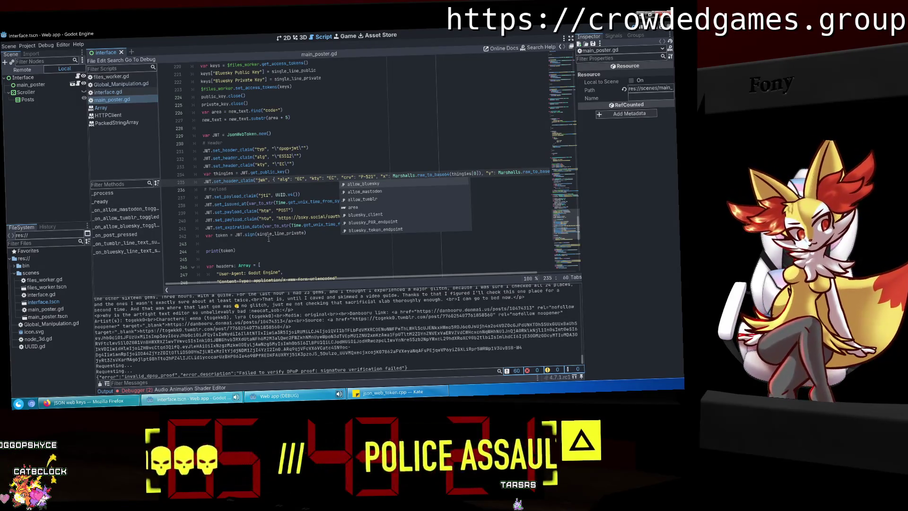
# Stop the running project with F8 and bring Akamai's JSON web keys docs forward.
pyautogui.click(268, 240)
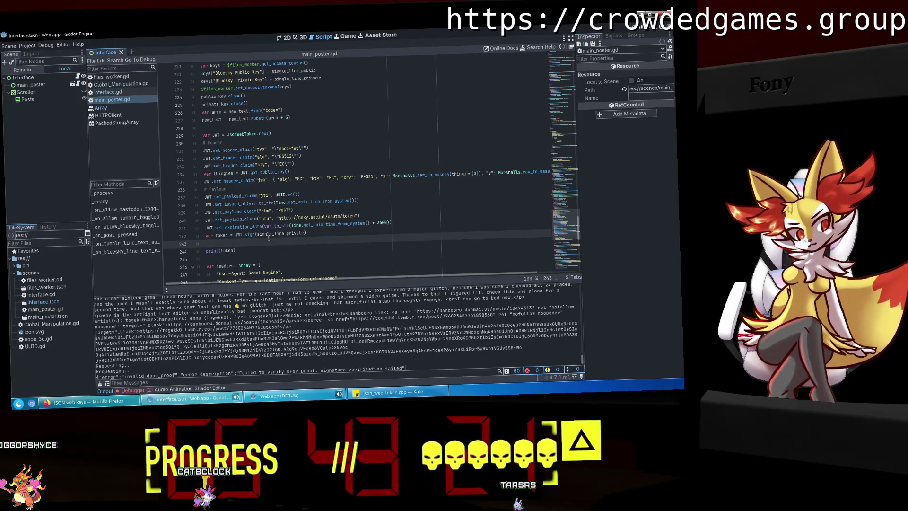
pyautogui.press('F8')
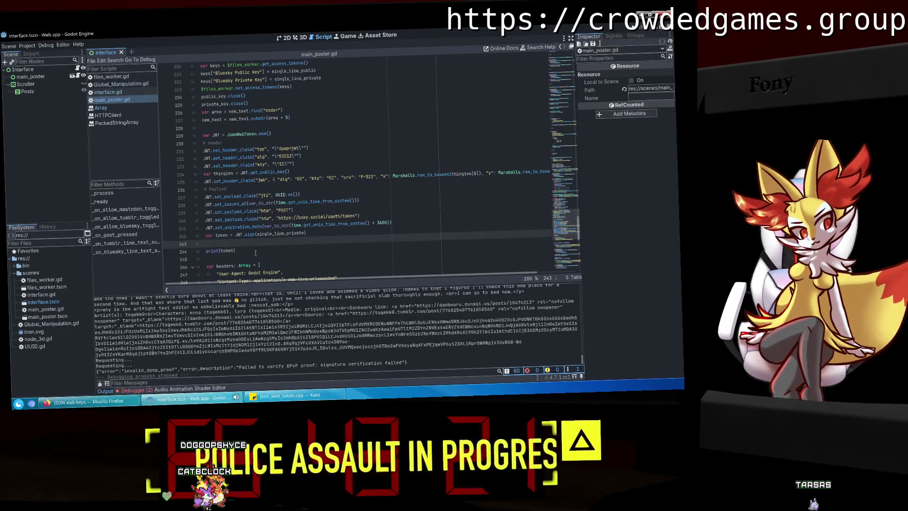
pyautogui.click(95, 403)
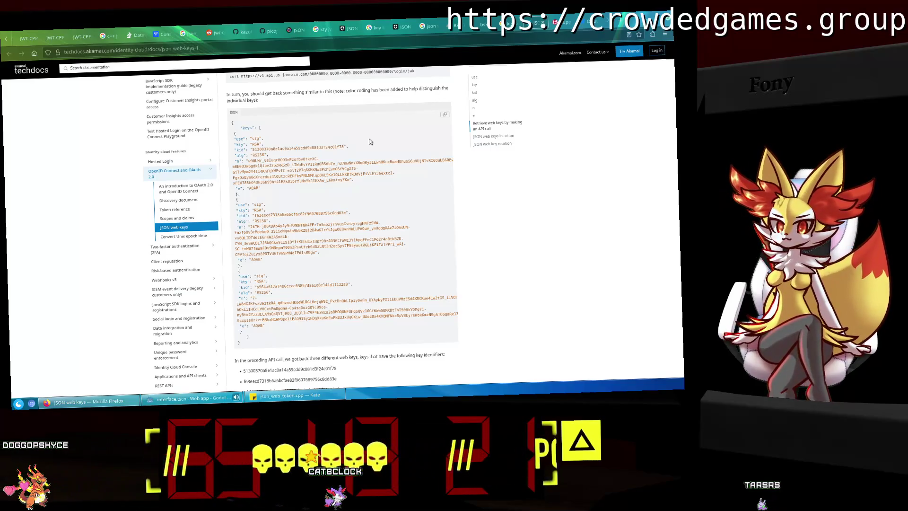
# Select the freshly printed DPoP JWT in Godot's output log.
pyautogui.click(291, 29)
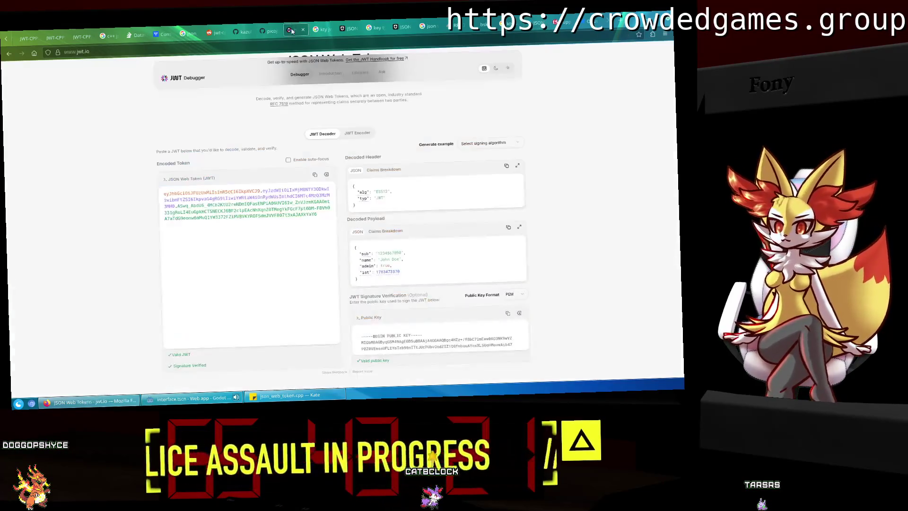
pyautogui.scroll(-2, 285, 211)
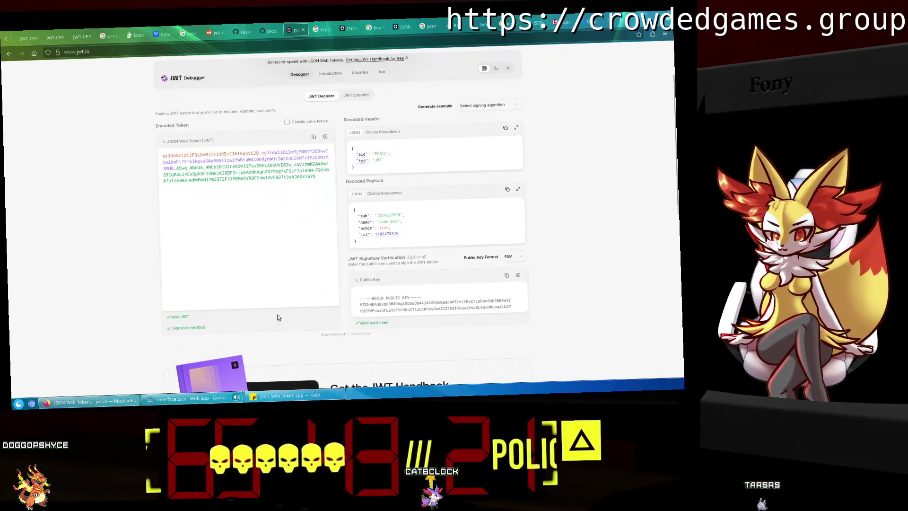
pyautogui.click(222, 400)
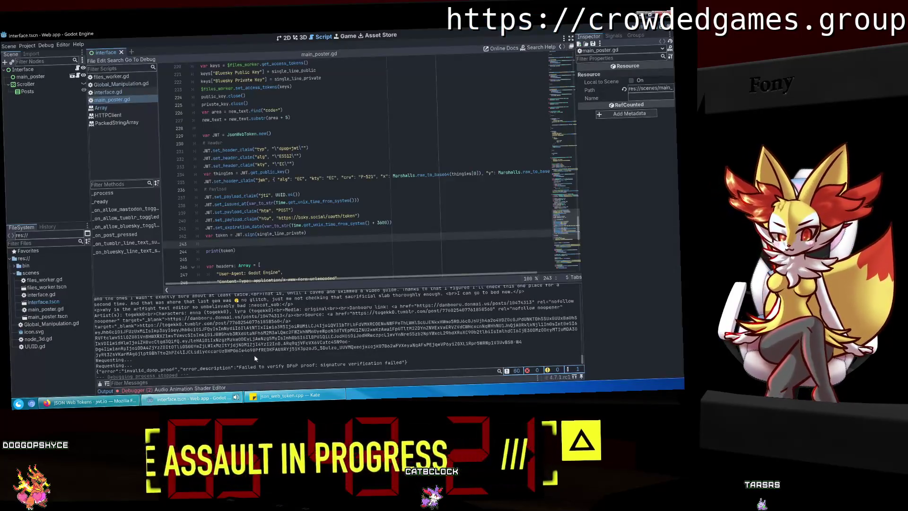
pyautogui.moveTo(542, 345)
pyautogui.mouseDown()
pyautogui.moveTo(96, 327)
pyautogui.moveTo(97, 335)
pyautogui.mouseUp()
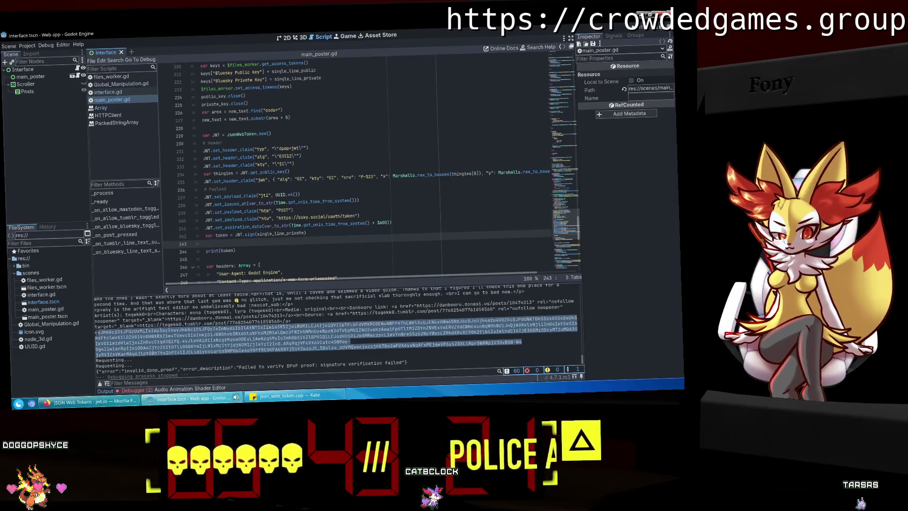
# Paste the new token over the old one in jwt.io's Encoded Token field.
pyautogui.hotkey('alt', 'Tab')
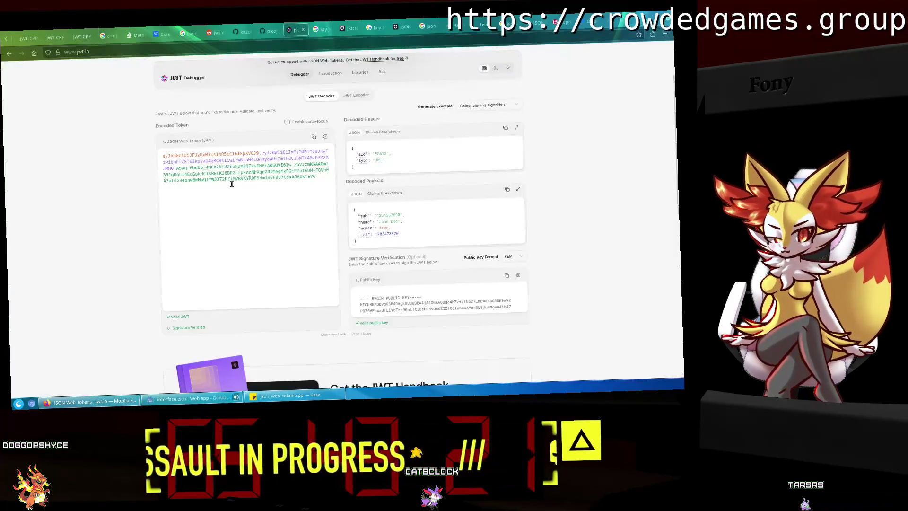
pyautogui.tripleClick(318, 176)
pyautogui.rightClick(193, 162)
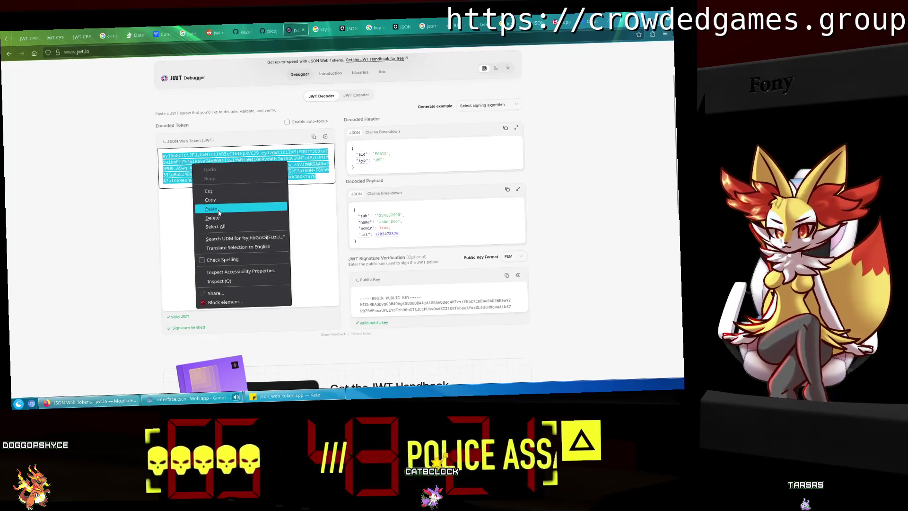
pyautogui.click(230, 219)
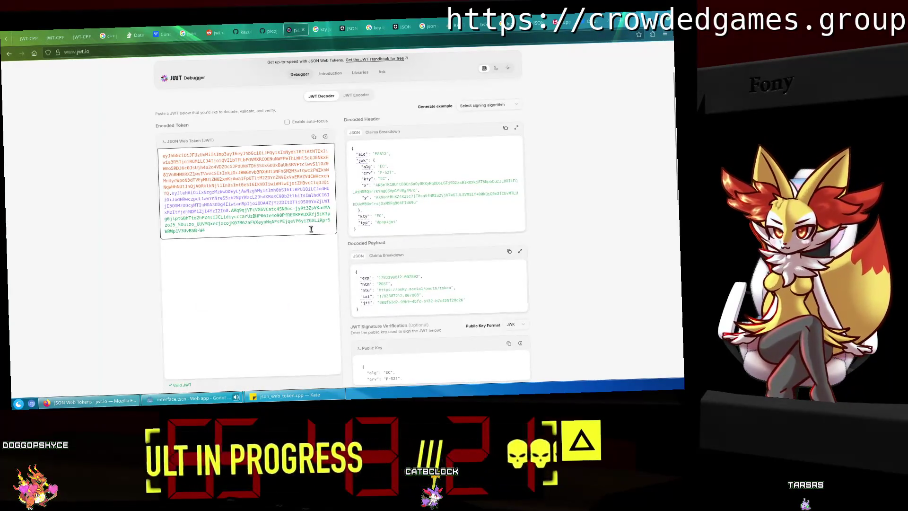
pyautogui.click(413, 228)
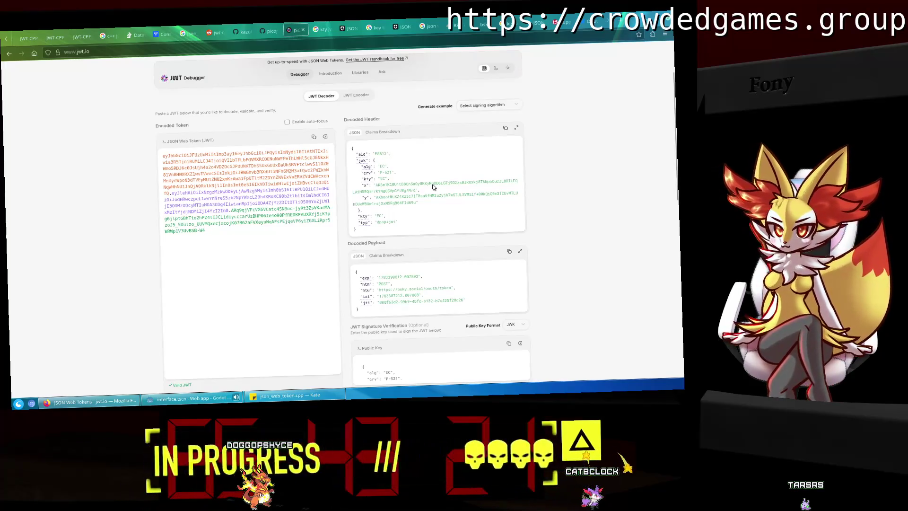
pyautogui.click(189, 399)
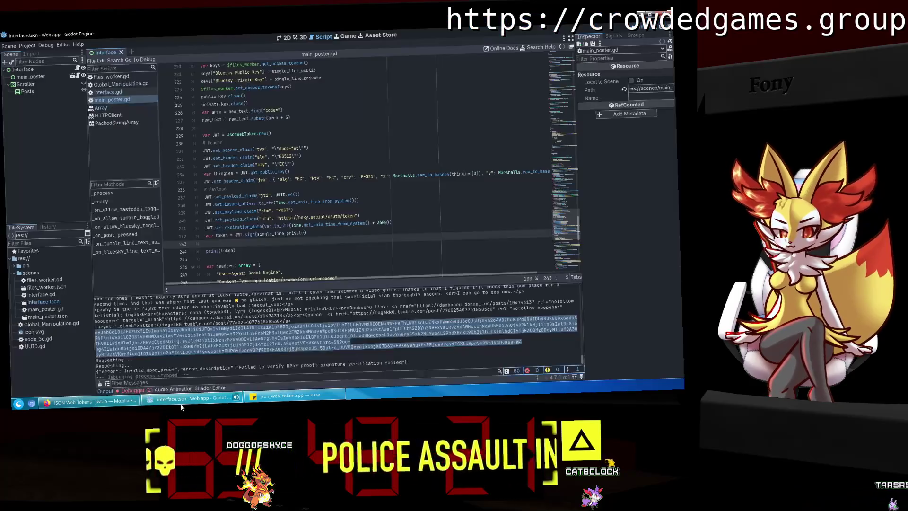
# Mark line 233 in Godot, then bring up the sign() function in Kate's json_web_token.cpp.
pyautogui.moveTo(294, 164); pyautogui.dragTo(156, 168)
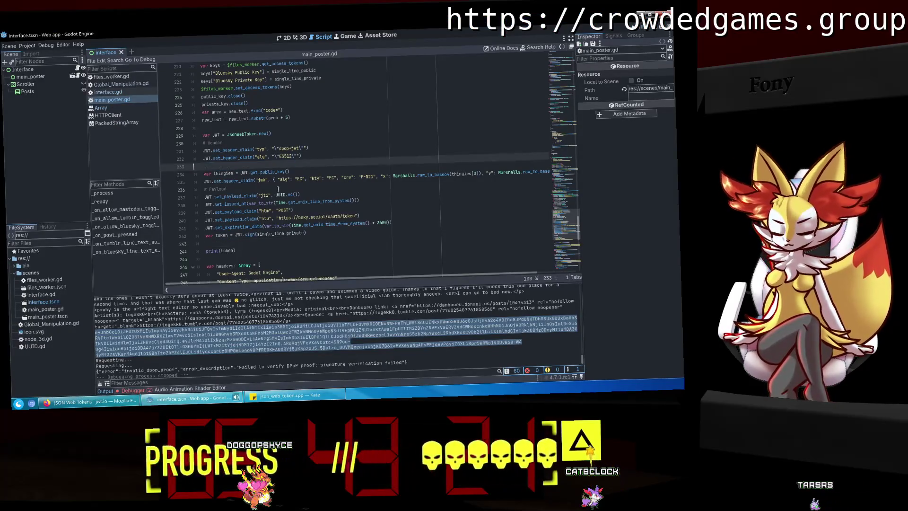
pyautogui.click(79, 398)
pyautogui.click(299, 401)
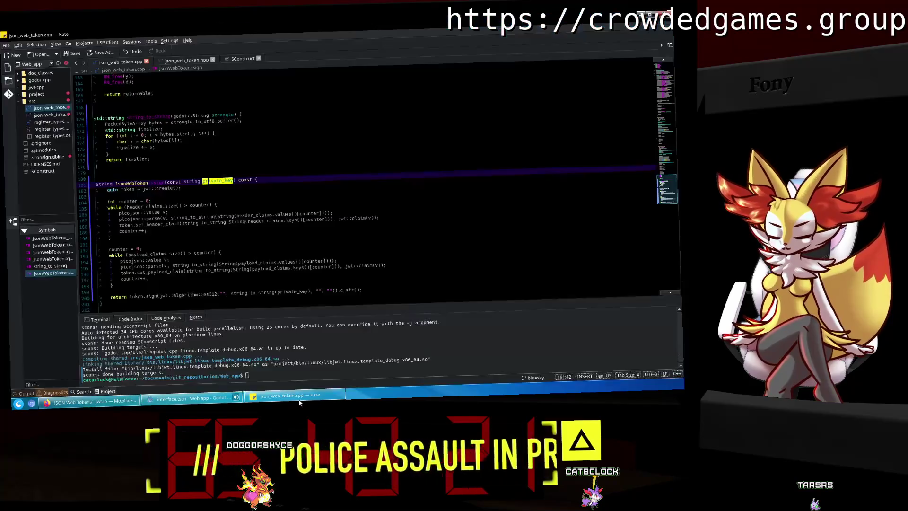
pyautogui.click(169, 183)
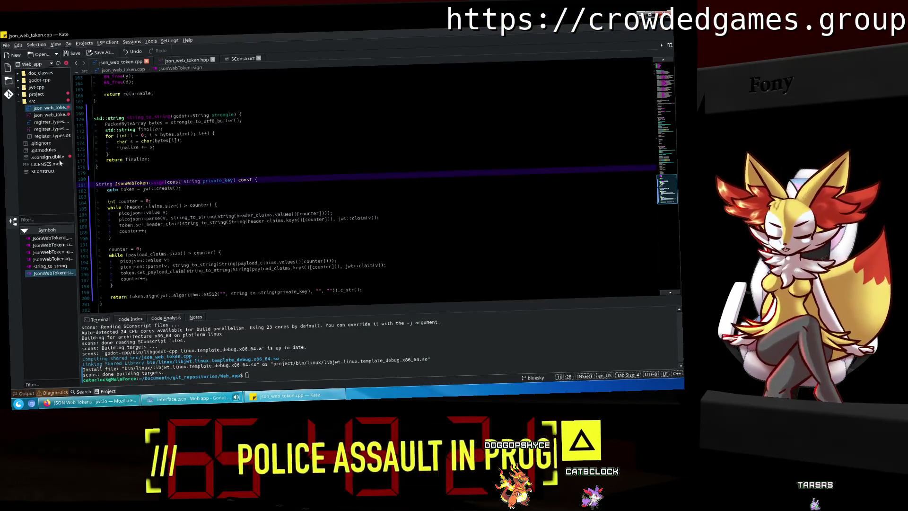
pyautogui.click(18, 404)
# Open ec_public.pem from the project folder in Kate via Dolphin's Open With menu.
pyautogui.click(178, 243)
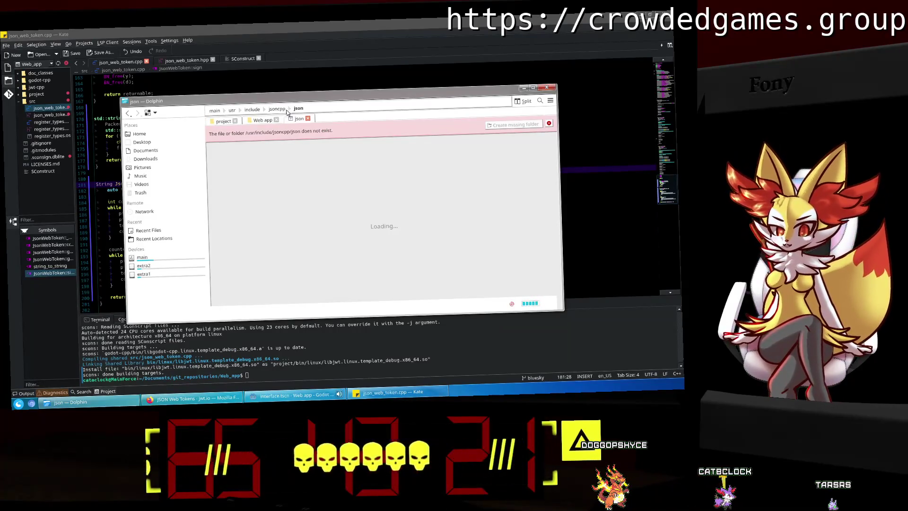
pyautogui.click(223, 120)
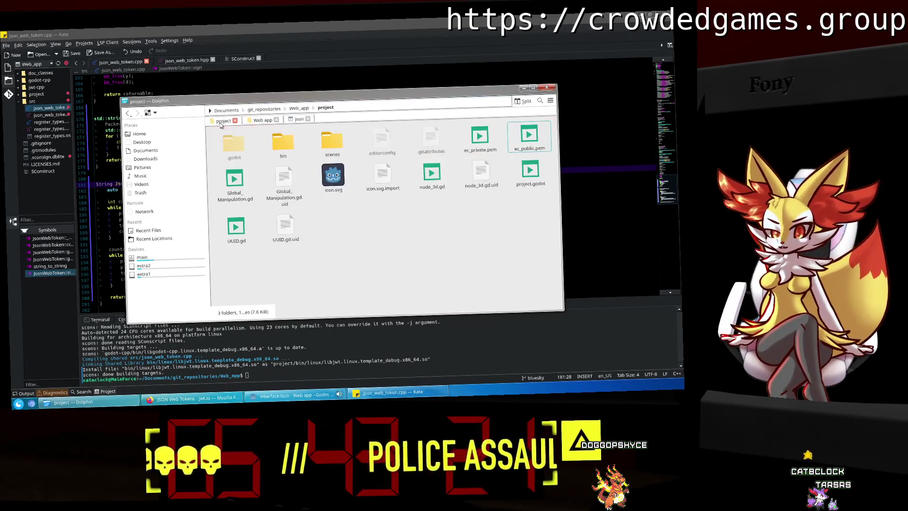
pyautogui.rightClick(484, 148)
pyautogui.click(460, 225)
pyautogui.hotkey('ctrl', 'a')
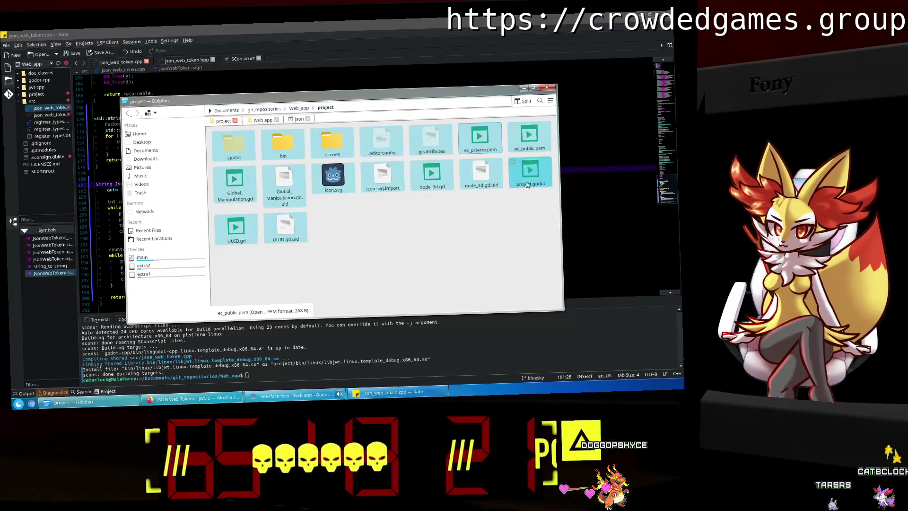
pyautogui.rightClick(536, 147)
pyautogui.moveTo(558, 161)
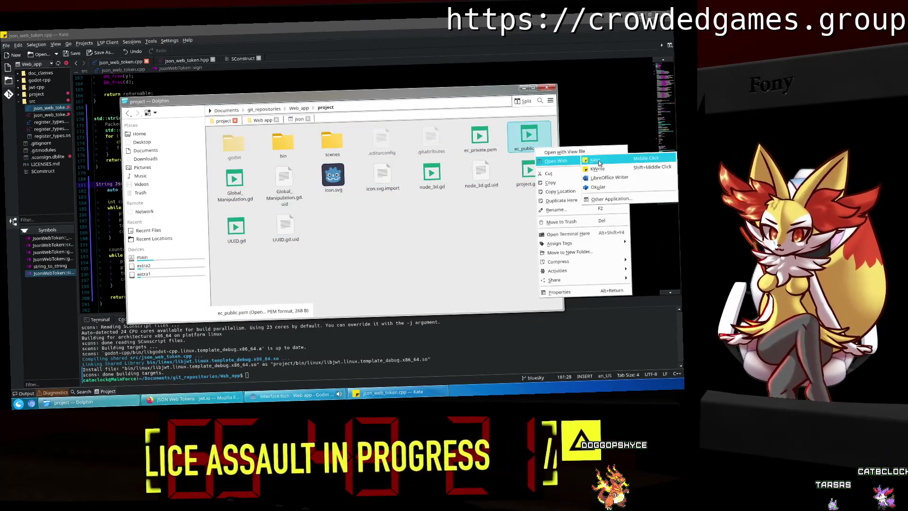
pyautogui.click(596, 160)
# Copy the full PEM public key text from ec_public.pem.
pyautogui.click(117, 83)
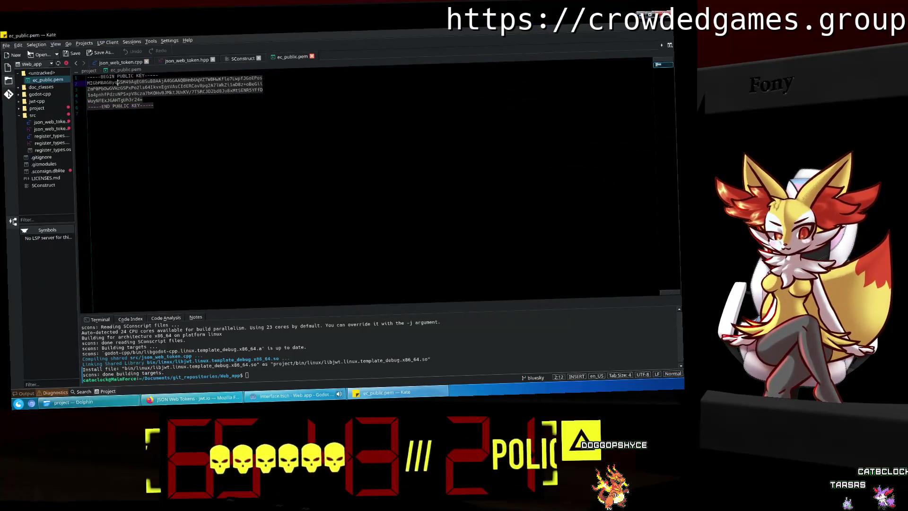
pyautogui.hotkey('ctrl', 'o')
pyautogui.click(493, 290)
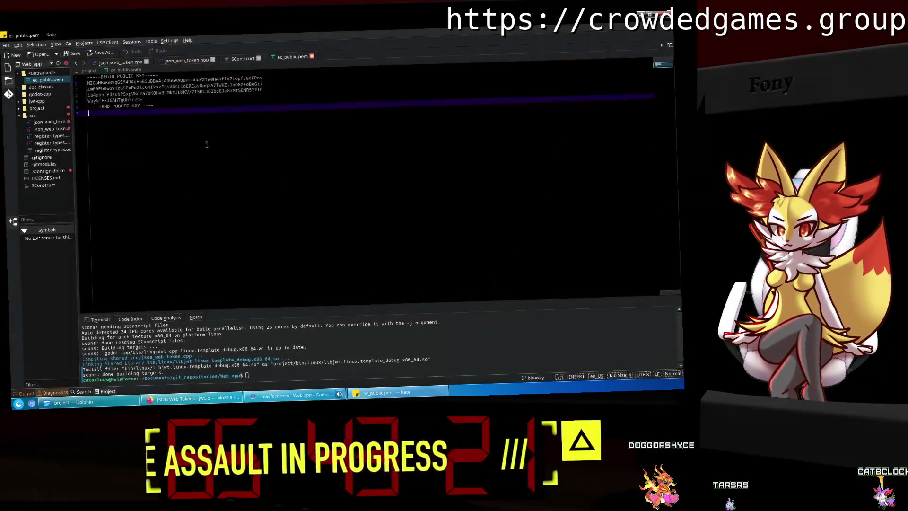
pyautogui.rightClick(118, 89)
pyautogui.click(127, 93)
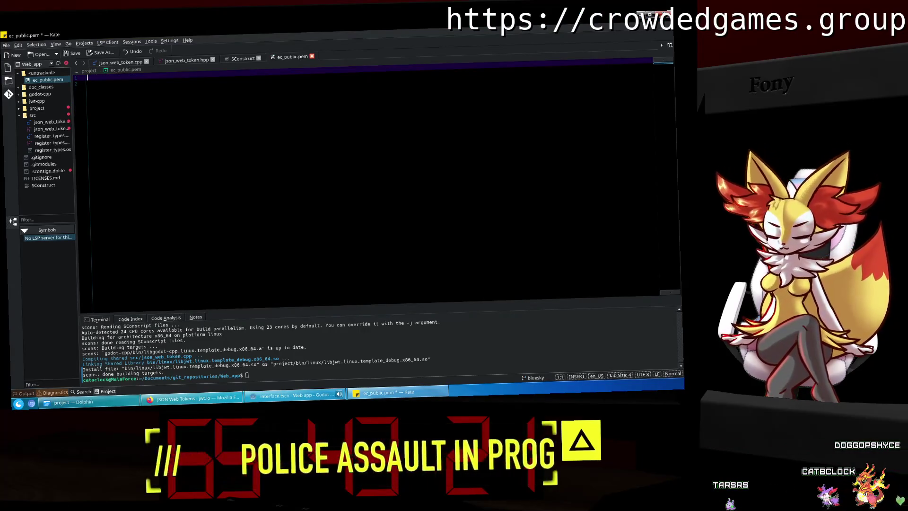
pyautogui.hotkey('ctrl', 'z')
pyautogui.rightClick(124, 98)
pyautogui.click(142, 111)
pyautogui.hotkey('alt', 'Tab')
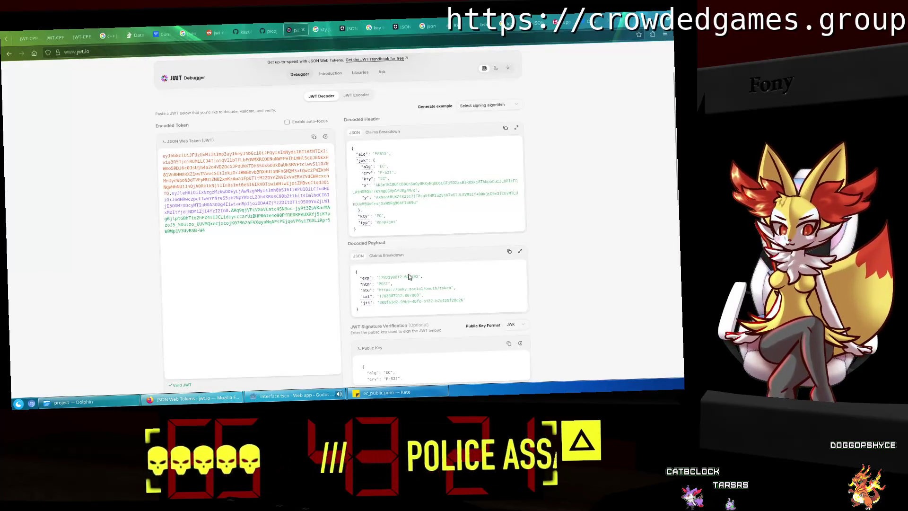
# Replace jwt.io's Public Key contents with the PEM key and set Public Key Format to PEM.
pyautogui.scroll(-2, 407, 276)
pyautogui.click(430, 294)
pyautogui.hotkey('ctrl', 'a')
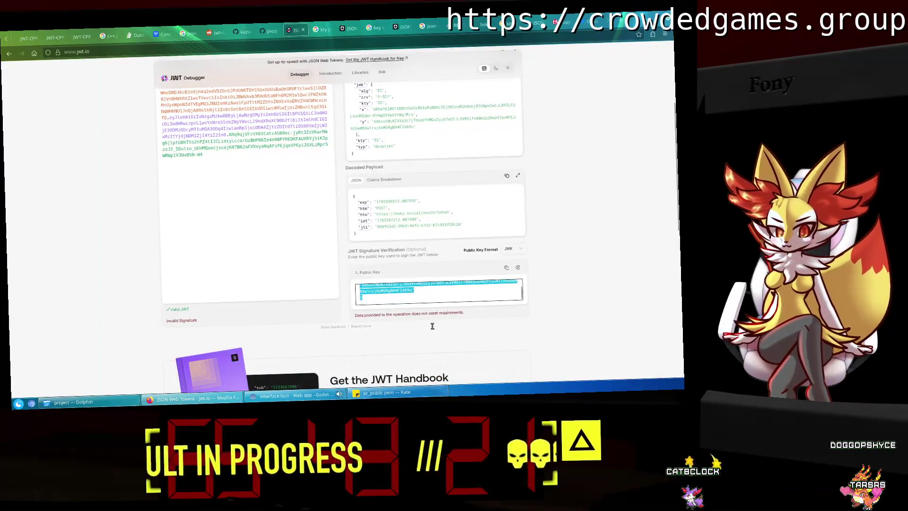
pyautogui.hotkey('ctrl', 'v')
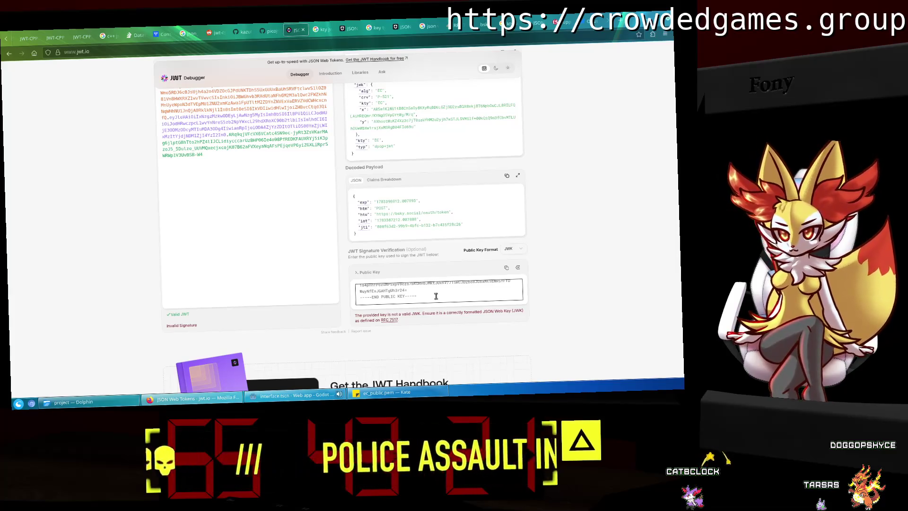
pyautogui.scroll(5, 436, 296)
pyautogui.scroll(-2, 610, 312)
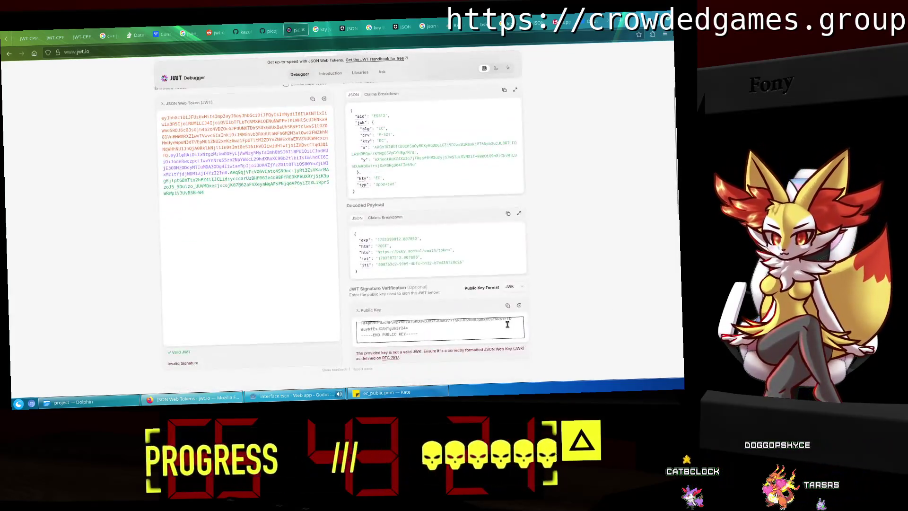
pyautogui.click(433, 327)
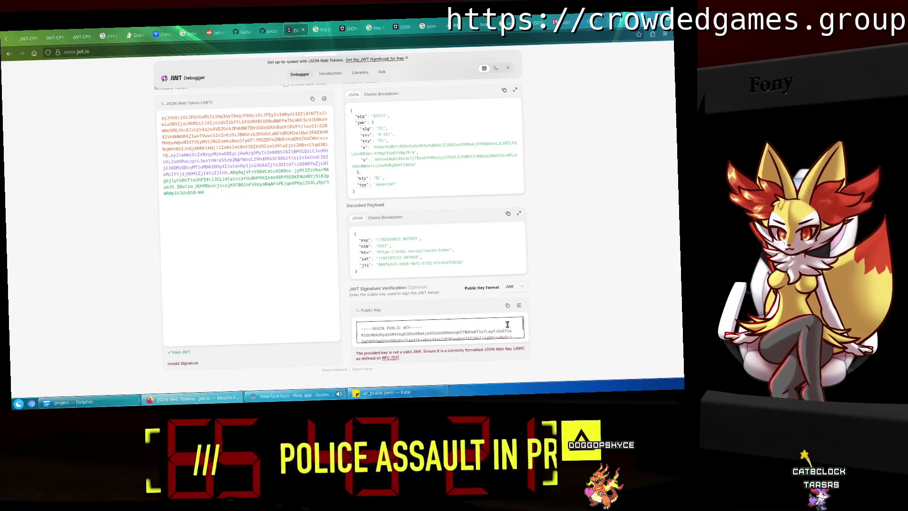
pyautogui.click(515, 286)
pyautogui.click(514, 299)
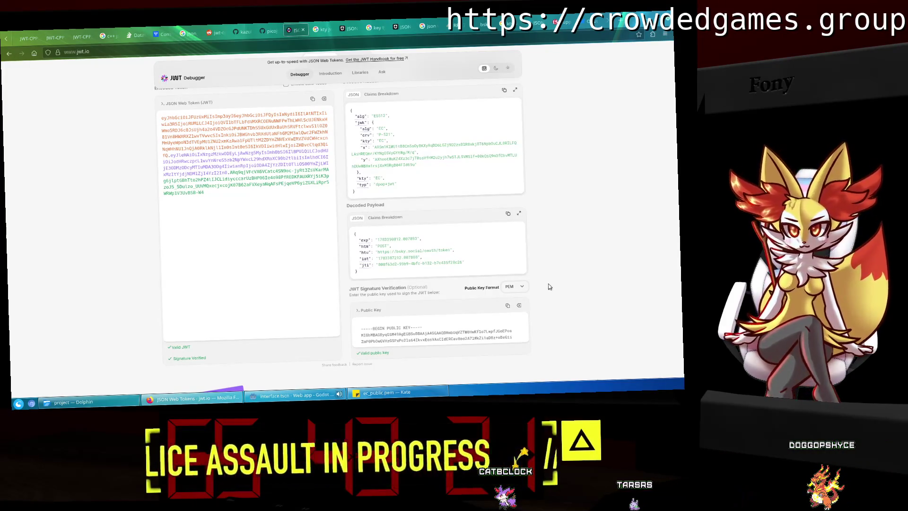
pyautogui.scroll(5, 465, 205)
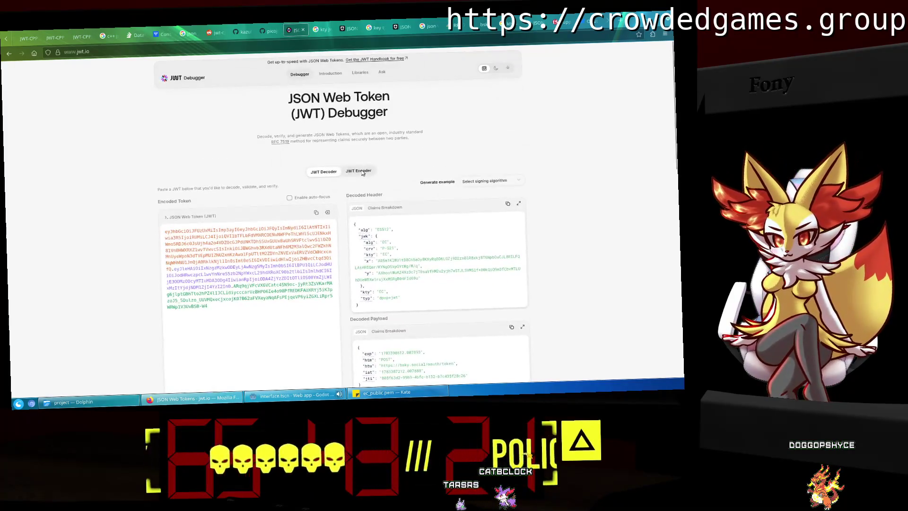
# Look at the JWT Encoder view, then move Godot aside and minimize it.
pyautogui.click(362, 172)
pyautogui.scroll(-5, 590, 205)
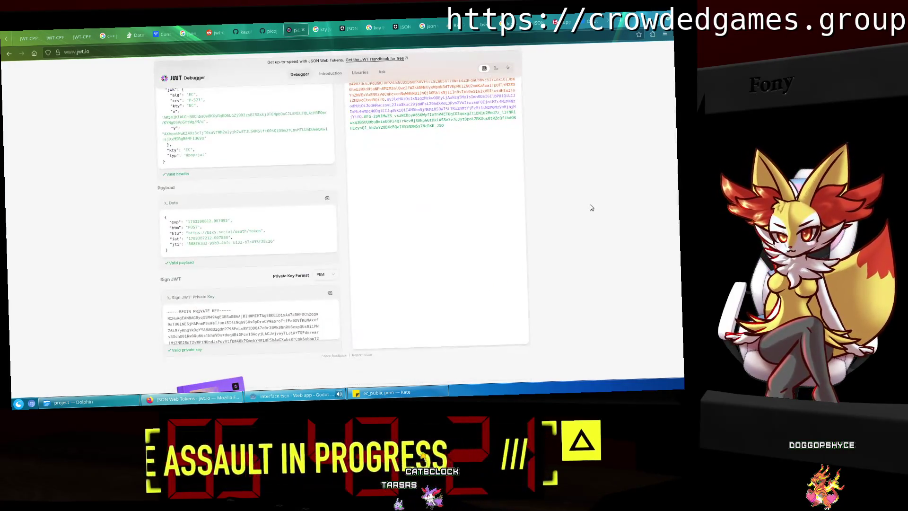
pyautogui.scroll(1, 590, 207)
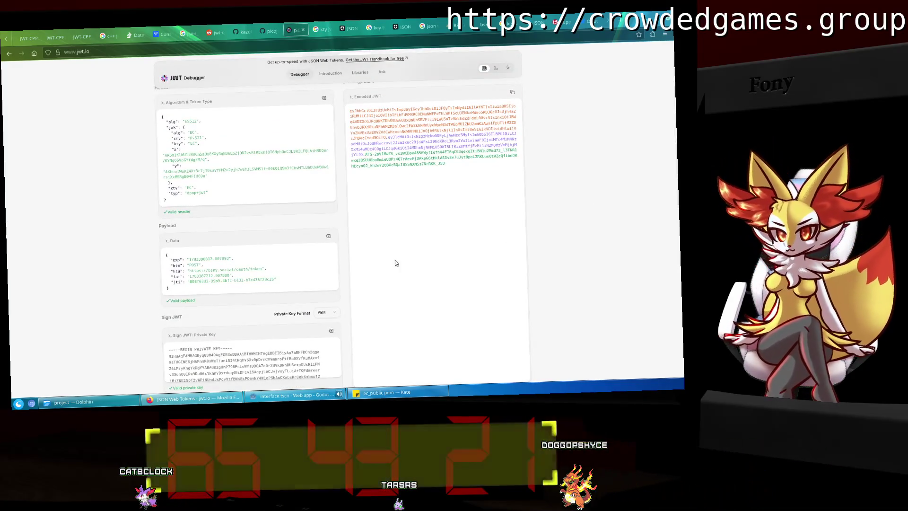
pyautogui.click(316, 401)
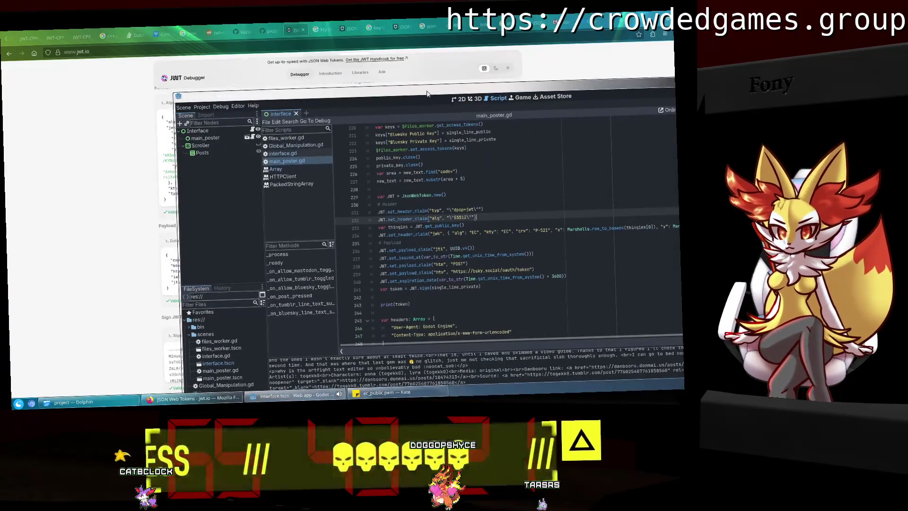
pyautogui.moveTo(488, 89)
pyautogui.mouseDown()
pyautogui.moveTo(569, 78)
pyautogui.moveTo(533, 33)
pyautogui.moveTo(486, 31)
pyautogui.moveTo(606, 176)
pyautogui.moveTo(458, 61)
pyautogui.moveTo(453, 24)
pyautogui.moveTo(444, 175)
pyautogui.moveTo(275, 167)
pyautogui.moveTo(276, 84)
pyautogui.mouseUp()
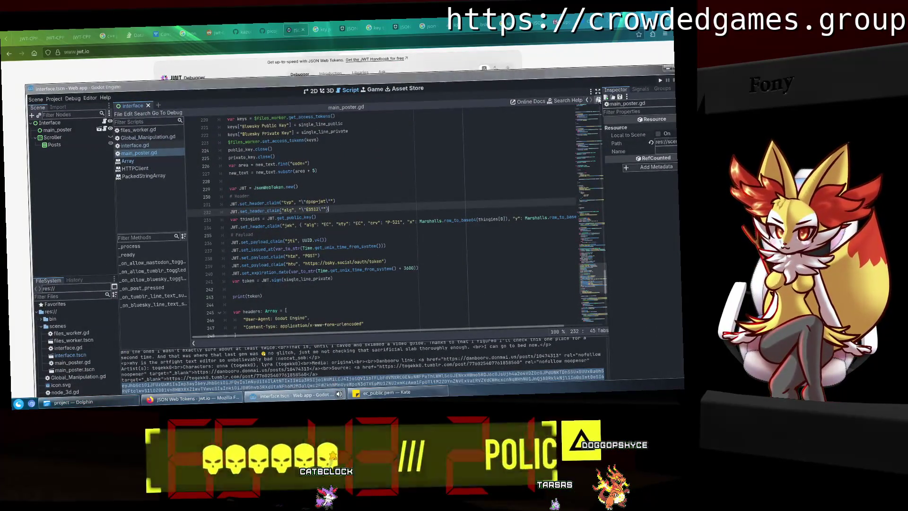
pyautogui.click(664, 68)
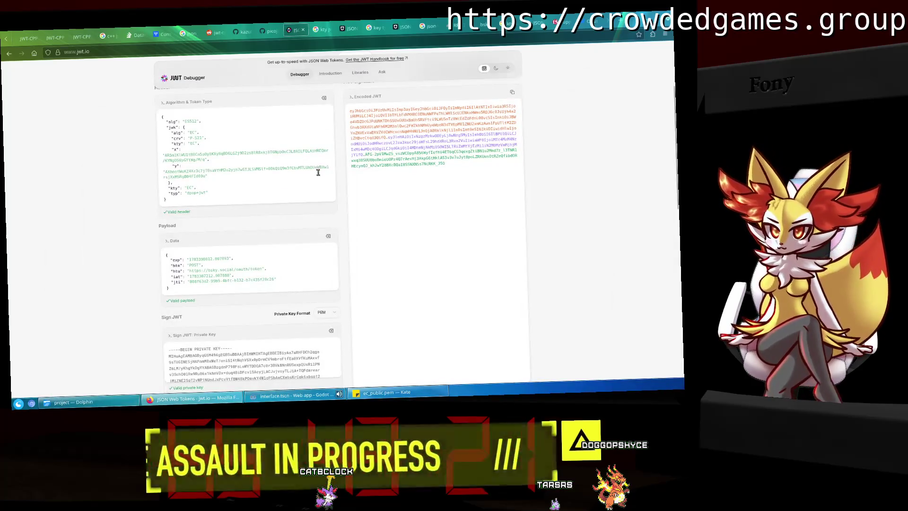
# Return to the JWT Decoder view and select the encoded token text.
pyautogui.scroll(3, 318, 172)
pyautogui.click(322, 172)
pyautogui.scroll(-4, 273, 217)
pyautogui.scroll(1, 244, 208)
pyautogui.moveTo(244, 208); pyautogui.dragTo(131, 113)
pyautogui.click(193, 195)
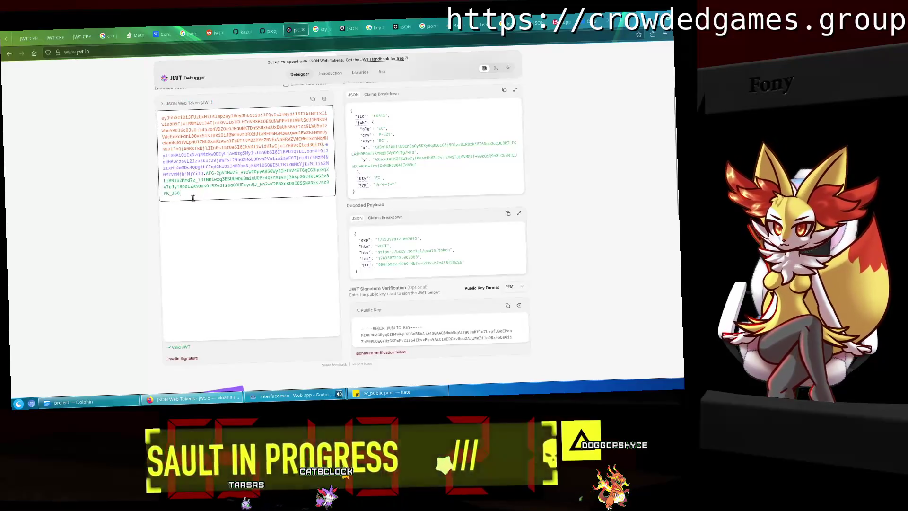
# Paste a new token over the whole Encoded Token field.
pyautogui.hotkey('ctrl', 'a')
pyautogui.rightClick(229, 145)
pyautogui.click(256, 191)
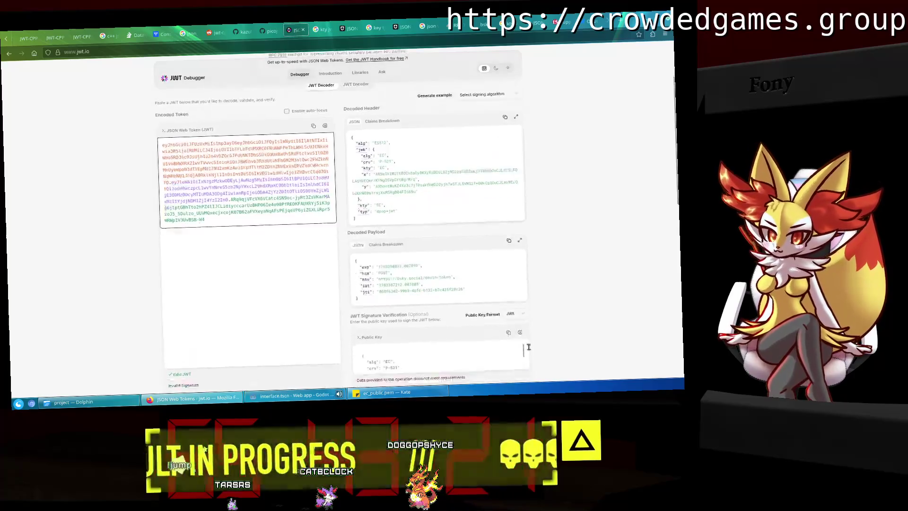
# Scroll through the Public Key box to review the key, then return to Godot.
pyautogui.scroll(-5, 500, 328)
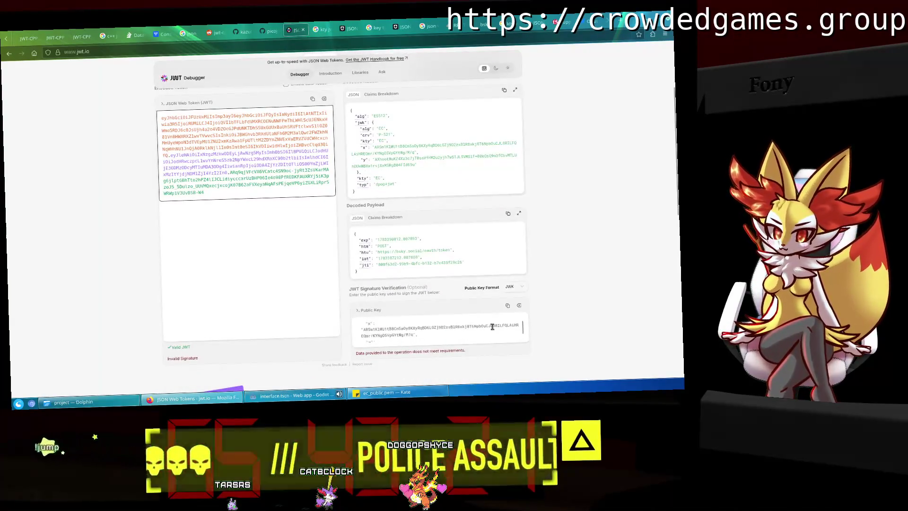
pyautogui.scroll(1, 492, 326)
pyautogui.scroll(1, 492, 327)
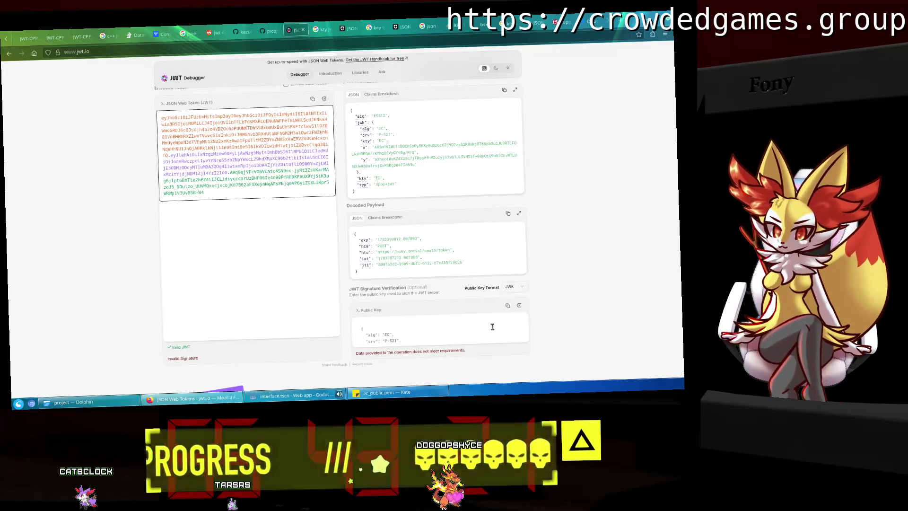
pyautogui.scroll(-2, 600, 331)
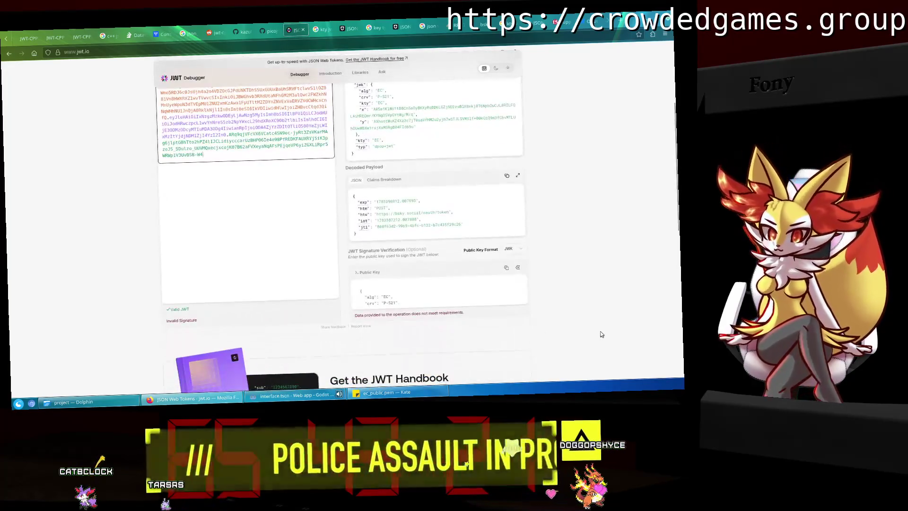
pyautogui.scroll(-1, 468, 294)
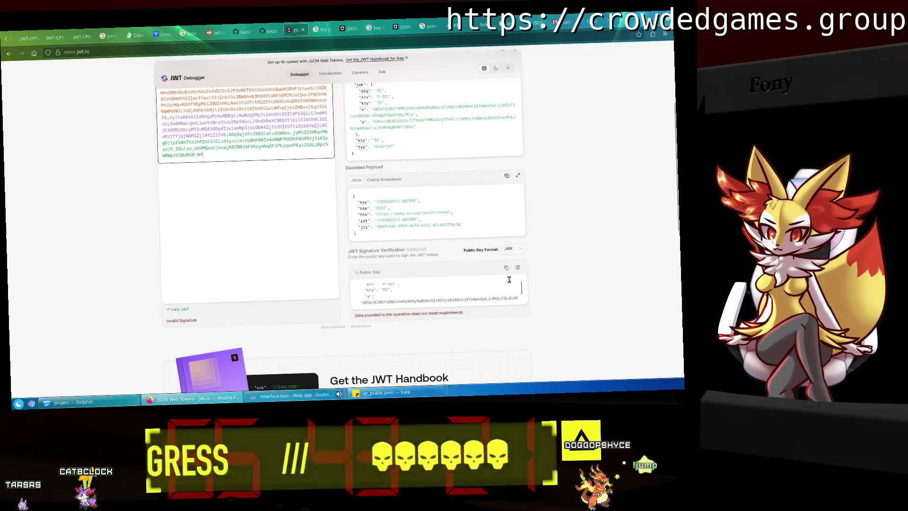
pyautogui.moveTo(522, 286); pyautogui.dragTo(522, 294)
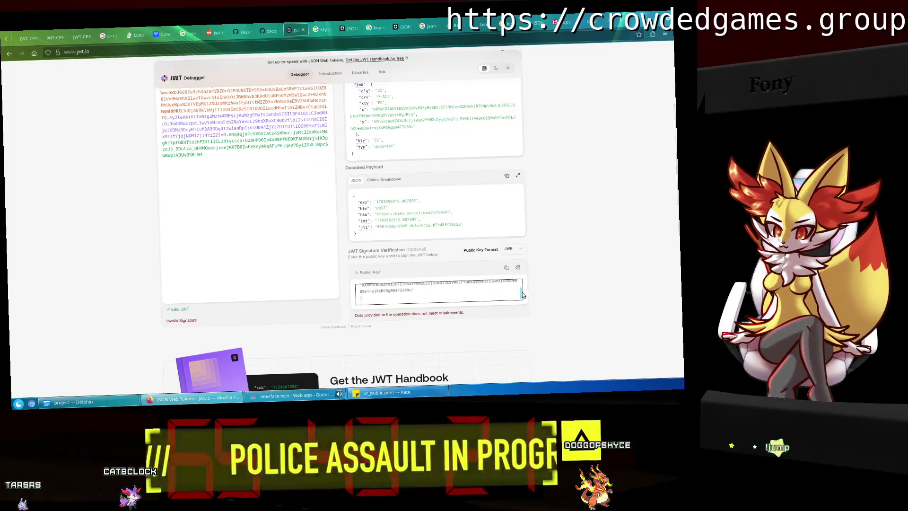
pyautogui.click(291, 395)
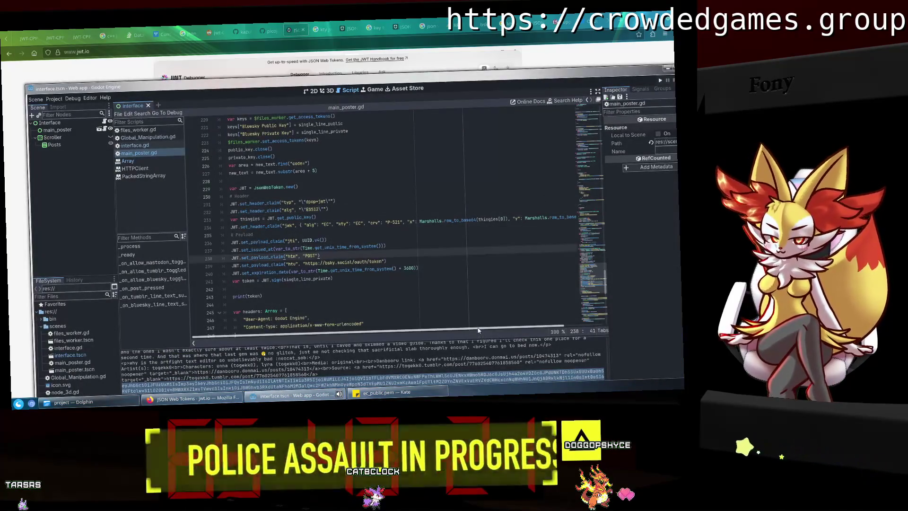
# Maximize the Godot editor and inspect line 240 and the DPoP signature error in Output.
pyautogui.hscroll(3, 522, 330)
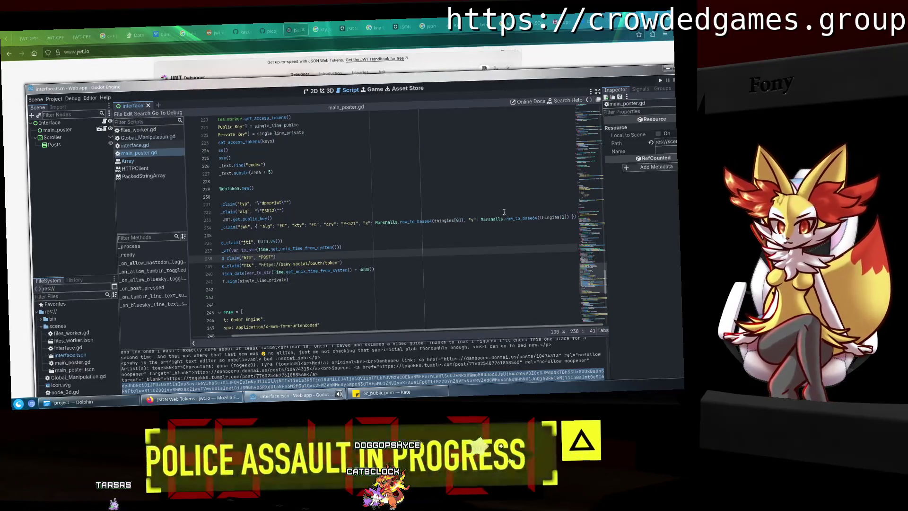
pyautogui.moveTo(457, 81); pyautogui.dragTo(442, 64)
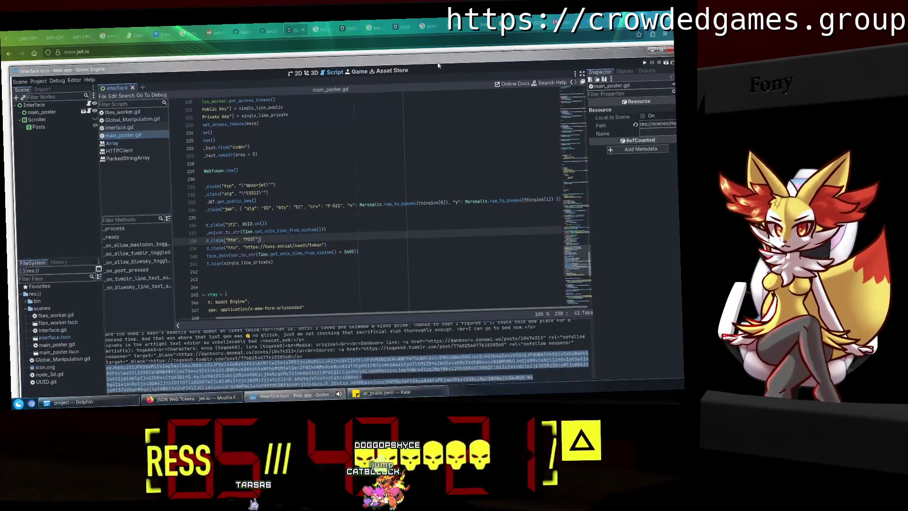
pyautogui.click(661, 51)
pyautogui.click(403, 215)
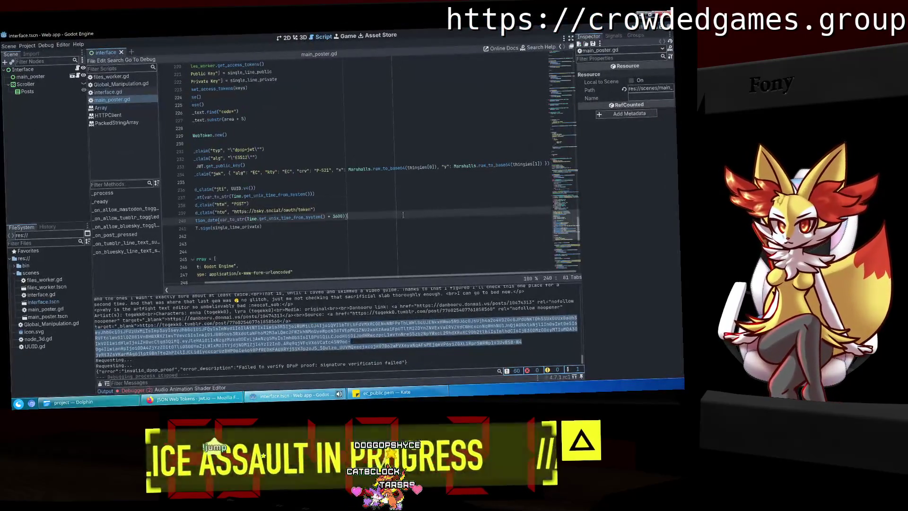
pyautogui.click(299, 216)
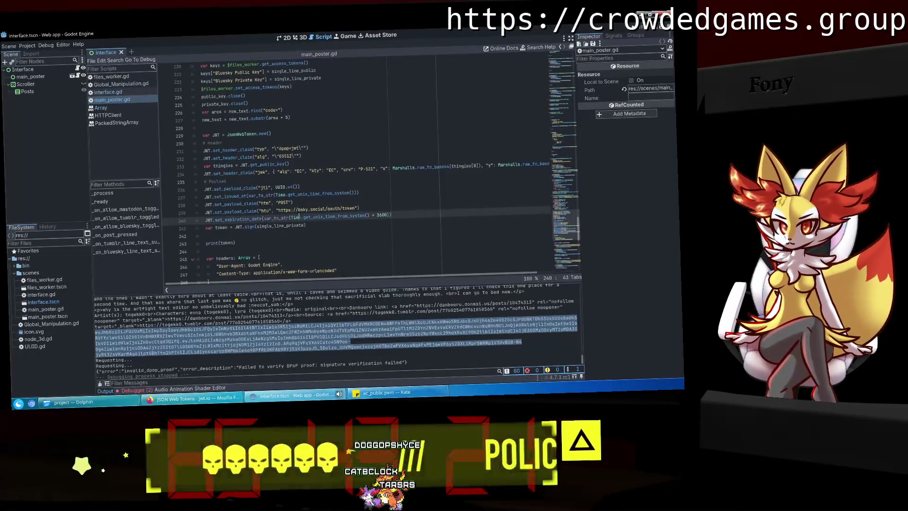
pyautogui.click(367, 344)
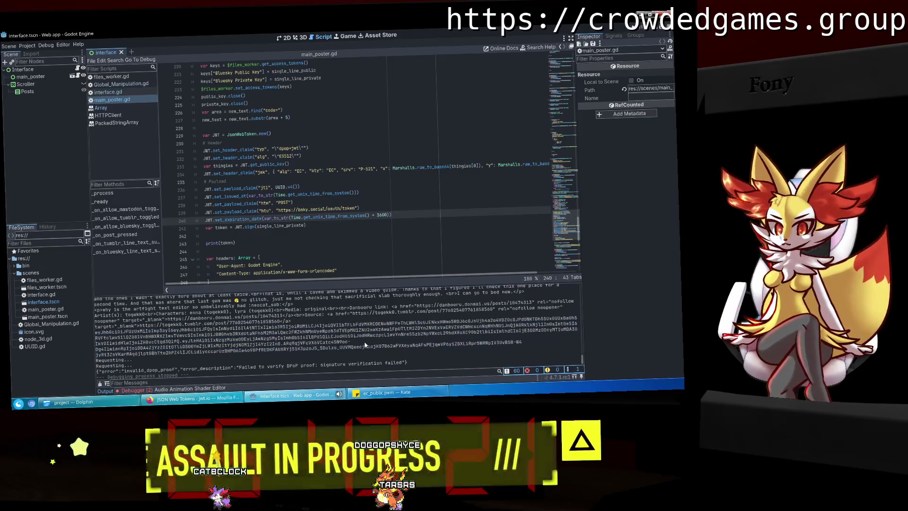
pyautogui.click(212, 401)
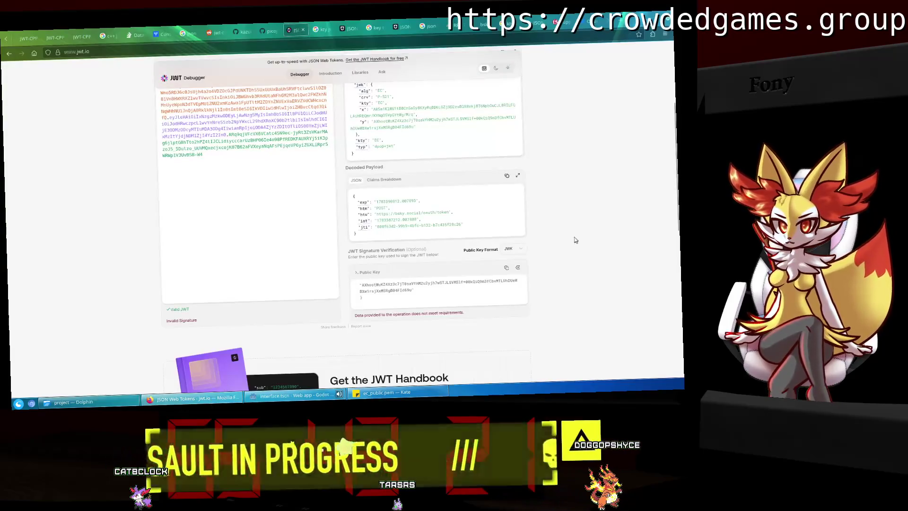
# Copy the jwk object from the decoded header into jwt.io's Public Key field.
pyautogui.scroll(5, 588, 238)
pyautogui.scroll(-2, 589, 237)
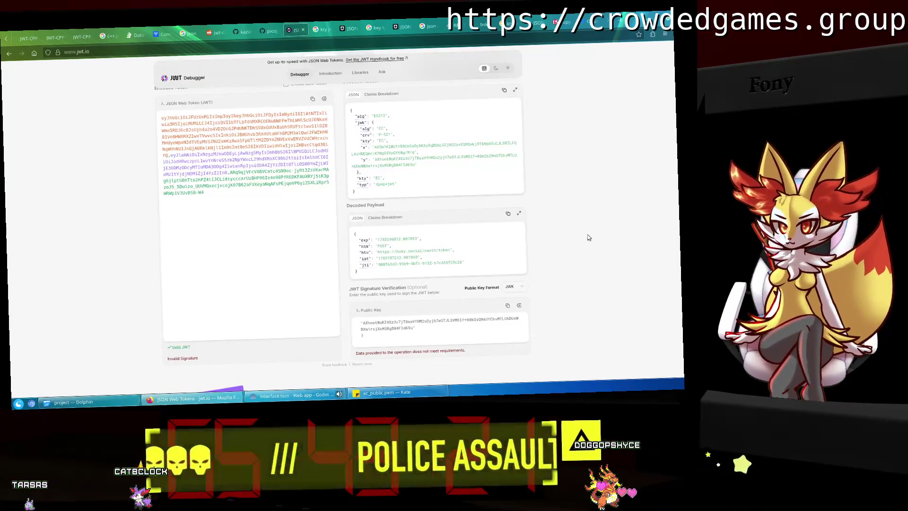
pyautogui.moveTo(416, 165)
pyautogui.mouseDown()
pyautogui.moveTo(355, 153)
pyautogui.moveTo(374, 135)
pyautogui.moveTo(360, 130)
pyautogui.mouseUp()
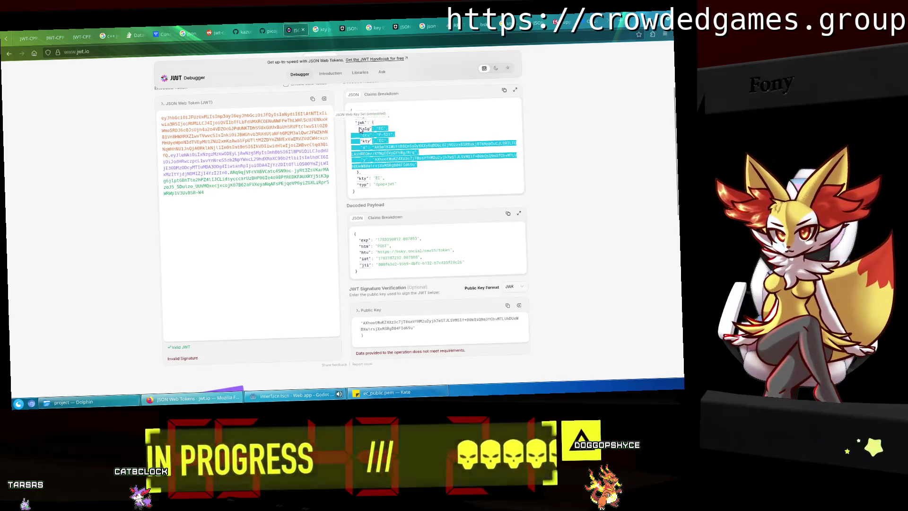
pyautogui.click(361, 132)
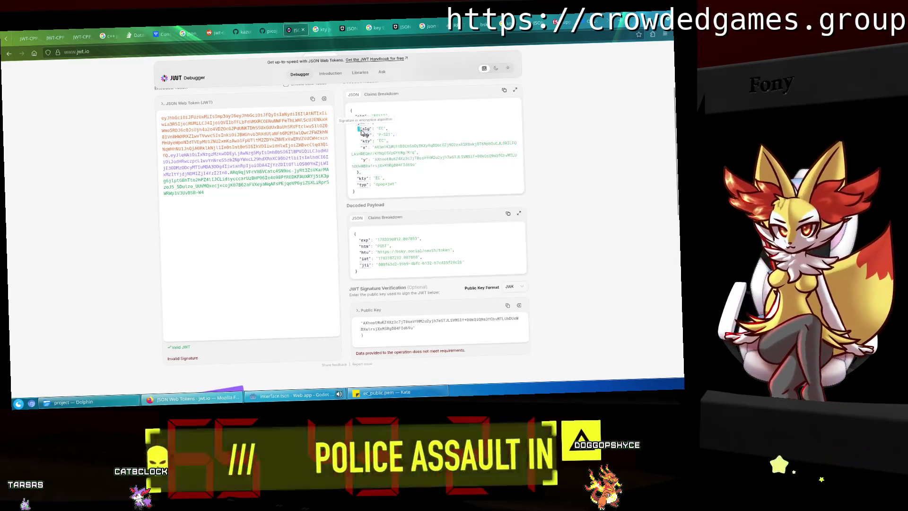
pyautogui.click(442, 321)
pyautogui.hotkey('ctrl', 'a')
pyautogui.hotkey('ctrl', 'v')
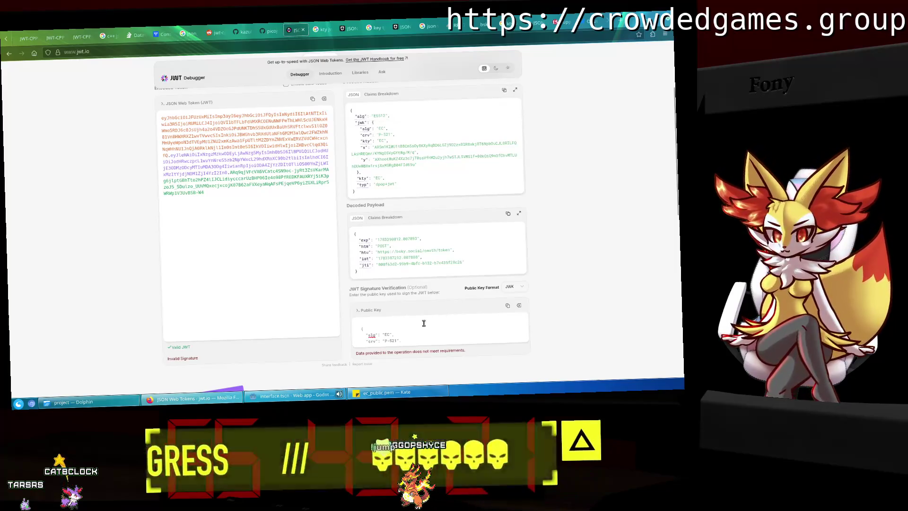
pyautogui.hotkey('ctrl', 'a')
pyautogui.rightClick(394, 326)
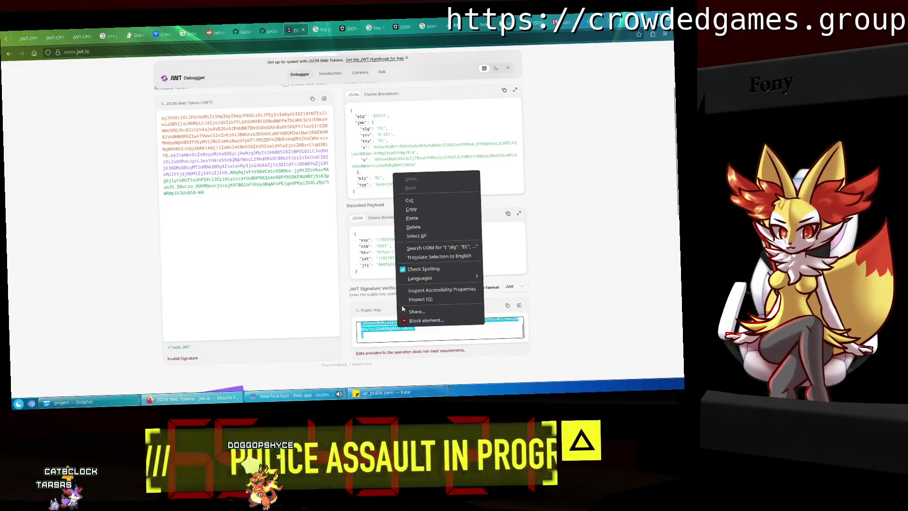
pyautogui.click(420, 218)
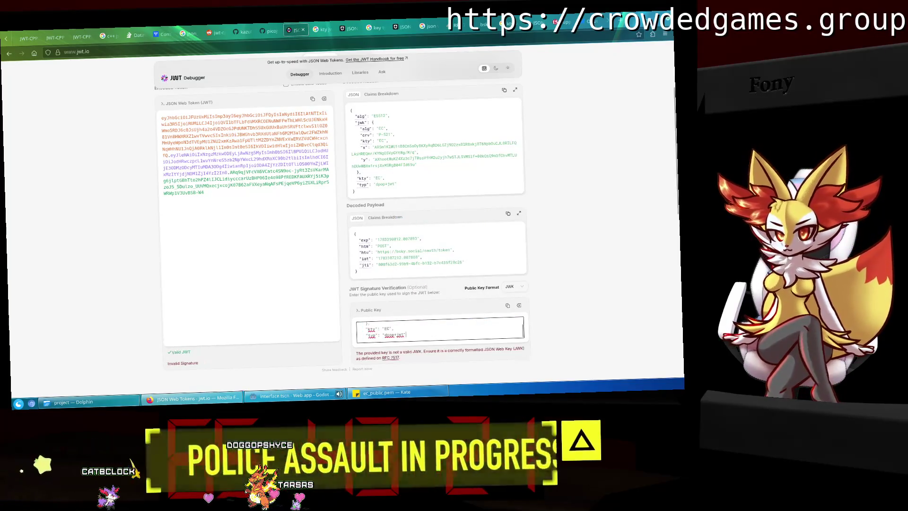
# Trim and fix the pasted JSON into a complete JWK, then check the signature result.
pyautogui.press('BackSpace')
pyautogui.scroll(5, 425, 334)
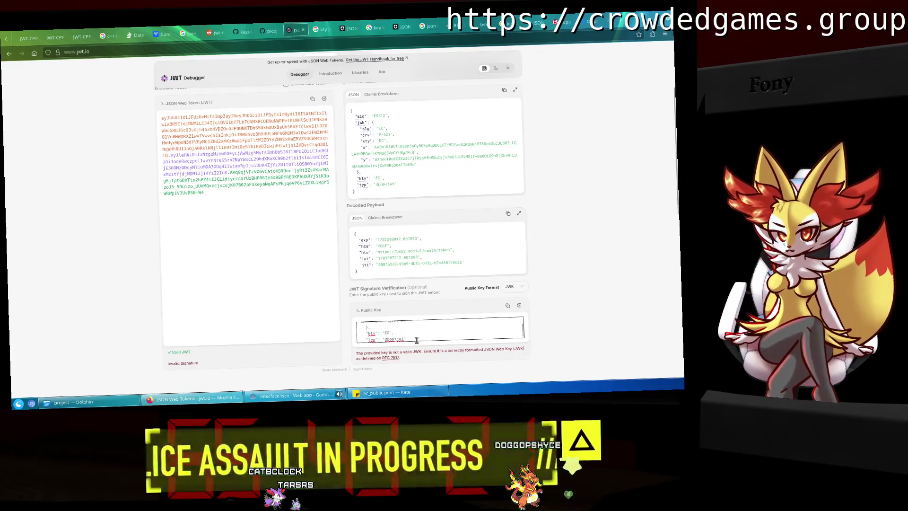
pyautogui.click(450, 339)
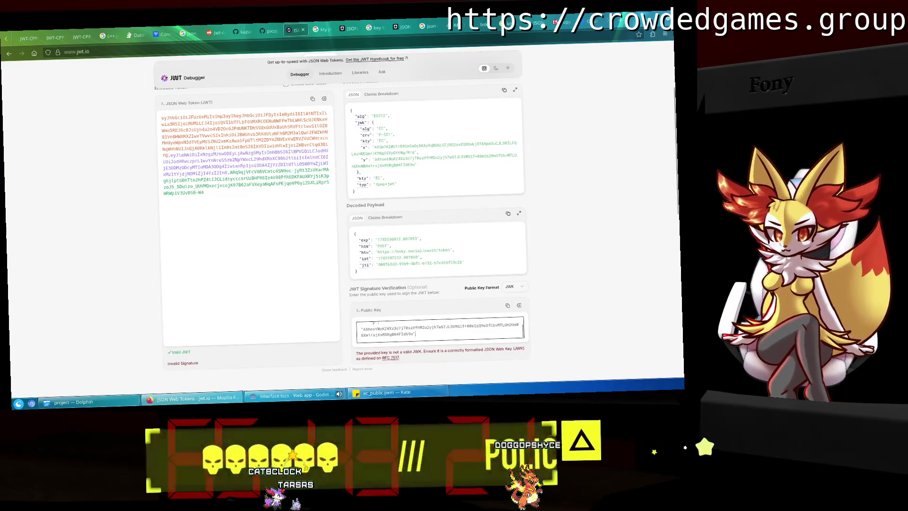
pyautogui.scroll(2, 396, 328)
pyautogui.scroll(1, 371, 335)
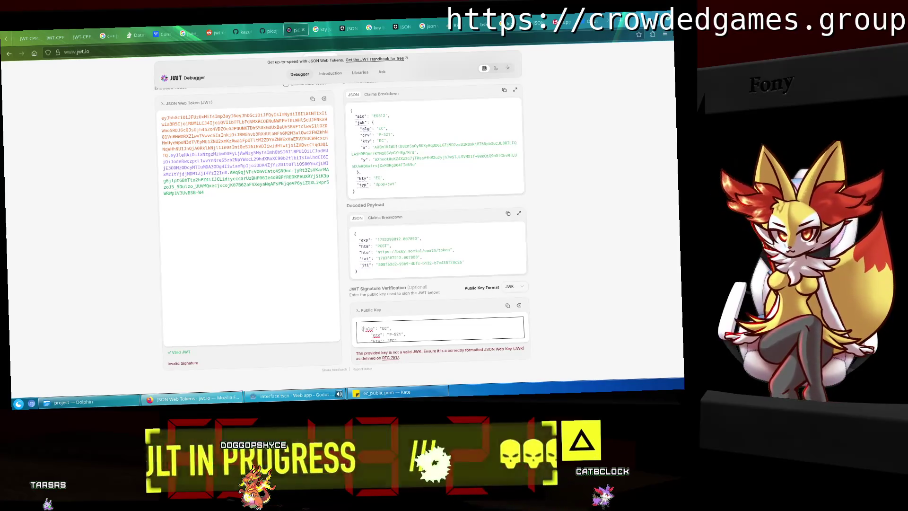
pyautogui.hotkey('ctrl', 'v')
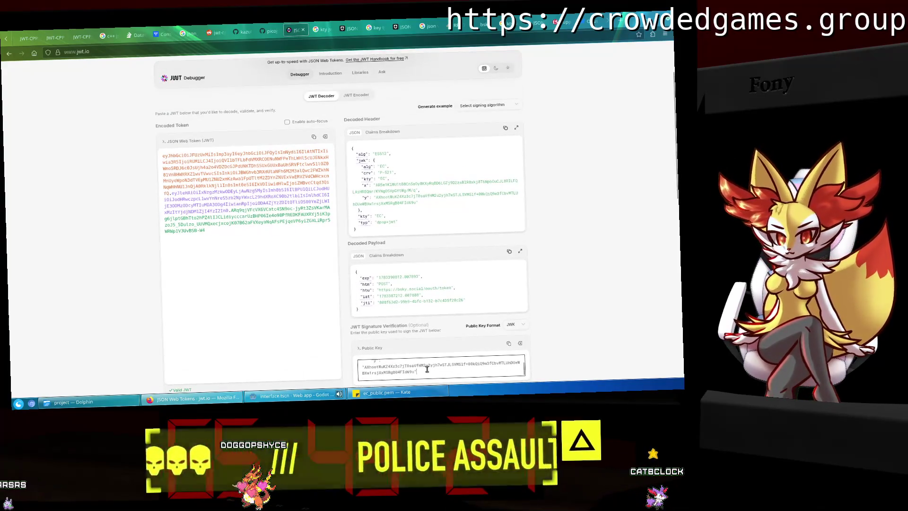
pyautogui.scroll(-3, 549, 289)
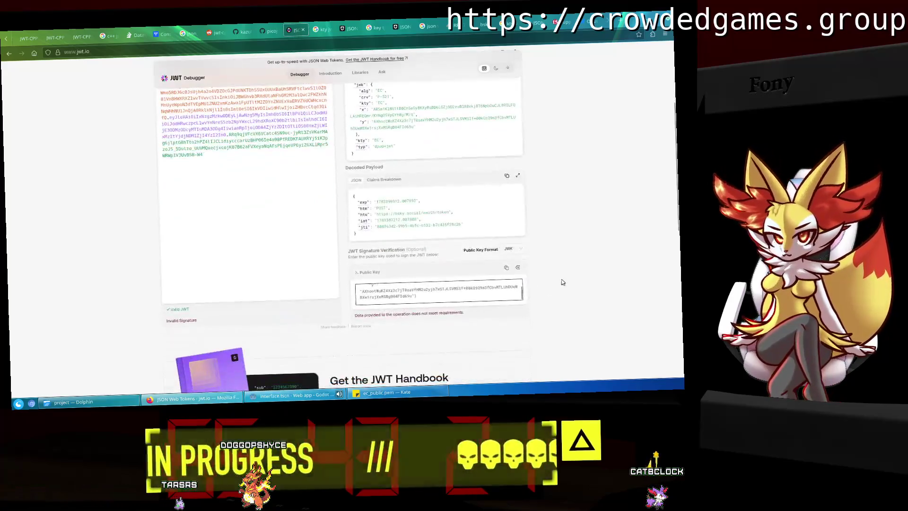
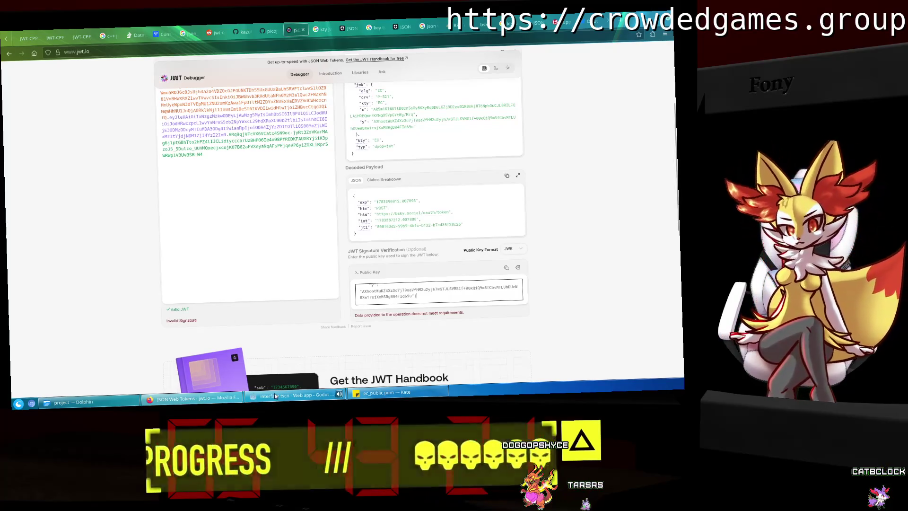
# Return to Godot and scroll main_poster.gd to the DPoP header and token request code.
pyautogui.hotkey('alt', 'Tab')
pyautogui.doubleClick(274, 207)
pyautogui.scroll(-6, 325, 230)
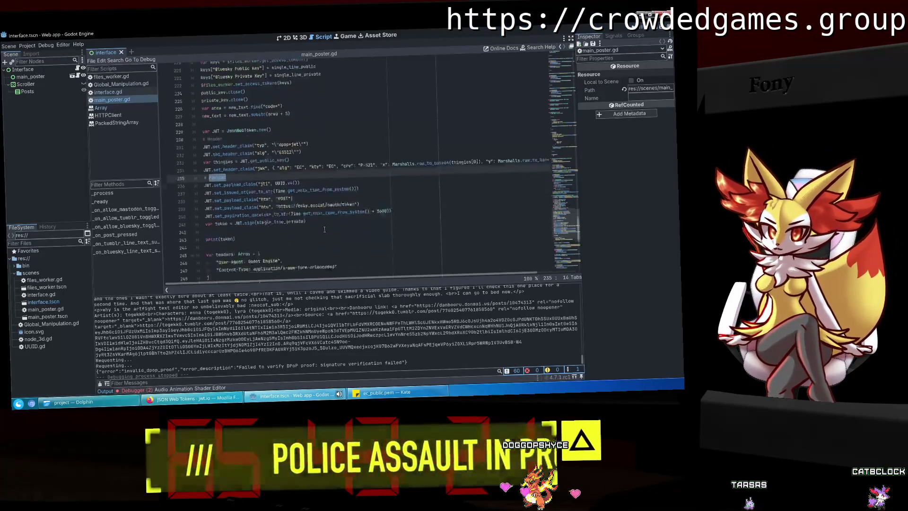
pyautogui.scroll(-4, 324, 229)
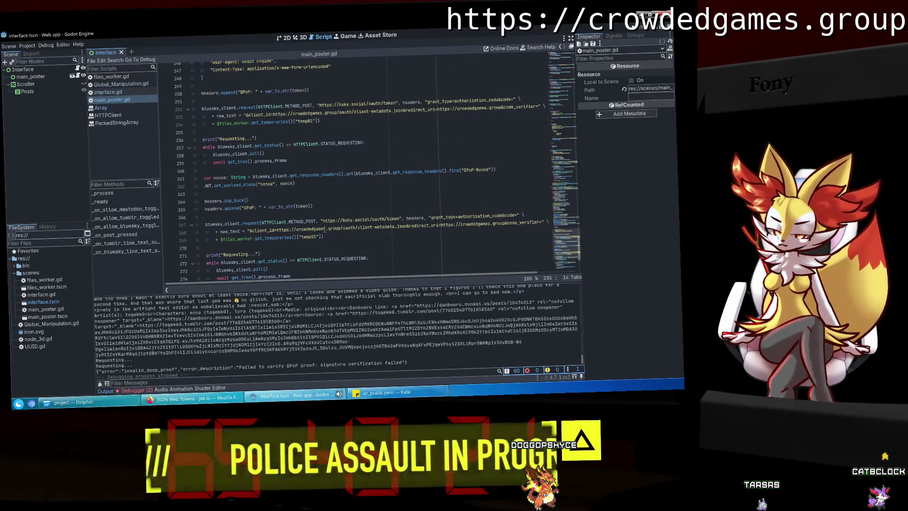
pyautogui.scroll(-3, 325, 230)
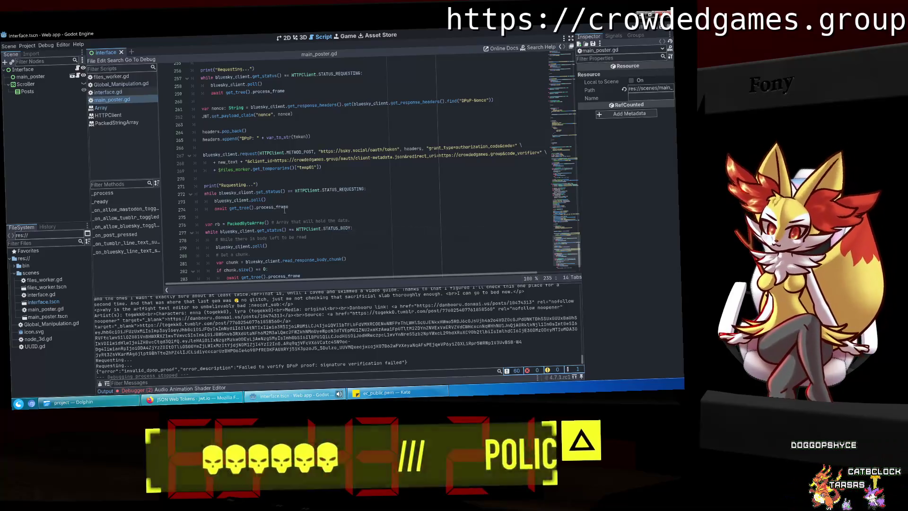
pyautogui.scroll(1, 284, 210)
pyautogui.scroll(-3, 443, 225)
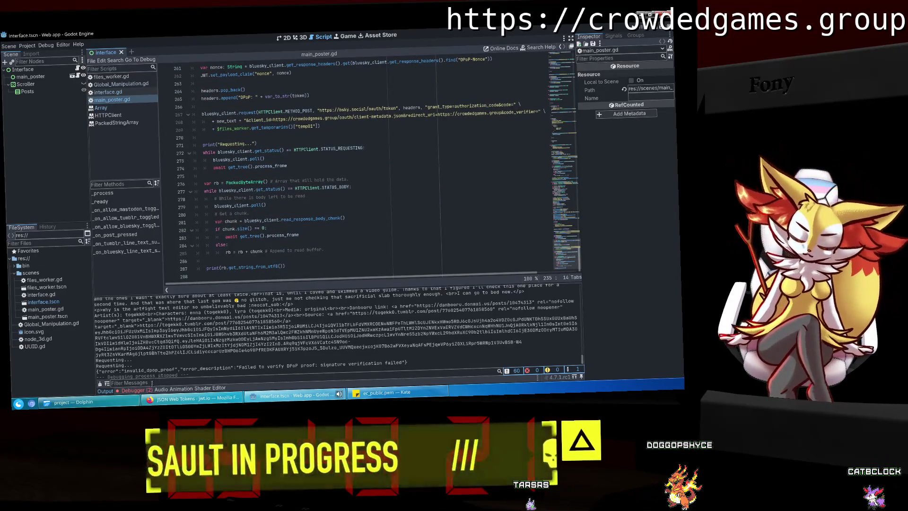
# Open the debugger's errors, jump to the first error's code line, and view the stack trace.
pyautogui.click(133, 390)
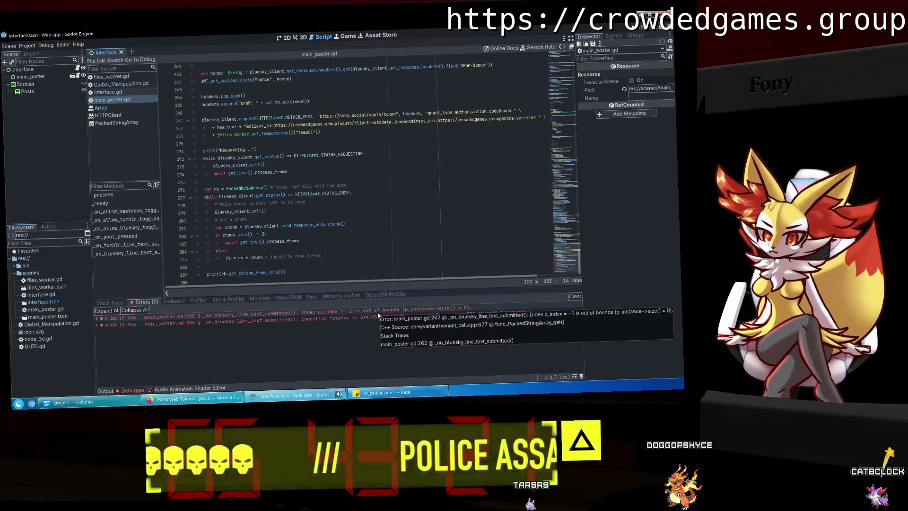
pyautogui.click(378, 314)
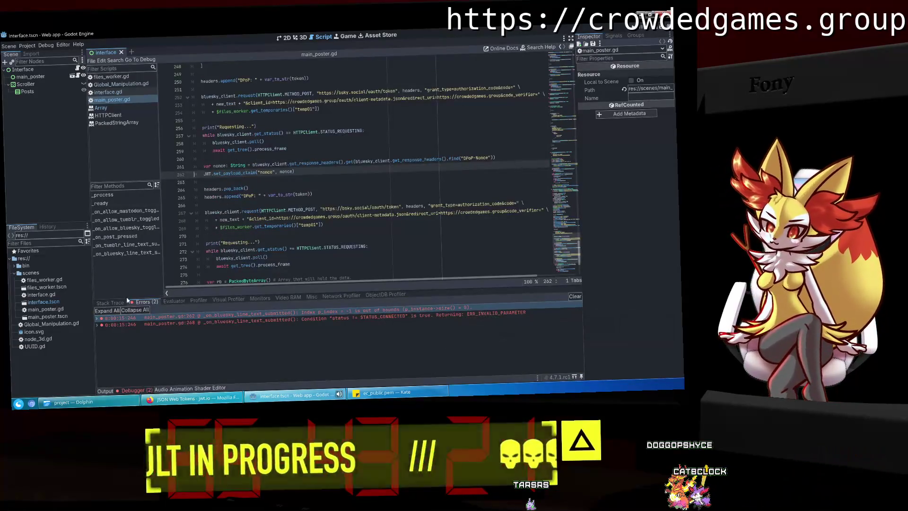
pyautogui.click(113, 303)
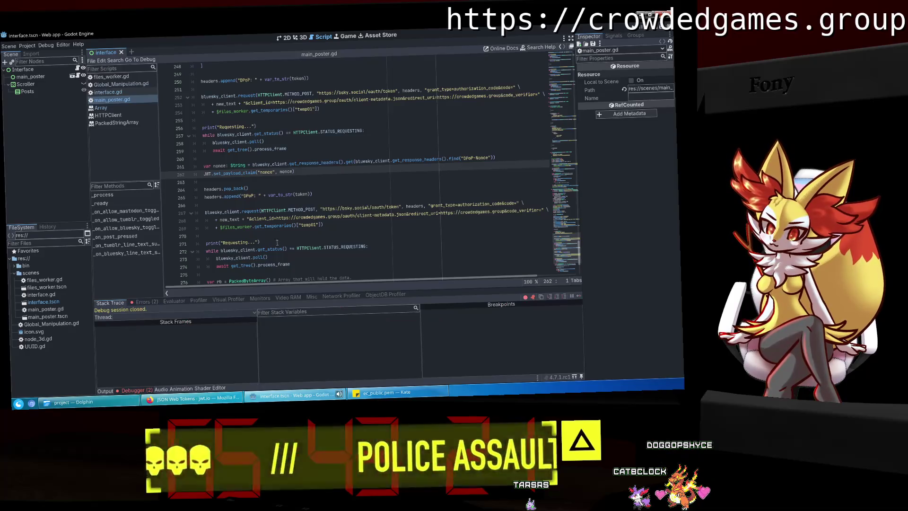
pyautogui.scroll(-2, 247, 249)
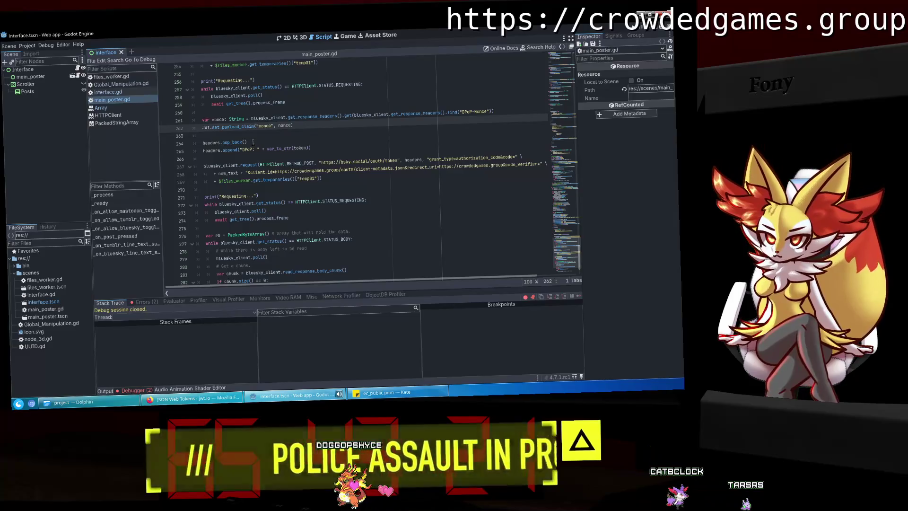
# Check the decoded token on jwt.io in Firefox, then return to the Godot editor.
pyautogui.hotkey('alt', 'Tab')
pyautogui.scroll(5, 285, 198)
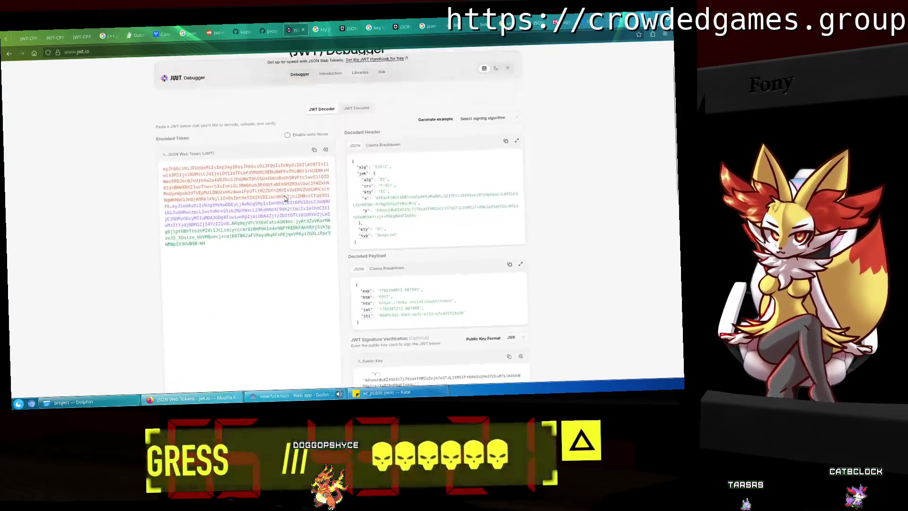
pyautogui.click(187, 393)
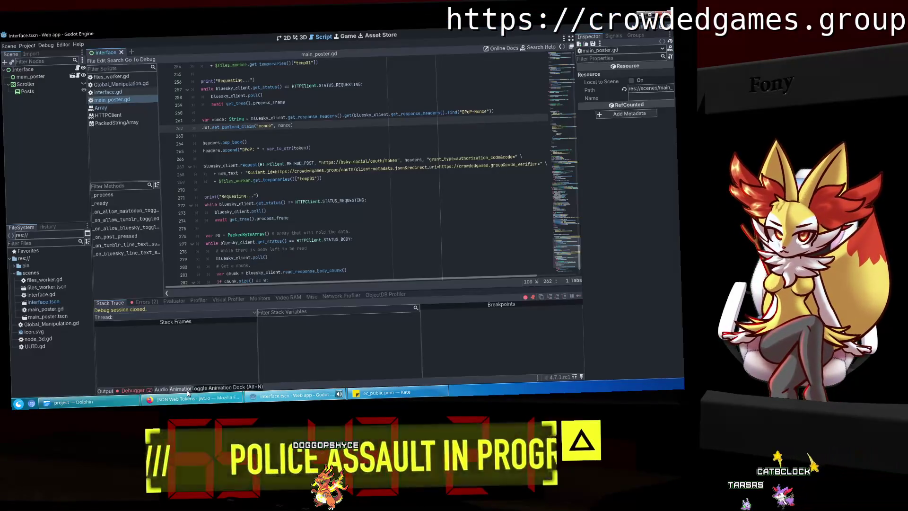
pyautogui.click(189, 402)
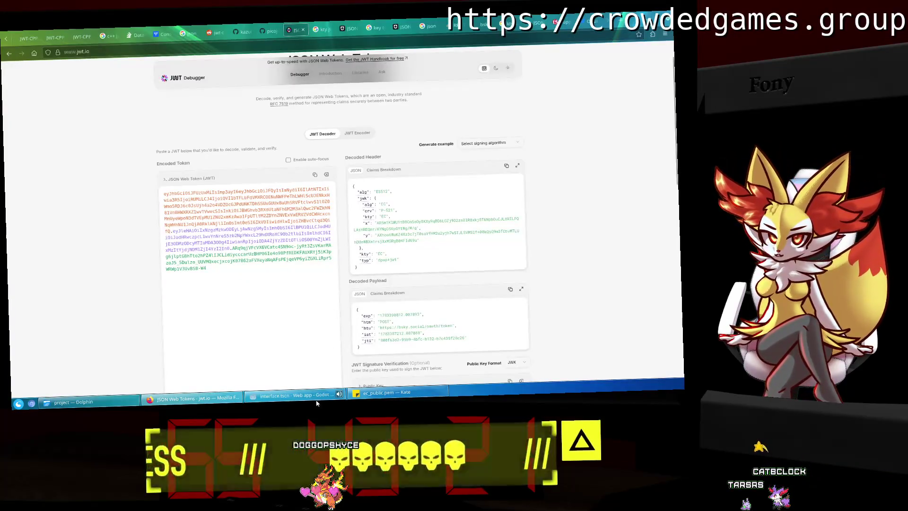
pyautogui.moveTo(317, 403)
pyautogui.scroll(-3, 463, 295)
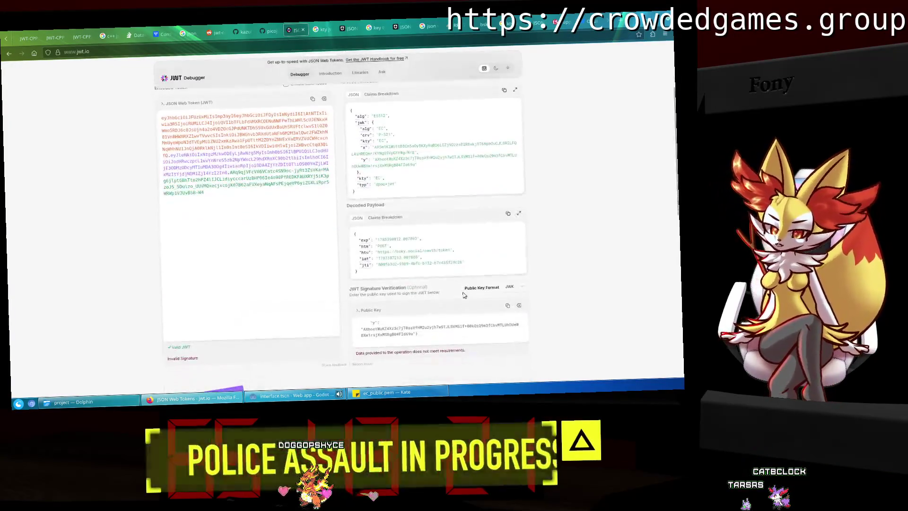
pyautogui.click(289, 402)
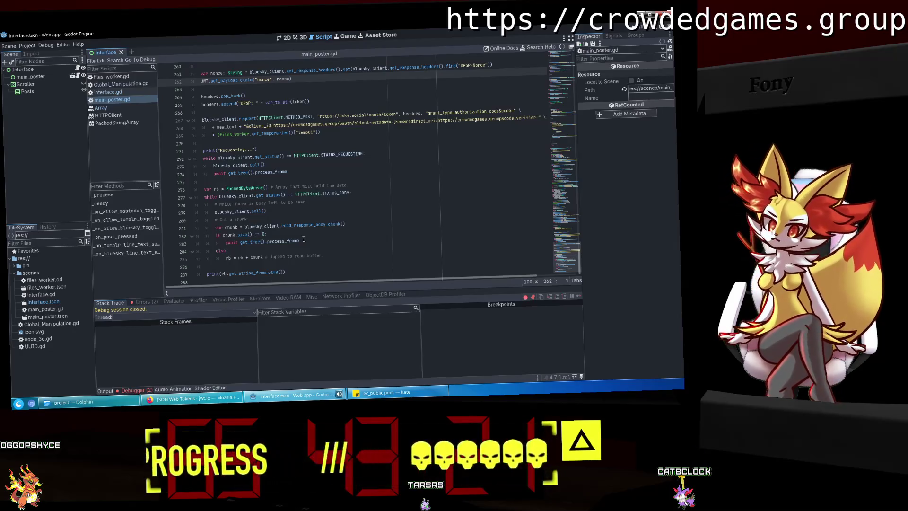
pyautogui.scroll(3, 303, 238)
# Replace single_line_private with single_line_public on line 241, save the script, and run the project with F5.
pyautogui.scroll(7, 304, 239)
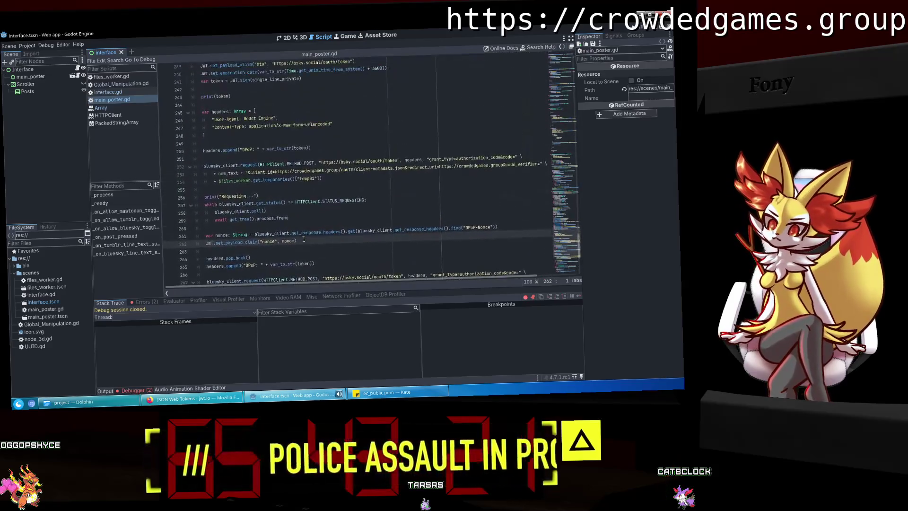
pyautogui.doubleClick(290, 150)
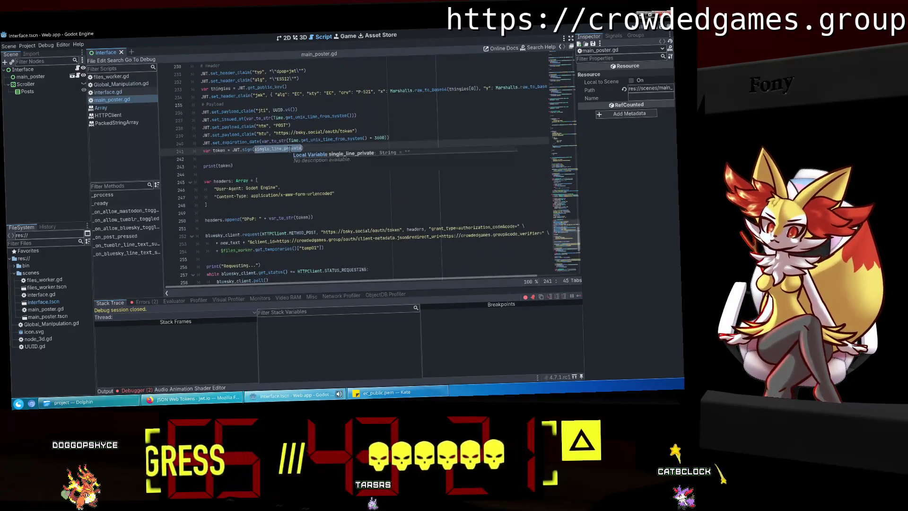
pyautogui.write('single_line_pu')
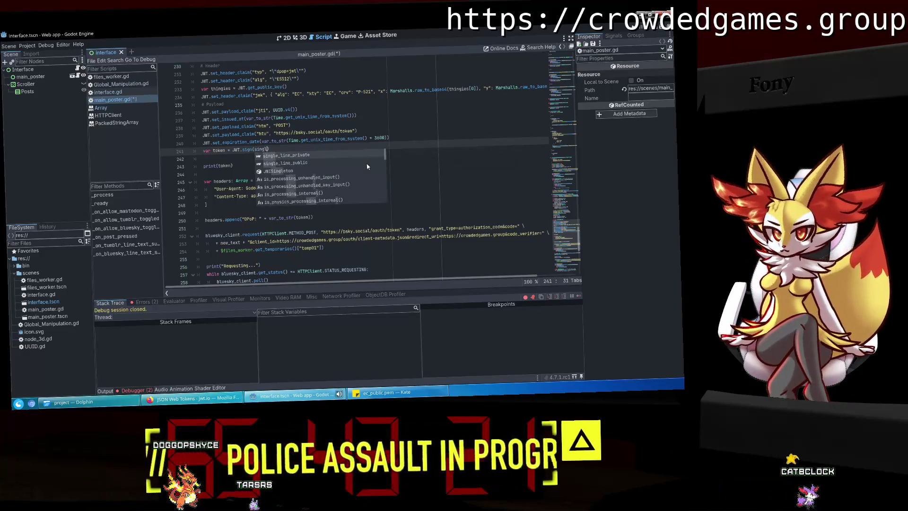
pyautogui.press('Return')
pyautogui.hotkey('ctrl', 's')
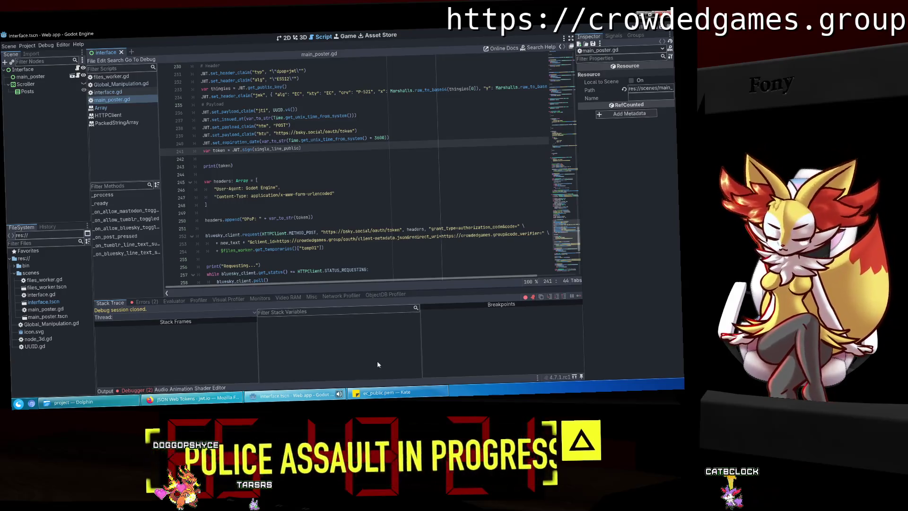
pyautogui.moveTo(397, 401)
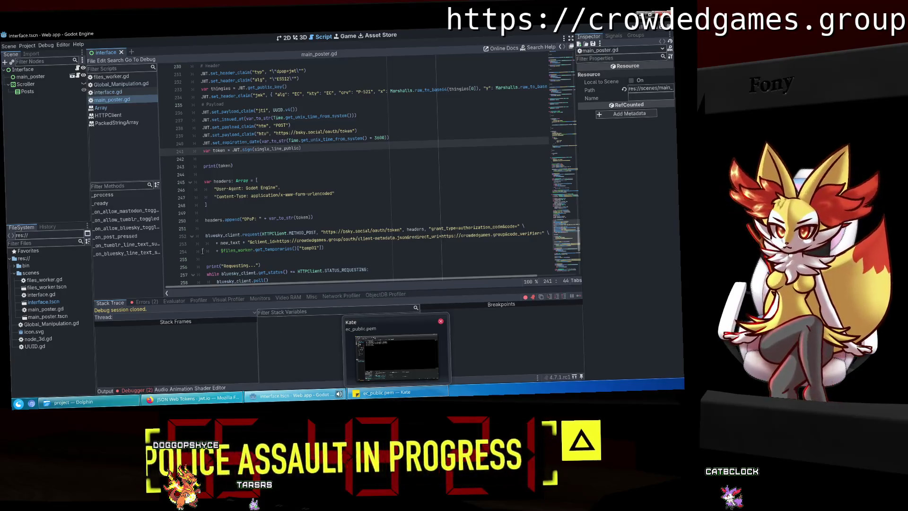
pyautogui.press('F5')
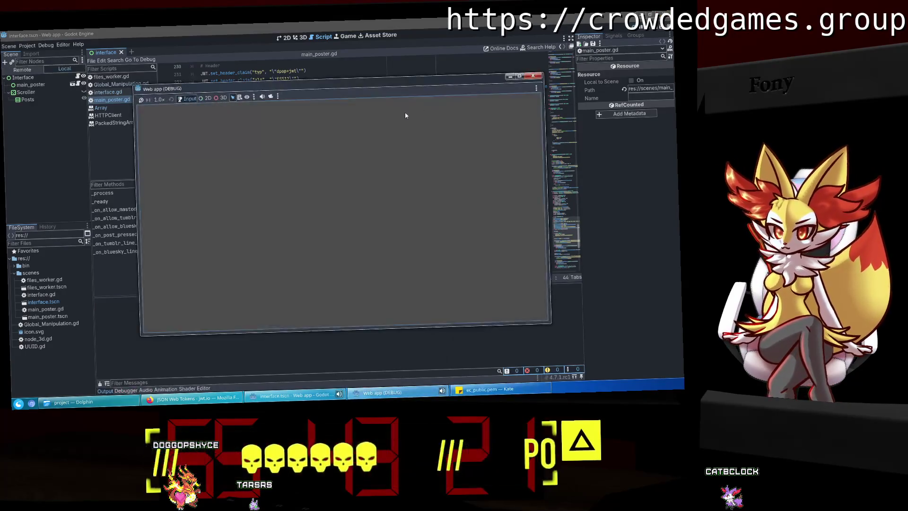
# Enable Bluesky posting in the app and authorize access on the Bluesky page in Firefox.
pyautogui.click(460, 246)
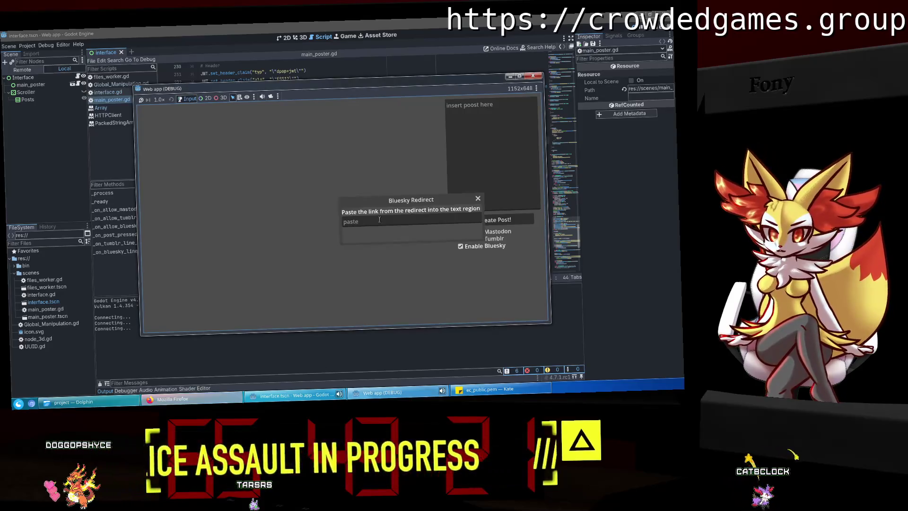
pyautogui.click(202, 401)
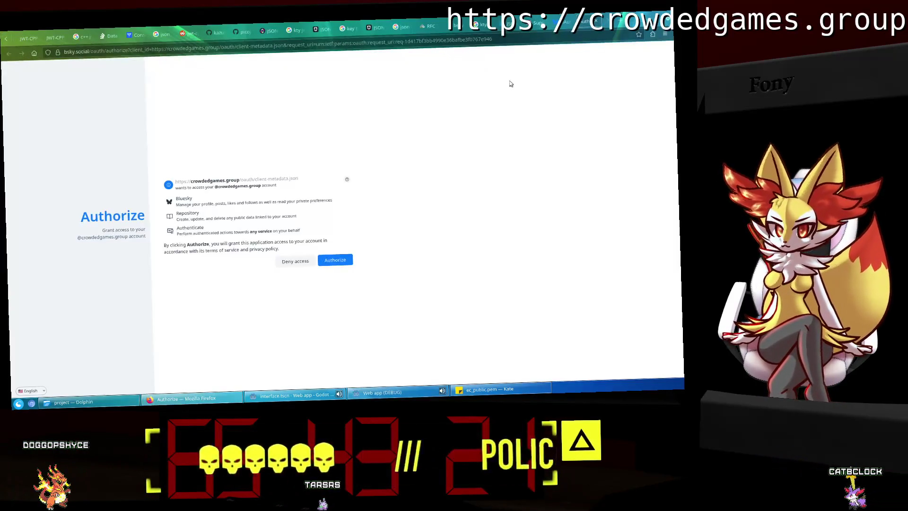
pyautogui.click(393, 50)
pyautogui.click(335, 260)
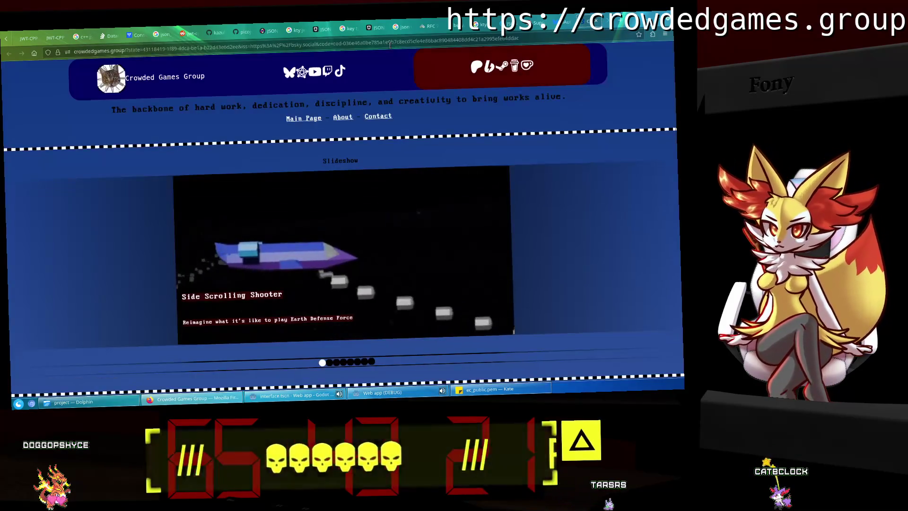
# Copy the redirect URL, paste it into the app's Bluesky Redirect field, and submit it.
pyautogui.click(390, 44)
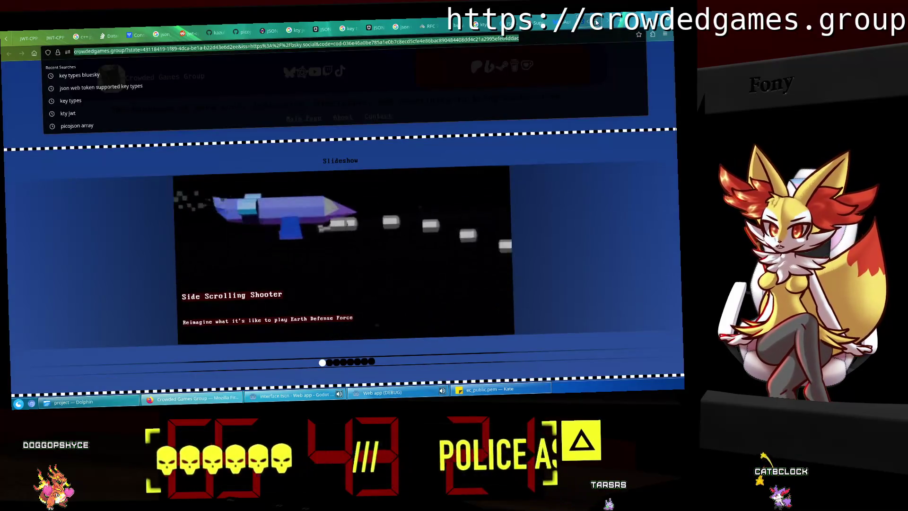
pyautogui.hotkey('ctrl', 'c')
pyautogui.hotkey('ctrl', 'w')
pyautogui.hotkey('alt', 'Tab')
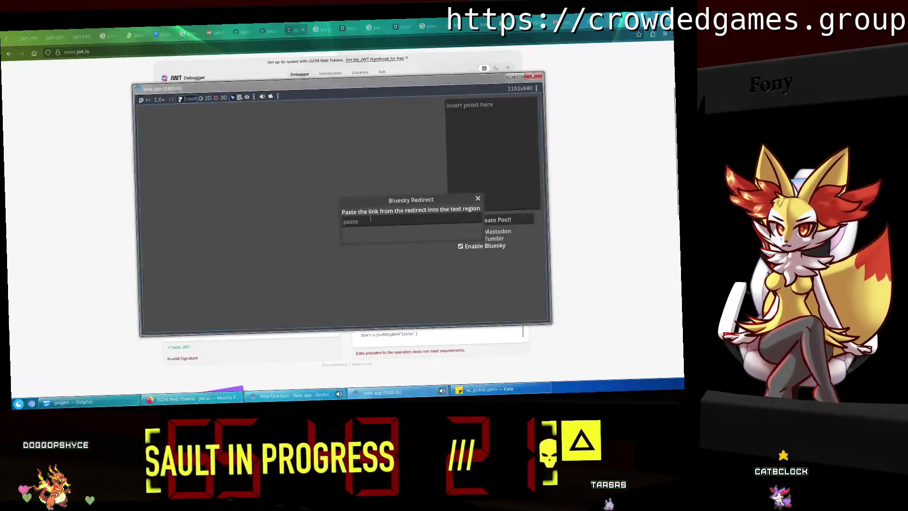
pyautogui.click(385, 224)
pyautogui.hotkey('ctrl', 'v')
pyautogui.press('Return')
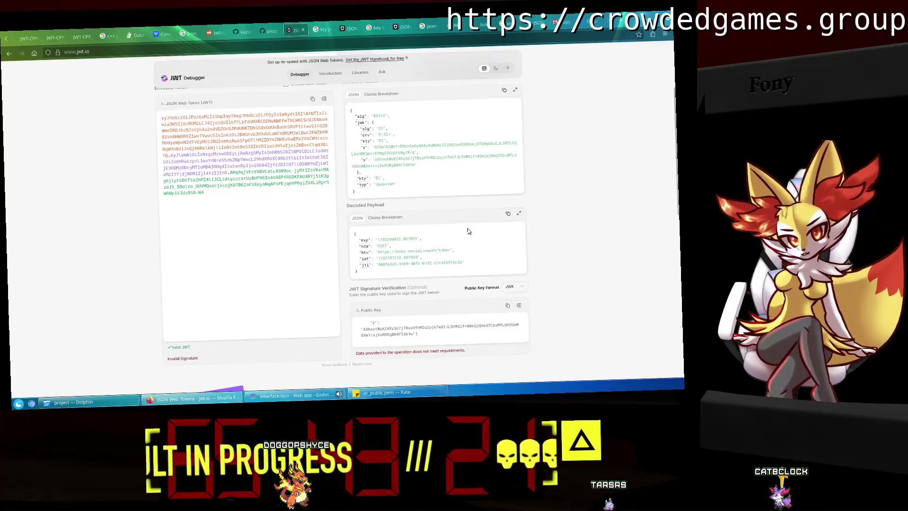
pyautogui.click(288, 402)
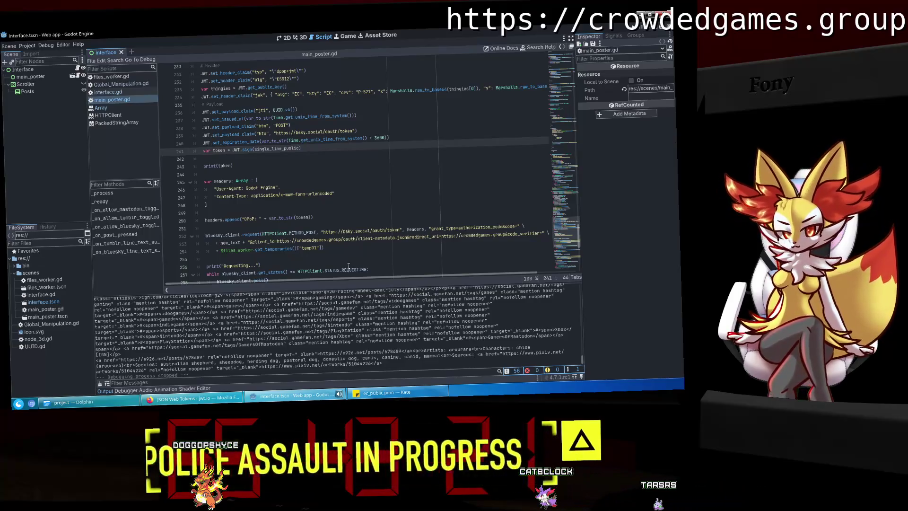
# On jwt.io, select the encoded DPoP token text.
pyautogui.click(207, 405)
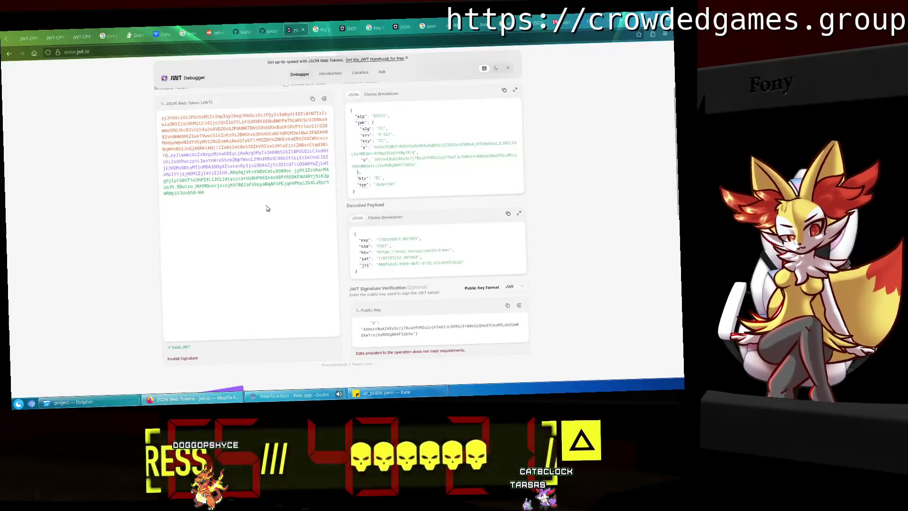
pyautogui.tripleClick(223, 193)
pyautogui.click(210, 188)
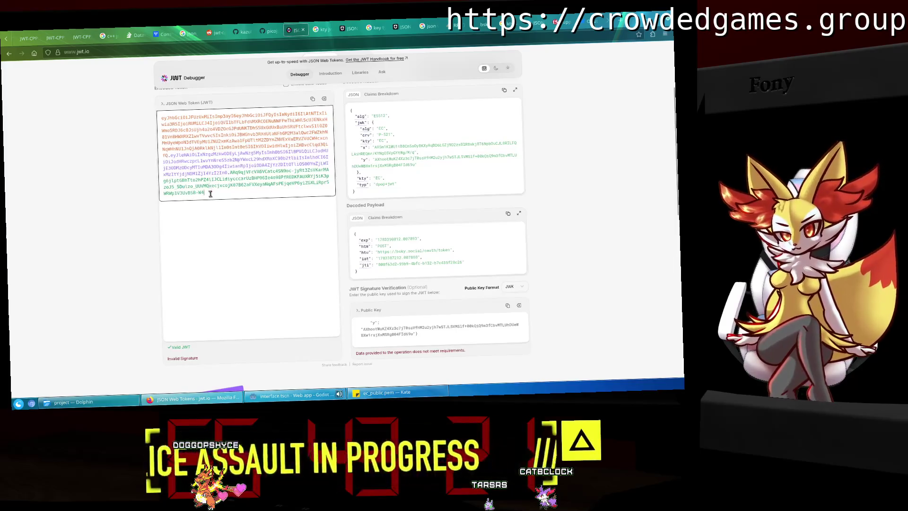
pyautogui.moveTo(210, 194); pyautogui.dragTo(164, 117)
pyautogui.click(223, 161)
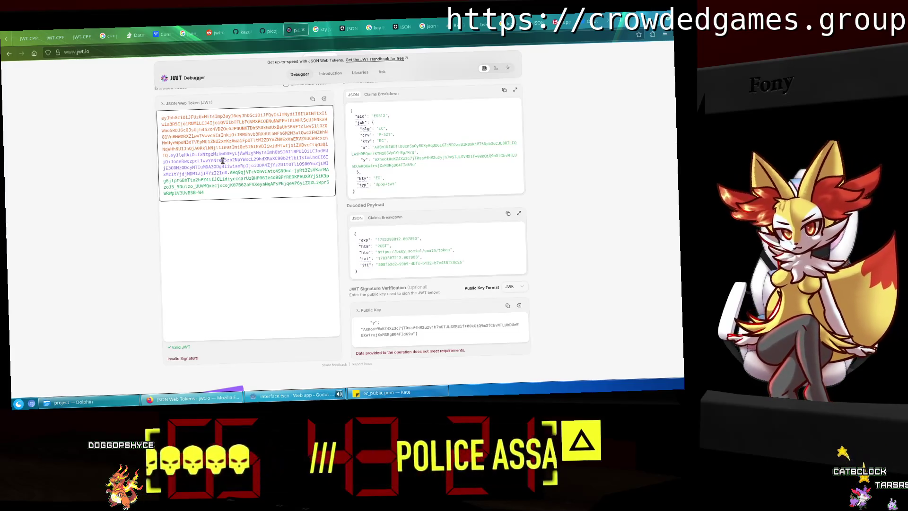
# Set jwt.io's Public Key Format to PEM.
pyautogui.click(512, 288)
pyautogui.click(514, 299)
pyautogui.scroll(3, 458, 336)
# Open ec_private.pem from Dolphin in Kate and copy its private key via cut and undo.
pyautogui.click(94, 407)
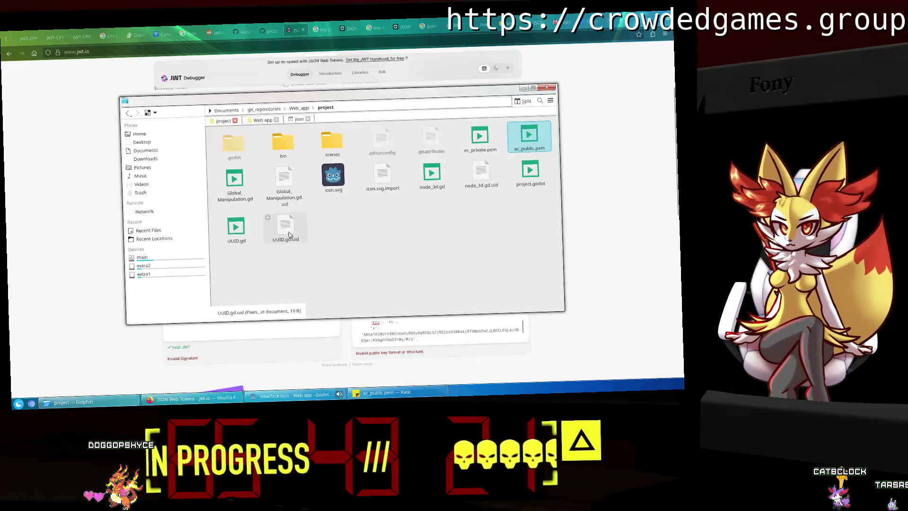
pyautogui.rightClick(490, 142)
pyautogui.click(454, 226)
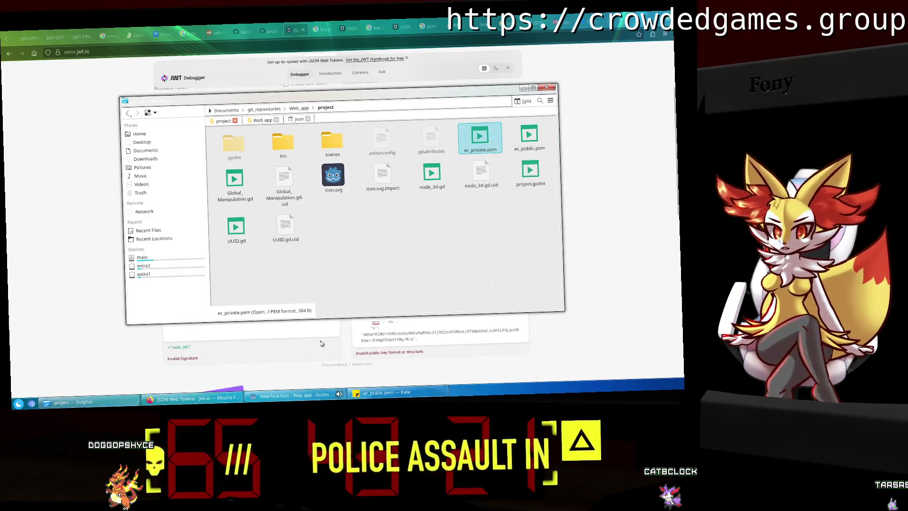
pyautogui.rightClick(481, 139)
pyautogui.moveTo(502, 149)
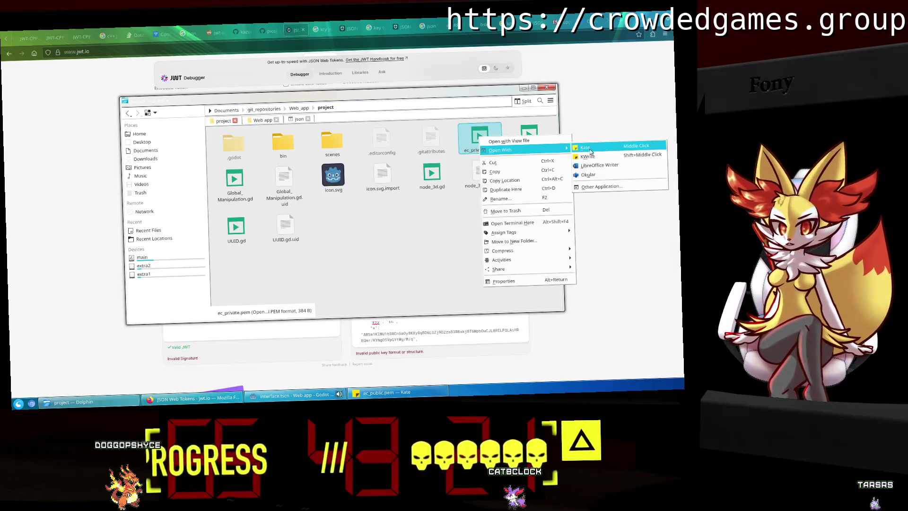
pyautogui.click(601, 151)
pyautogui.hotkey('ctrl', 'a')
pyautogui.rightClick(113, 89)
pyautogui.click(125, 98)
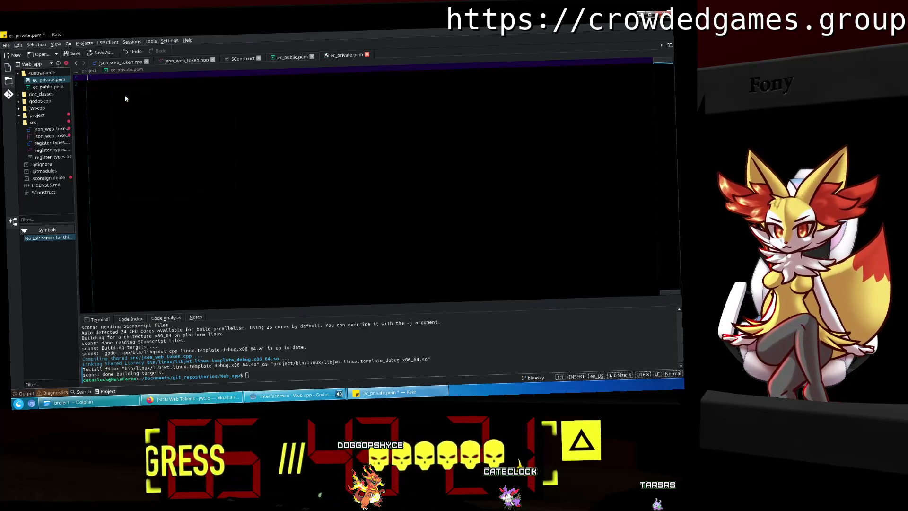
pyautogui.hotkey('ctrl', 'z')
pyautogui.rightClick(124, 94)
pyautogui.press('Escape')
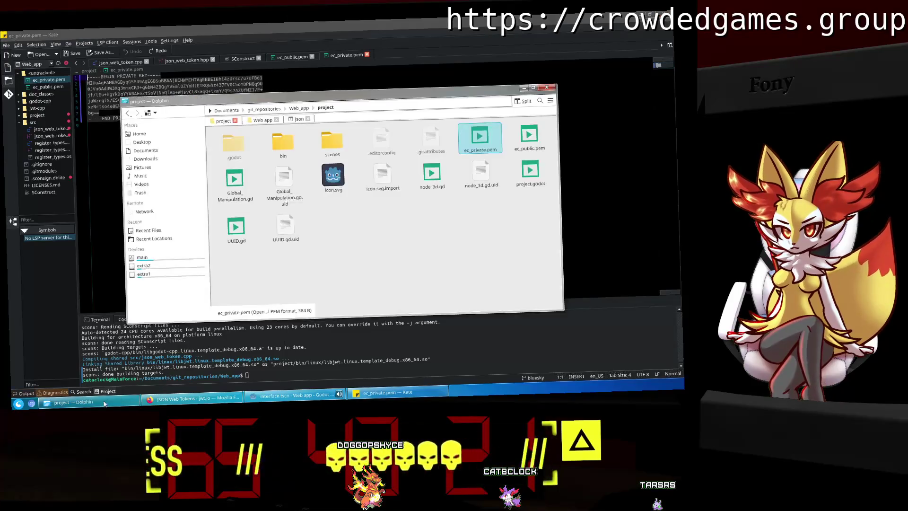
# Back on jwt.io, select the Public Key field's text and paste over it.
pyautogui.click(191, 399)
pyautogui.moveTo(423, 335)
pyautogui.mouseDown()
pyautogui.moveTo(428, 319)
pyautogui.moveTo(361, 290)
pyautogui.mouseUp()
pyautogui.hotkey('ctrl', 'v')
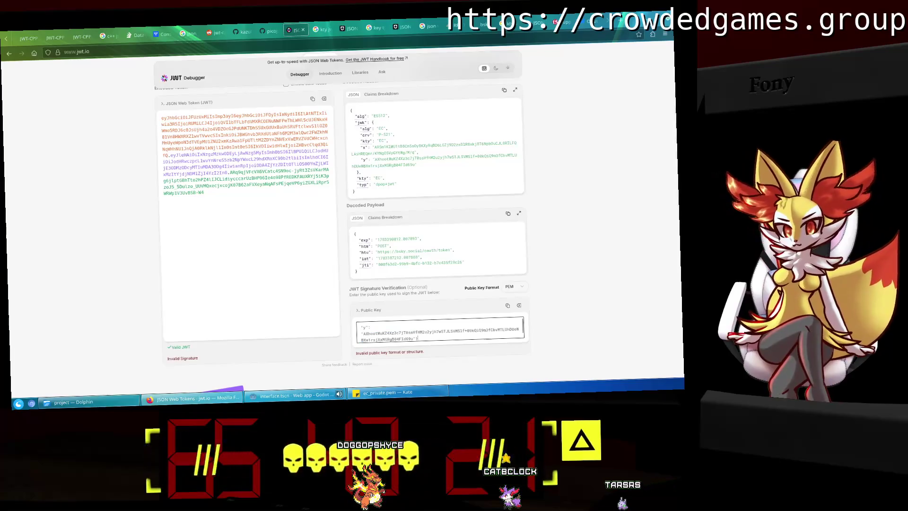
# Paste the private key PEM into the Public Key field and change PRIVATE to PUBLIC in its BEGIN line.
pyautogui.press('BackSpace')
pyautogui.press('BackSpace')
pyautogui.press('BackSpace')
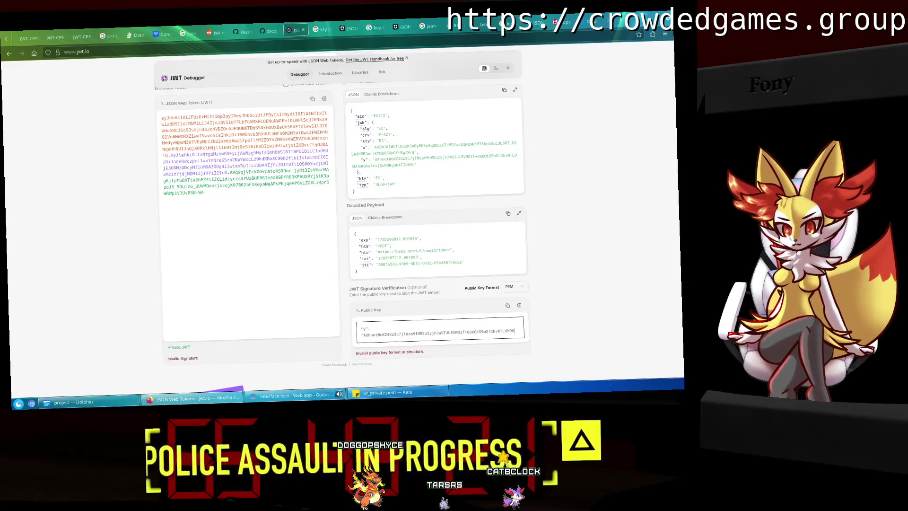
pyautogui.hotkey('ctrl', 'a')
pyautogui.hotkey('ctrl', 'v')
pyautogui.click(467, 330)
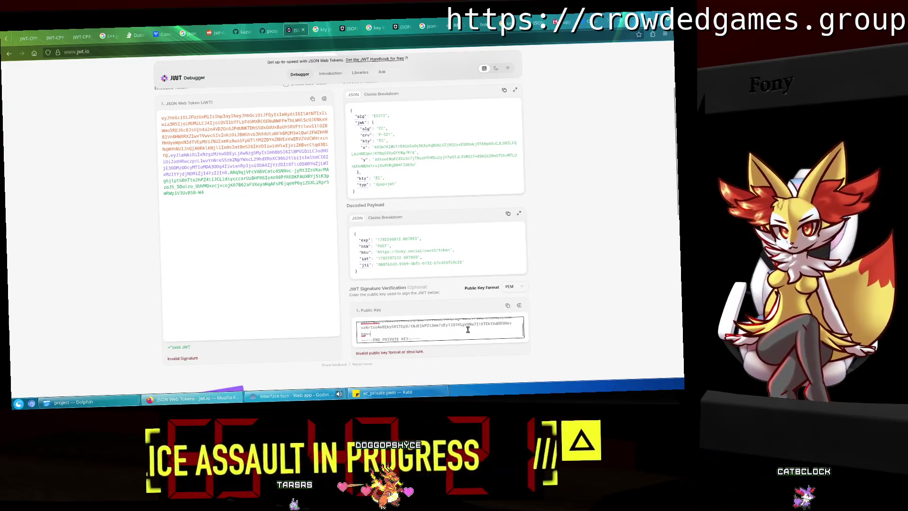
pyautogui.doubleClick(388, 340)
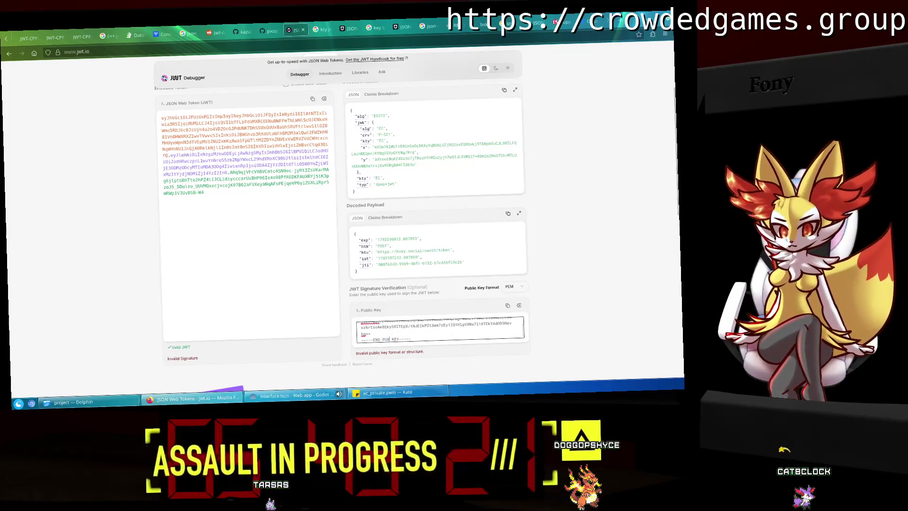
pyautogui.scroll(3, 465, 338)
pyautogui.doubleClick(396, 327)
pyautogui.write('PUBLIC KEY-----')
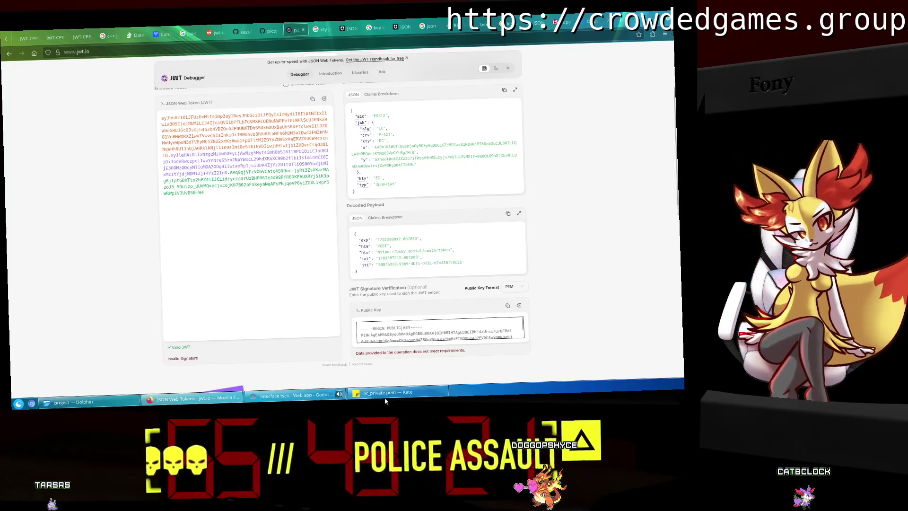
pyautogui.click(386, 400)
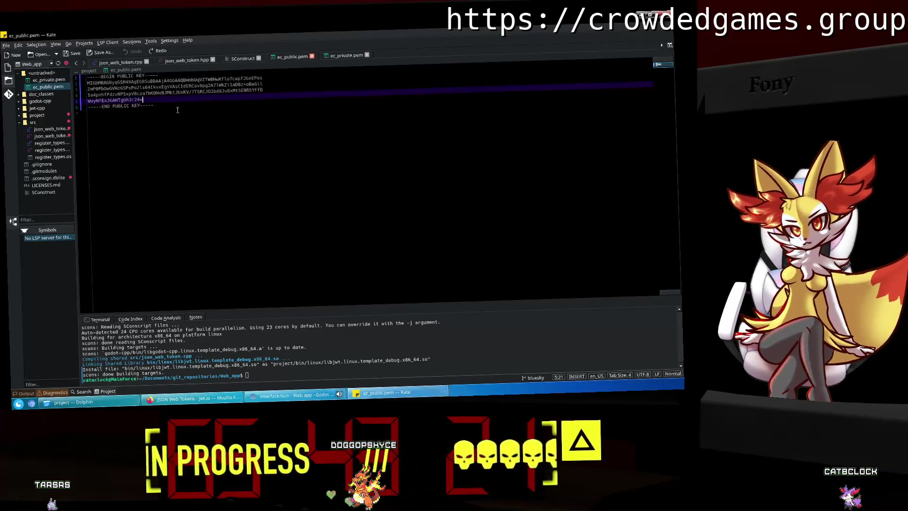
# Copy the ec_public.pem key from Kate and paste it into jwt.io's Public Key field, replacing its contents.
pyautogui.rightClick(113, 83)
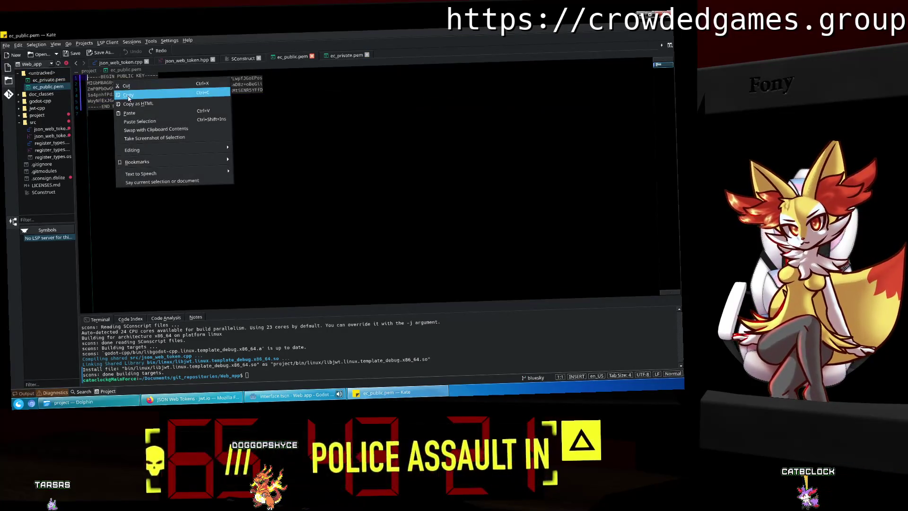
pyautogui.click(128, 95)
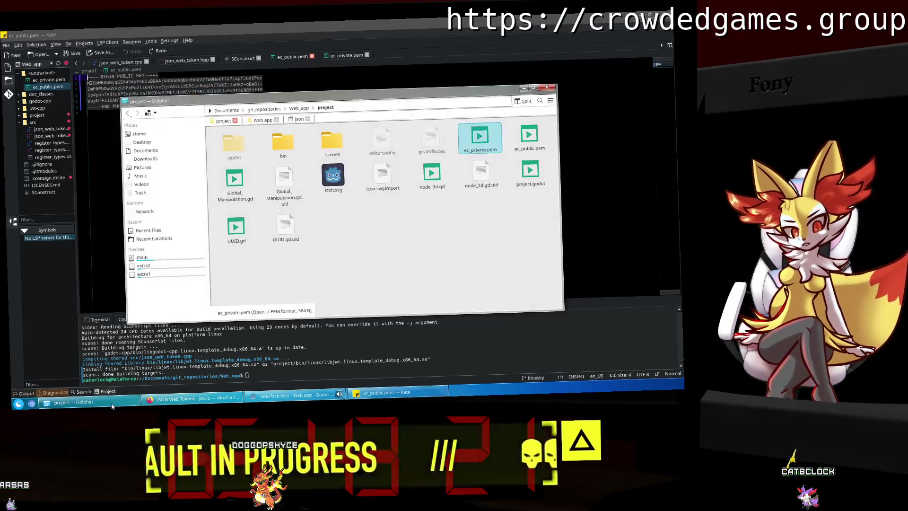
pyautogui.click(194, 399)
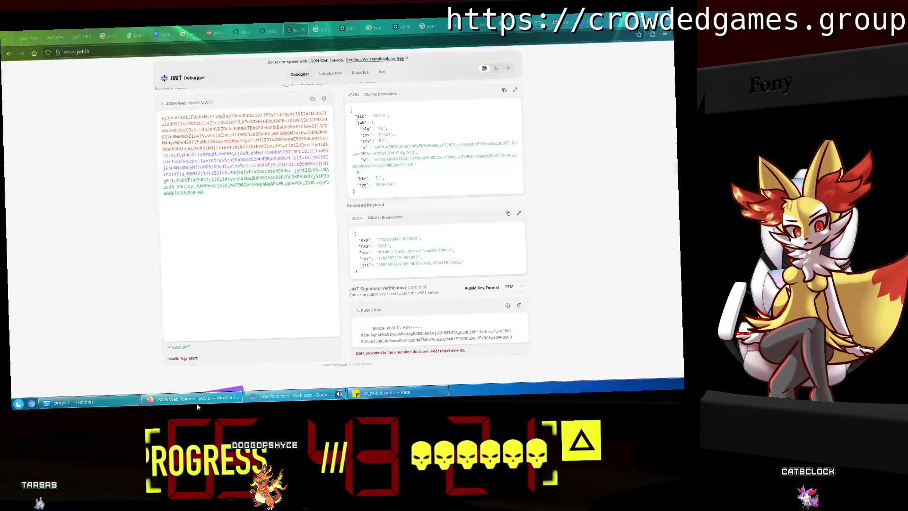
pyautogui.click(462, 331)
pyautogui.hotkey('ctrl', 'v')
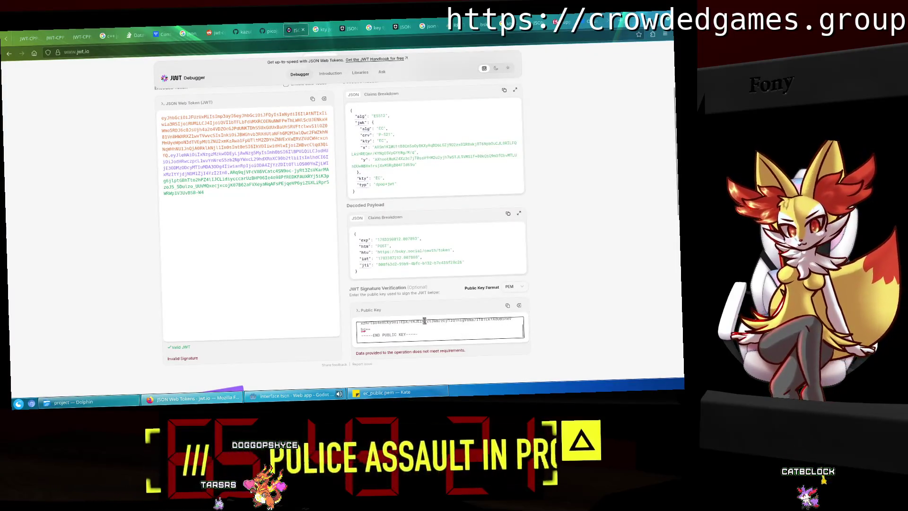
pyautogui.hotkey('ctrl', 'a')
pyautogui.rightClick(378, 337)
pyautogui.click(403, 220)
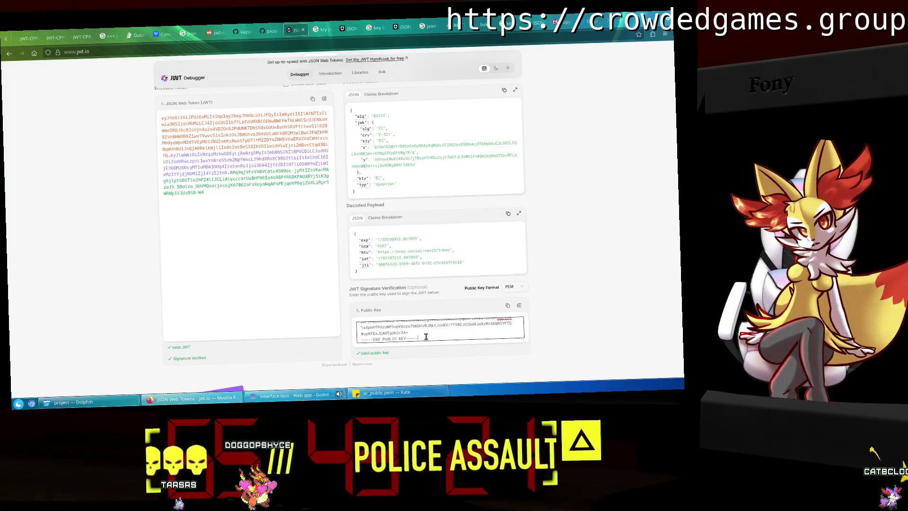
# Switch jwt.io's Public Key Format to JWK.
pyautogui.click(519, 287)
pyautogui.click(517, 303)
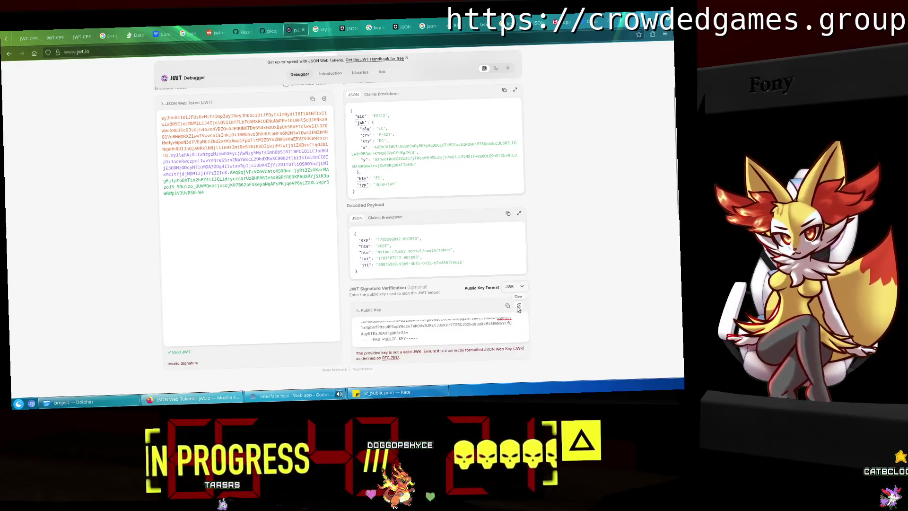
pyautogui.scroll(-2, 480, 326)
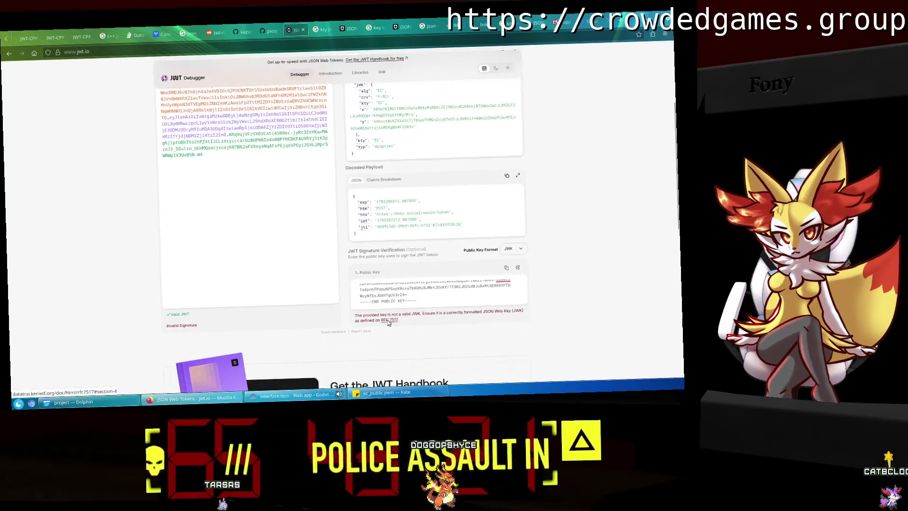
pyautogui.scroll(2, 361, 127)
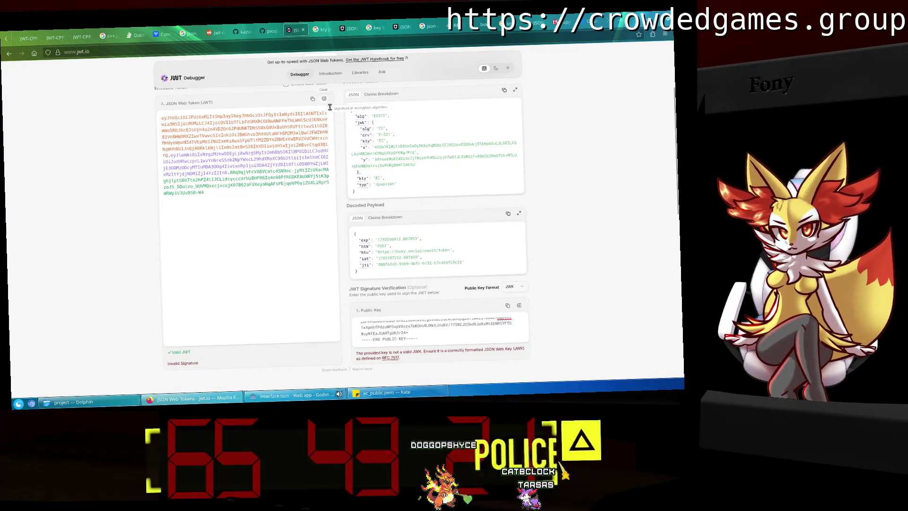
# Copy the decoded header's jwk object into the Public Key field and remove its blank line.
pyautogui.moveTo(364, 175); pyautogui.dragTo(353, 123)
pyautogui.rightClick(352, 123)
pyautogui.click(374, 129)
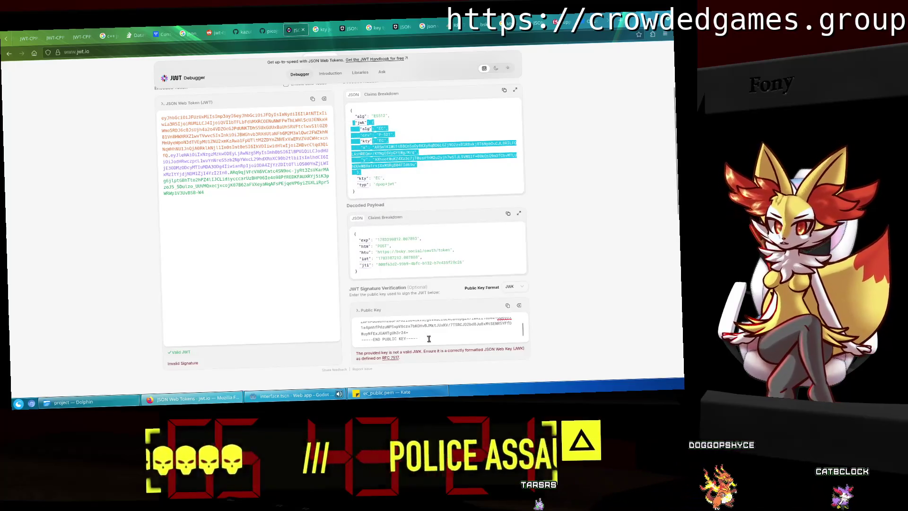
pyautogui.click(429, 339)
pyautogui.hotkey('ctrl', 'a')
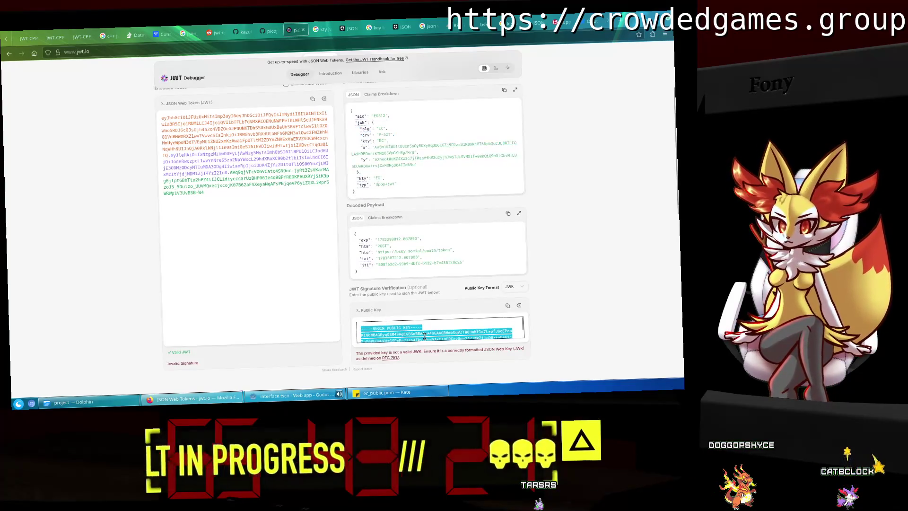
pyautogui.hotkey('ctrl', 'v')
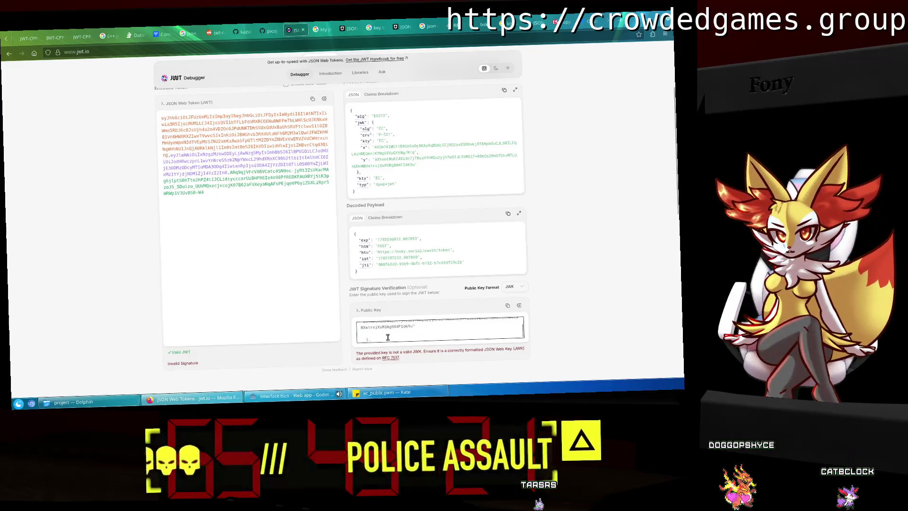
pyautogui.scroll(3, 390, 317)
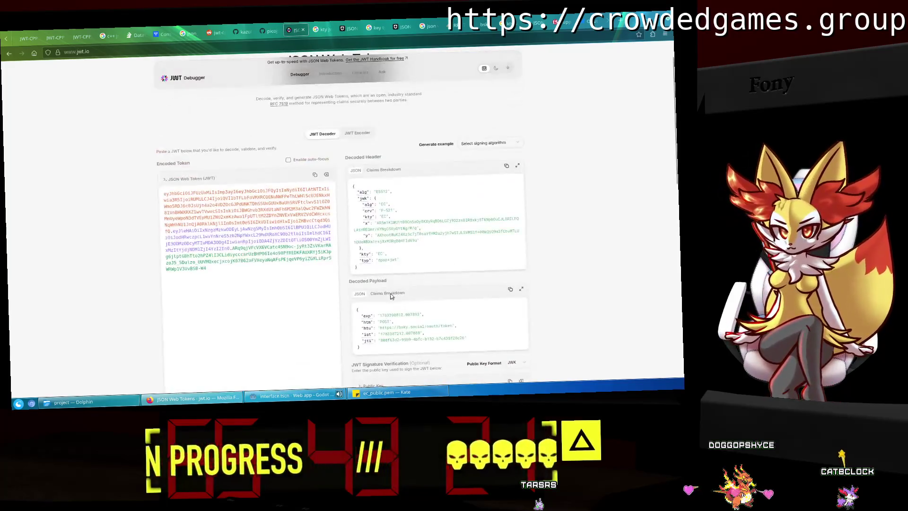
pyautogui.scroll(-3, 528, 316)
pyautogui.scroll(3, 515, 289)
pyautogui.scroll(-3, 512, 295)
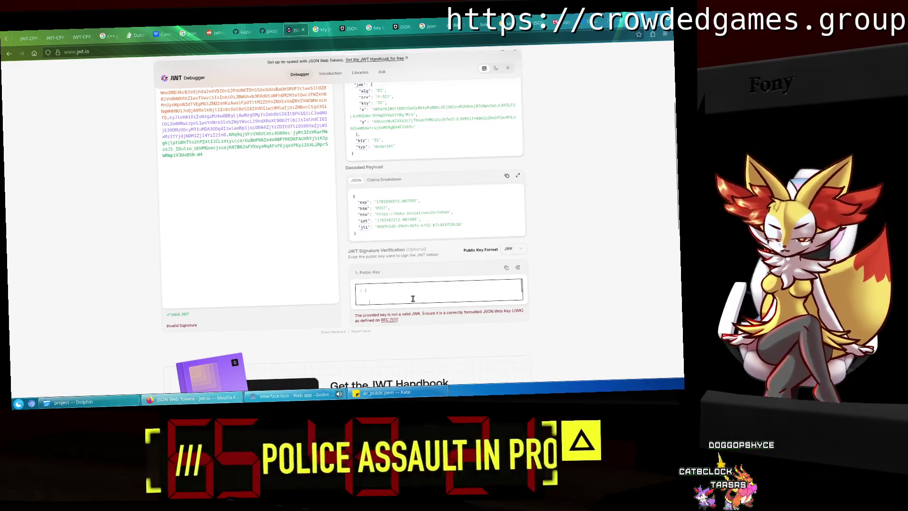
pyautogui.press('Delete')
pyautogui.write('"EC",')
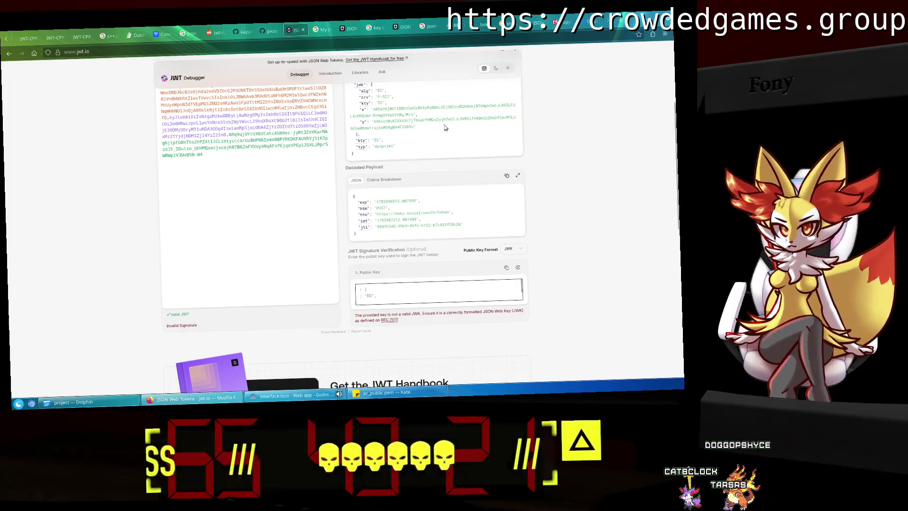
pyautogui.scroll(2, 459, 117)
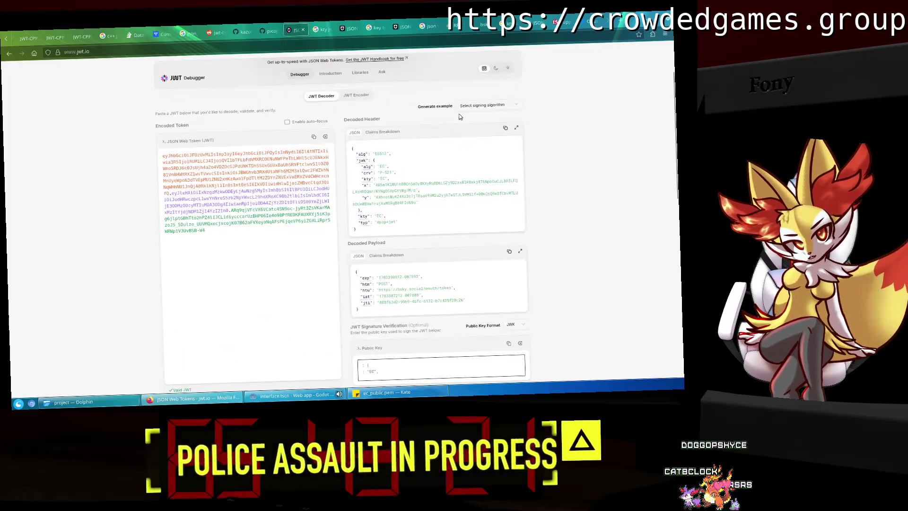
pyautogui.click(621, 24)
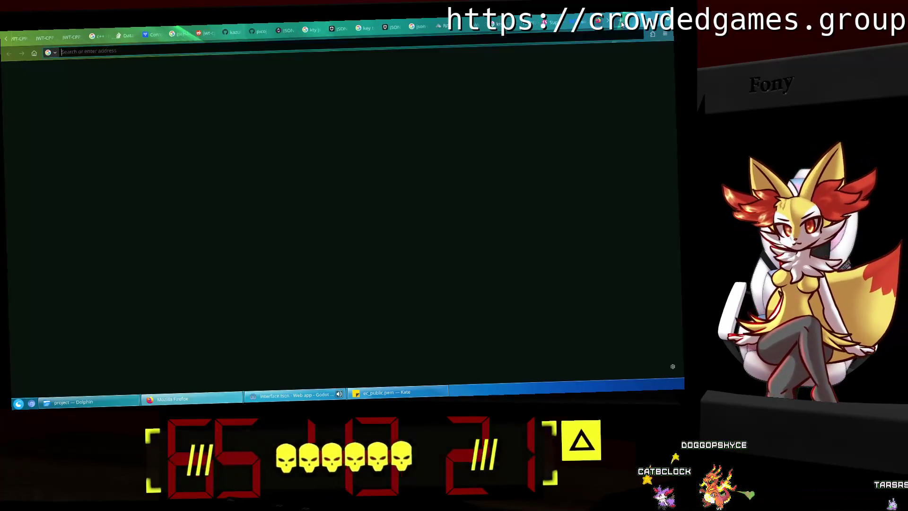
# Close the blank tab and all tabs to the right of jwt.io.
pyautogui.click(595, 24)
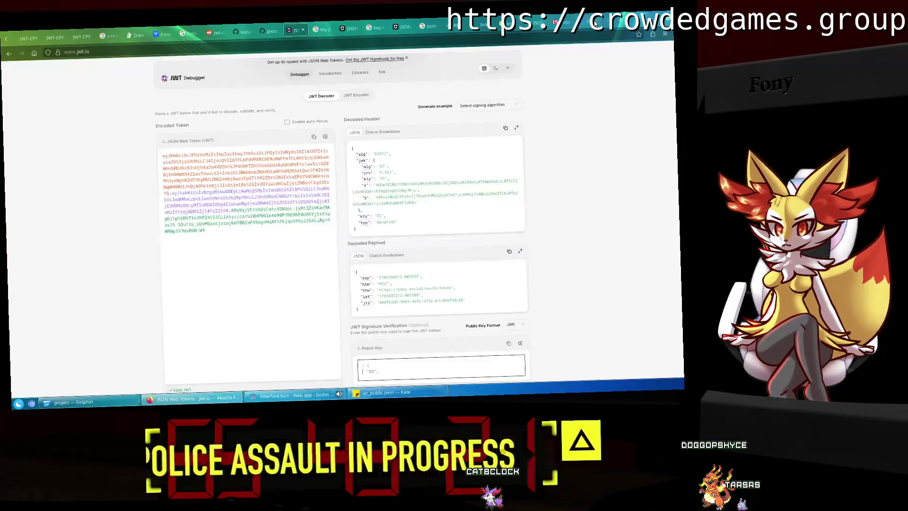
pyautogui.rightClick(297, 29)
pyautogui.moveTo(331, 159)
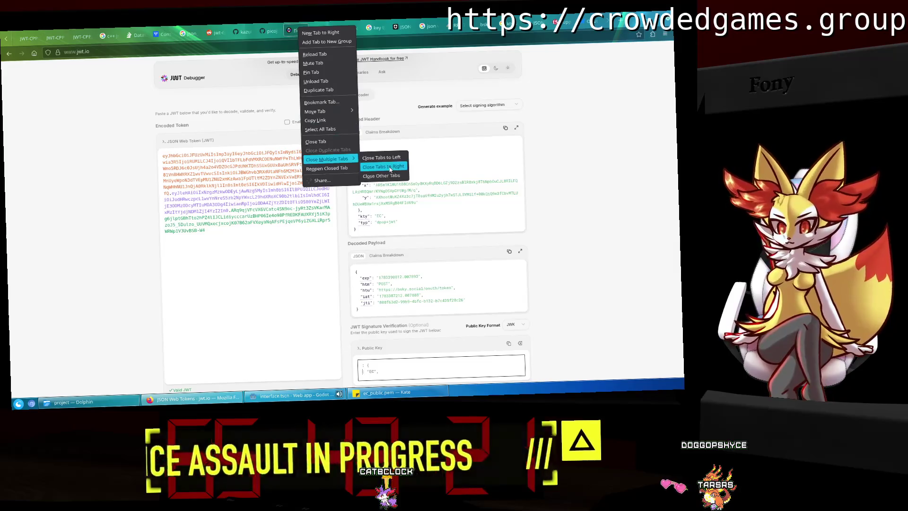
pyautogui.click(383, 167)
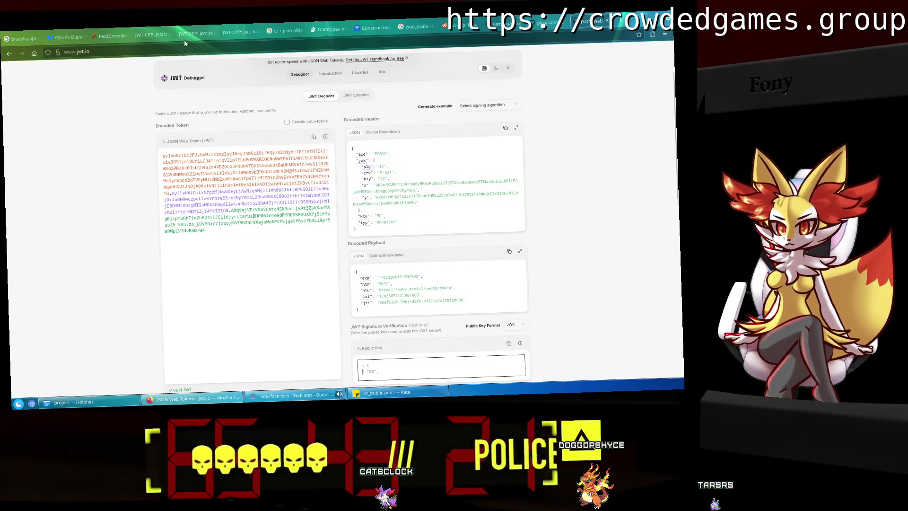
# Move the jwt.io tab next to the Fedi tab and close all tabs right of JWT-CPP.
pyautogui.moveTo(591, 22); pyautogui.dragTo(161, 35)
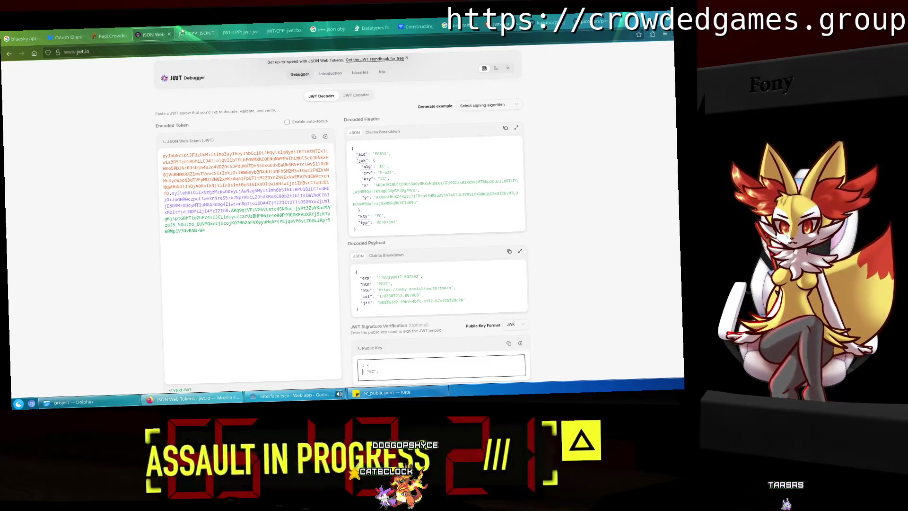
pyautogui.rightClick(191, 32)
pyautogui.moveTo(220, 118)
pyautogui.moveTo(222, 162)
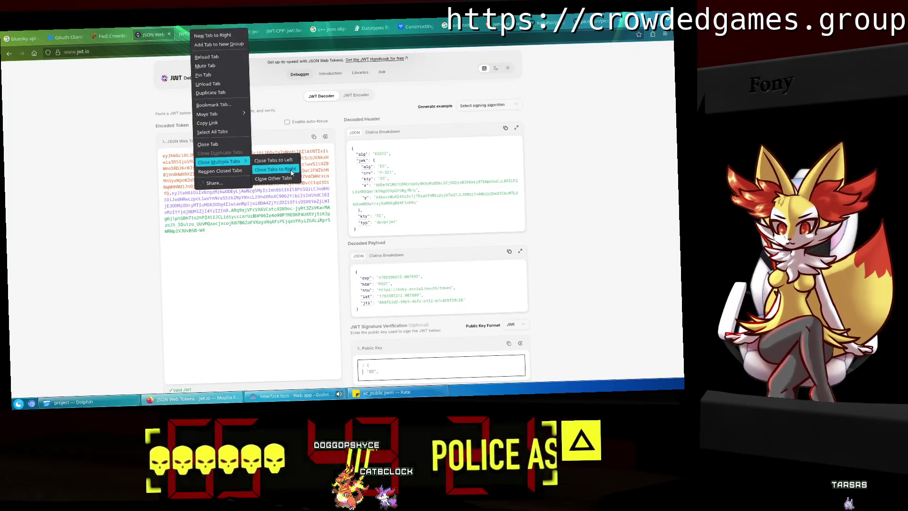
pyautogui.click(277, 170)
pyautogui.scroll(-3, 426, 184)
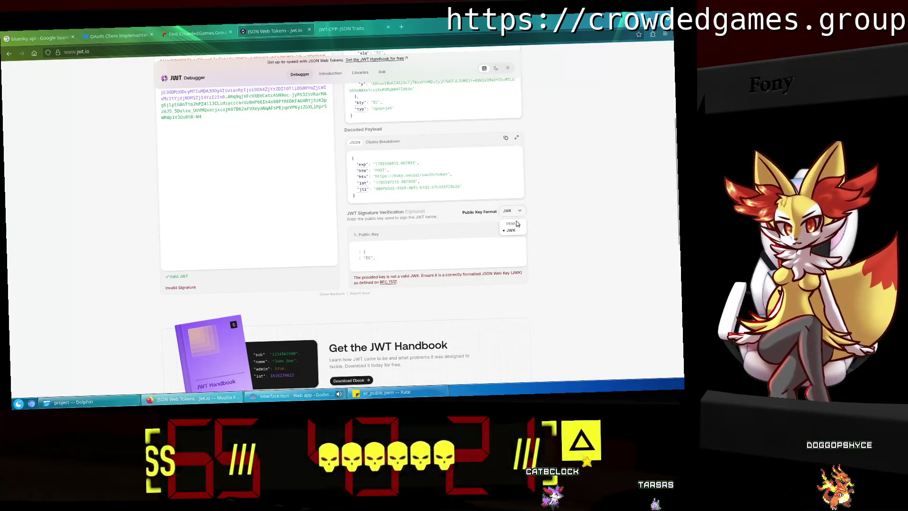
# Switch jwt.io's public key format to PEM and back to JWK.
pyautogui.click(516, 222)
pyautogui.click(511, 230)
pyautogui.scroll(3, 547, 233)
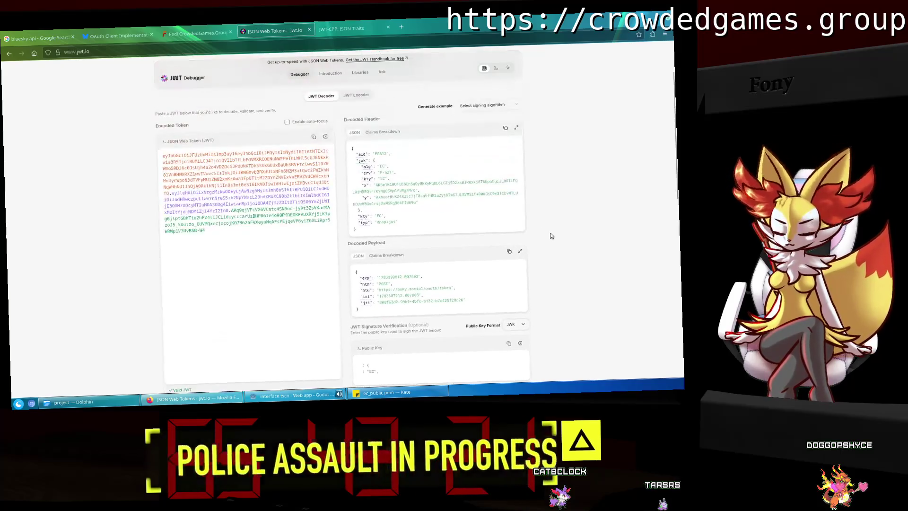
# Cut the whole encoded JWT and paste it back so jwt.io decodes it again.
pyautogui.hotkey('ctrl', 'a')
pyautogui.rightClick(210, 173)
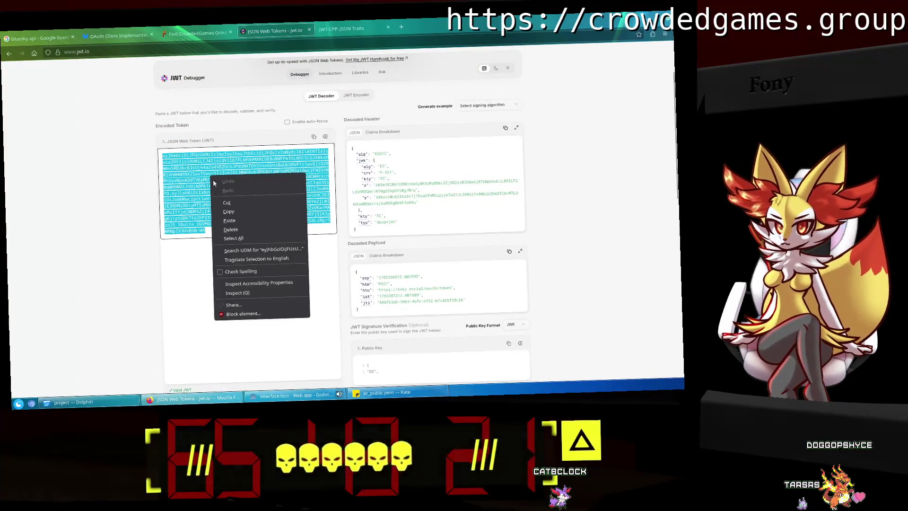
pyautogui.click(231, 200)
pyautogui.rightClick(198, 153)
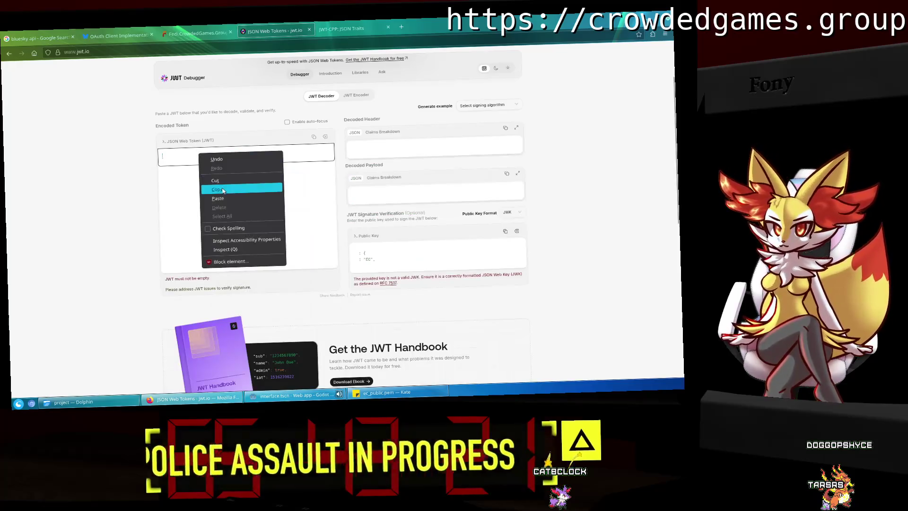
pyautogui.click(223, 197)
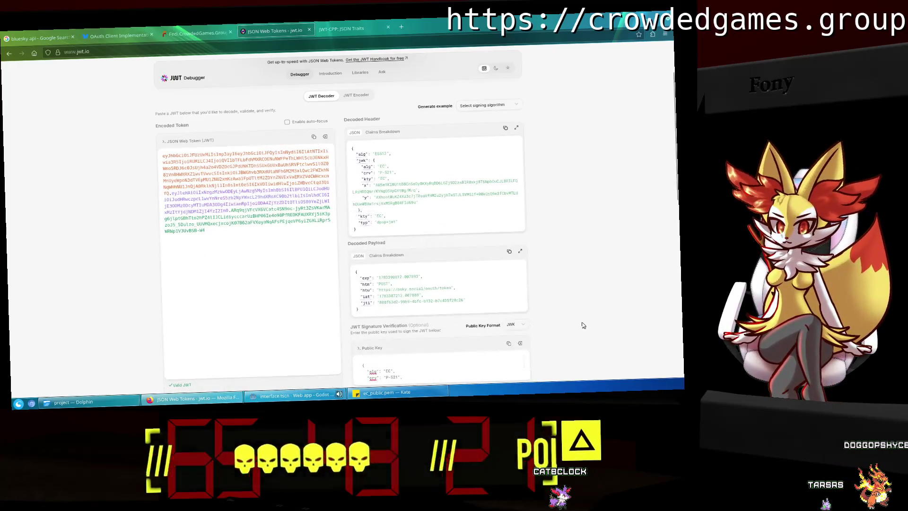
pyautogui.scroll(-2, 567, 312)
pyautogui.scroll(-1, 503, 287)
pyautogui.scroll(1, 508, 286)
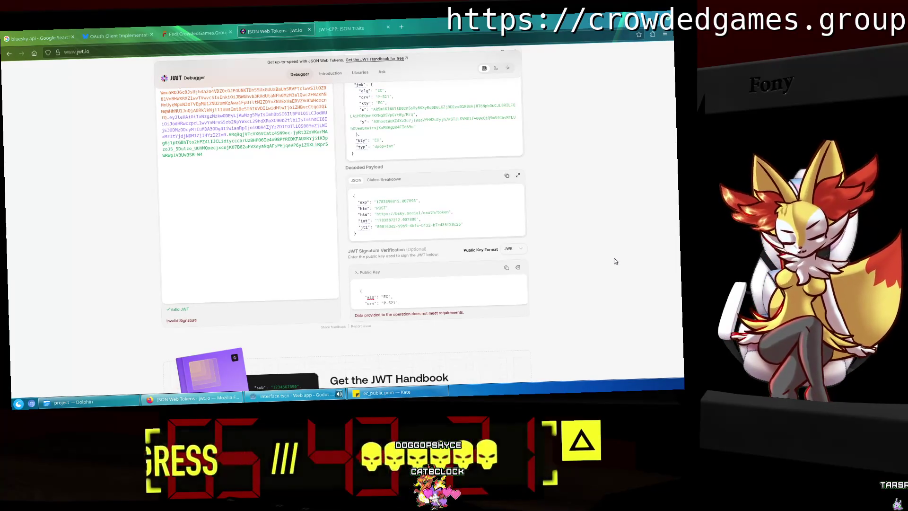
pyautogui.click(401, 26)
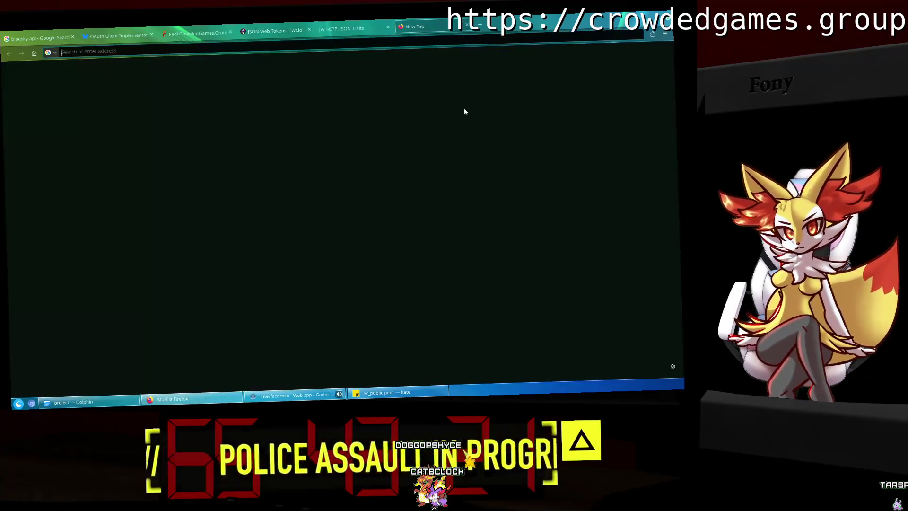
# Search 'PEM 2 JWK' and open Authgear's JWK Generator, dismissing its cookie and promo banners.
pyautogui.write('PEM 2 JWK')
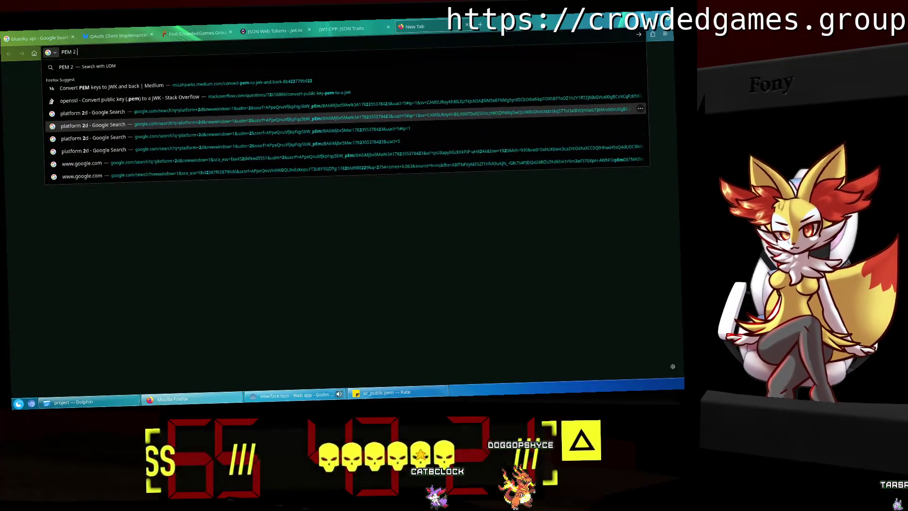
pyautogui.press('Return')
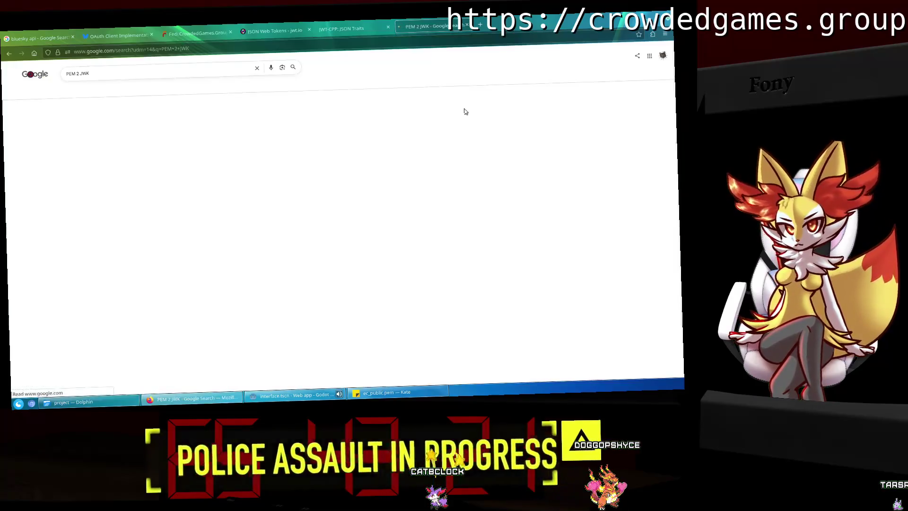
pyautogui.click(152, 122)
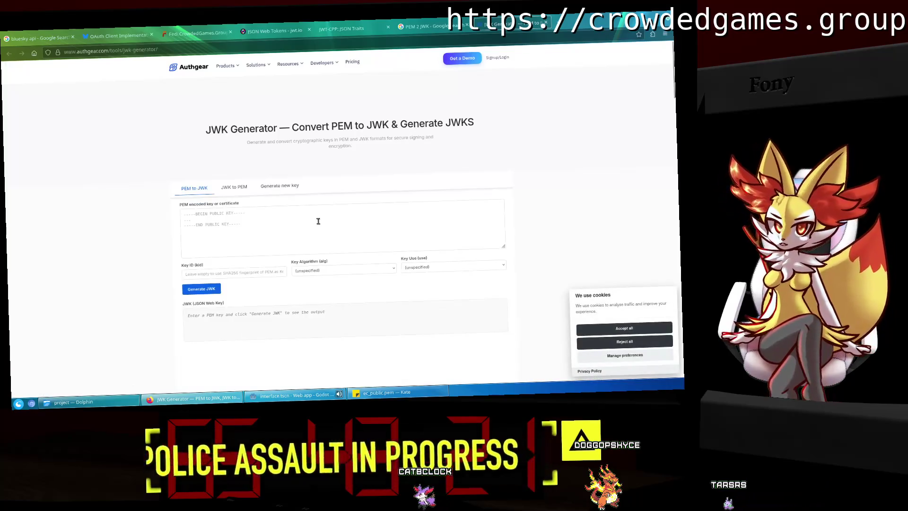
pyautogui.click(319, 220)
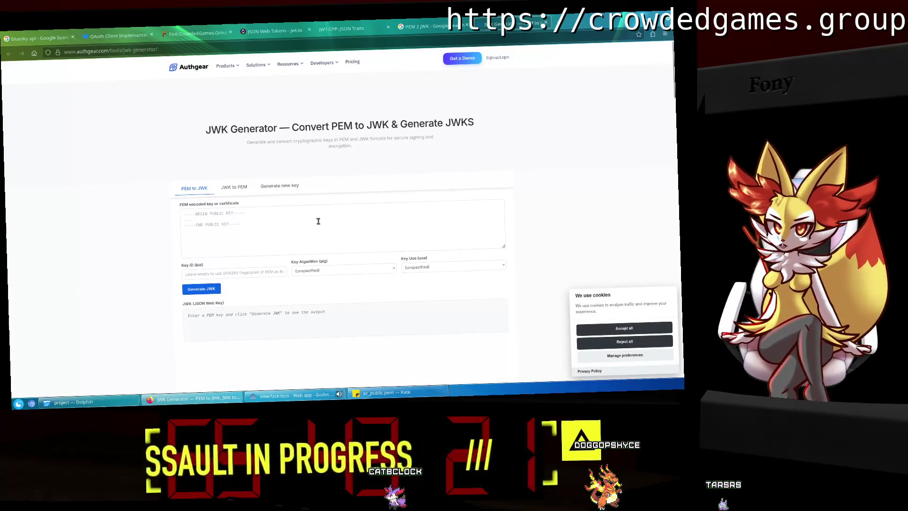
pyautogui.click(635, 331)
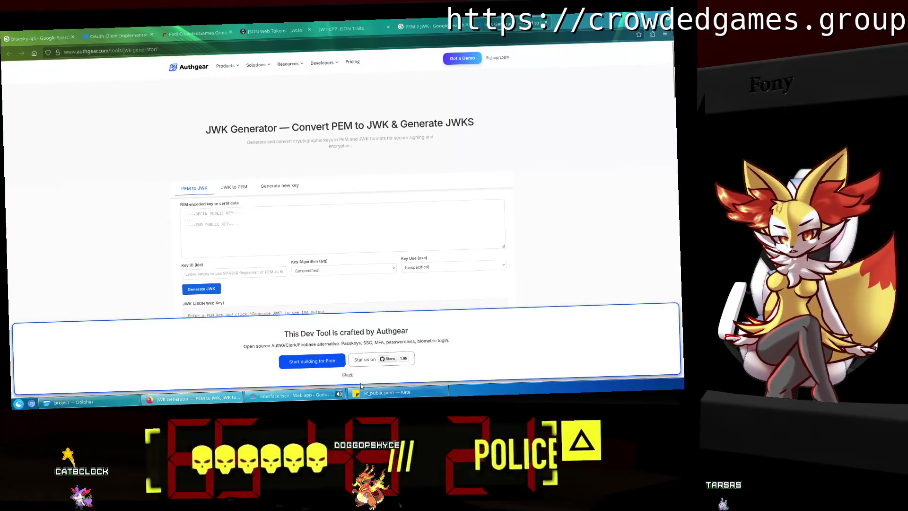
pyautogui.click(348, 376)
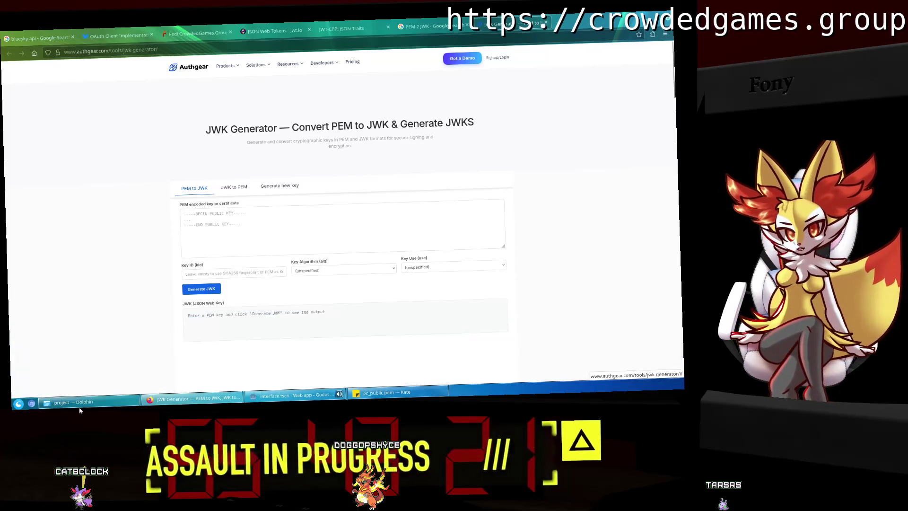
pyautogui.moveTo(100, 407)
pyautogui.moveTo(341, 92)
pyautogui.mouseDown()
pyautogui.moveTo(747, 90)
pyautogui.moveTo(881, 128)
pyautogui.mouseUp()
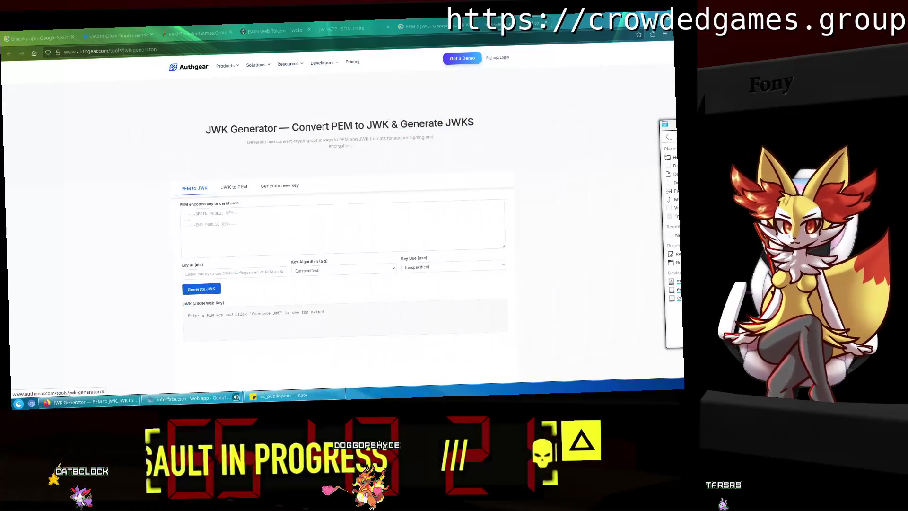
# Copy all of ec_public.pem in Kate and return to the JWK Generator's PEM box.
pyautogui.hotkey('alt', 'Tab')
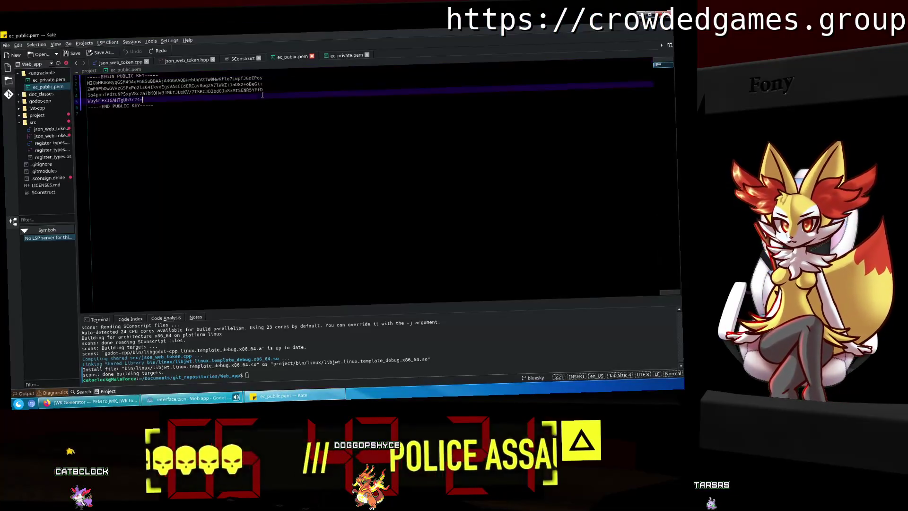
pyautogui.hotkey('ctrl', 'a')
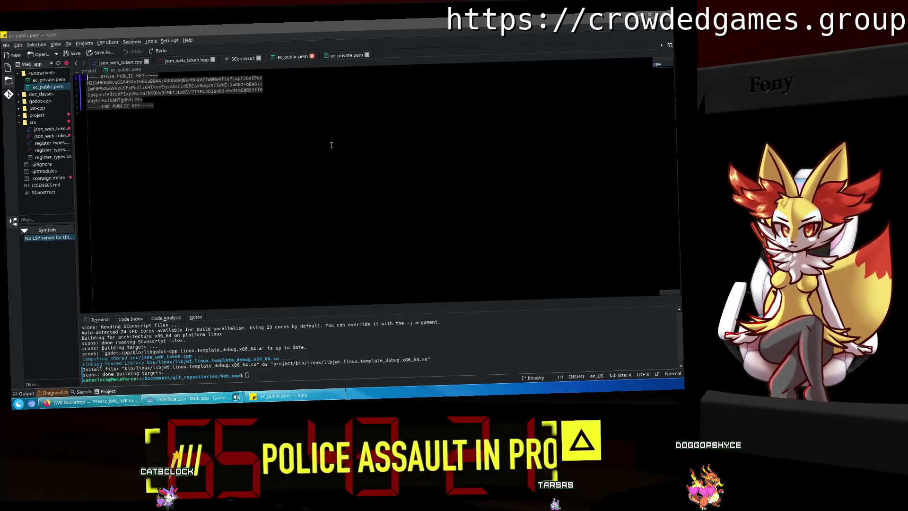
pyautogui.rightClick(156, 86)
pyautogui.click(164, 93)
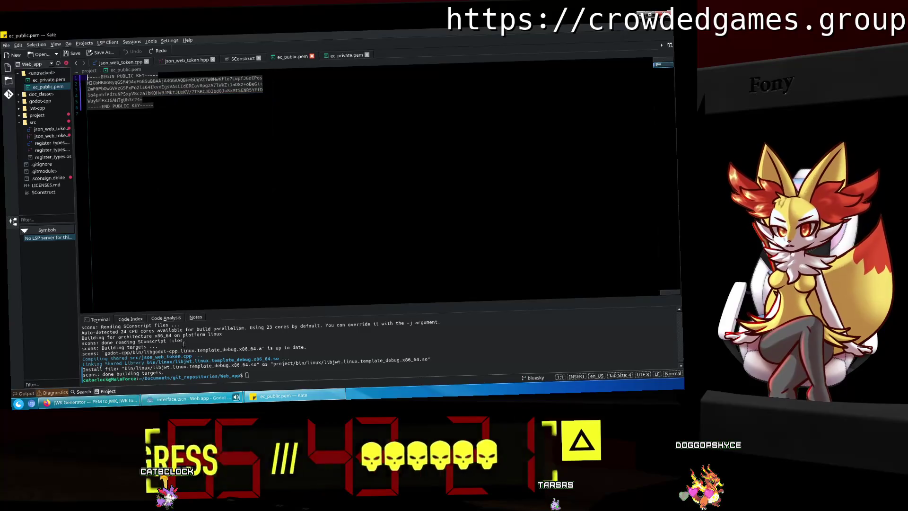
pyautogui.click(89, 407)
pyautogui.rightClick(222, 222)
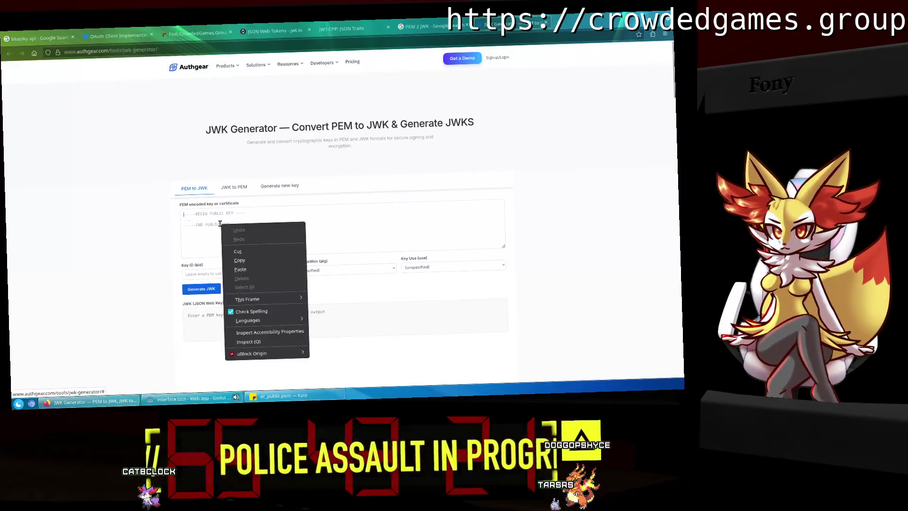
# Paste the PEM public key and generate a JWK with algorithm ES512 and use Signature.
pyautogui.click(250, 268)
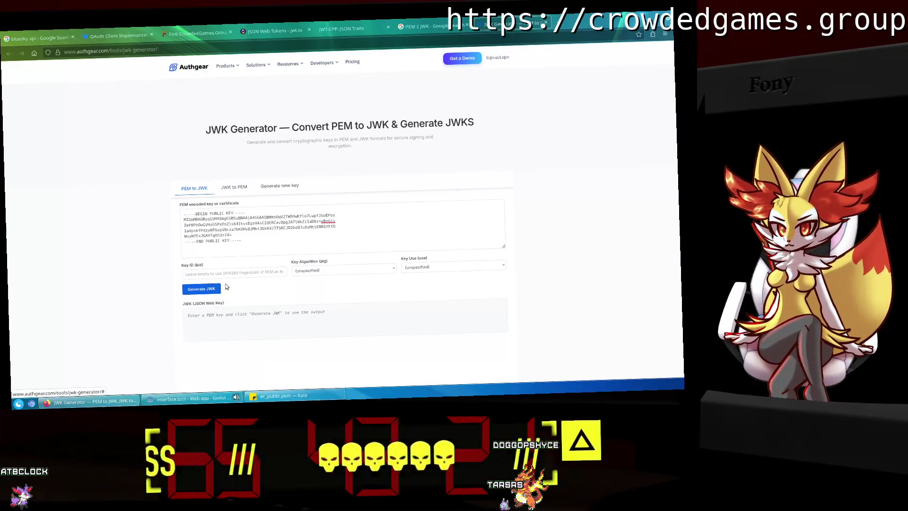
pyautogui.click(338, 268)
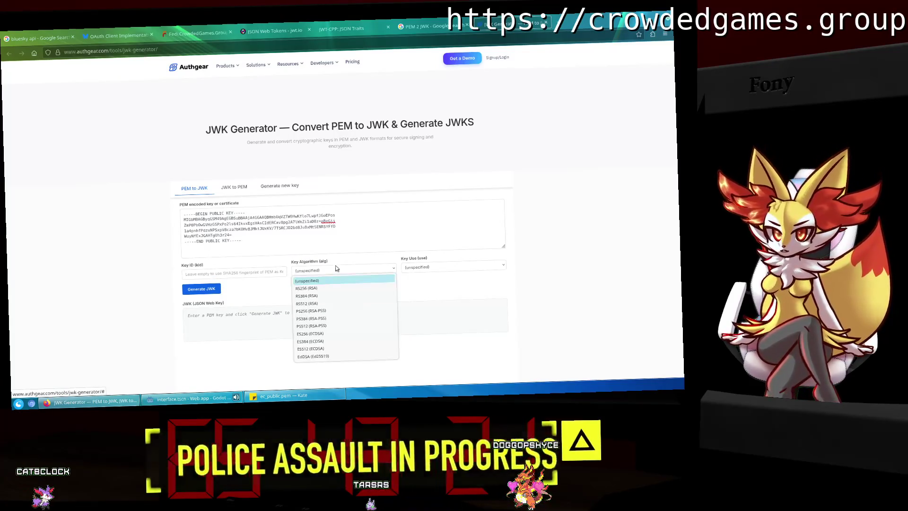
pyautogui.click(338, 353)
pyautogui.click(427, 268)
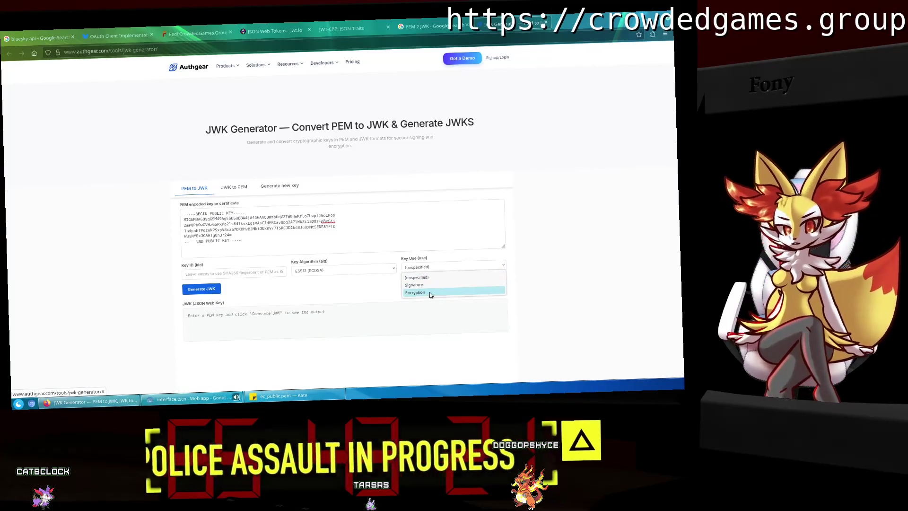
pyautogui.click(428, 286)
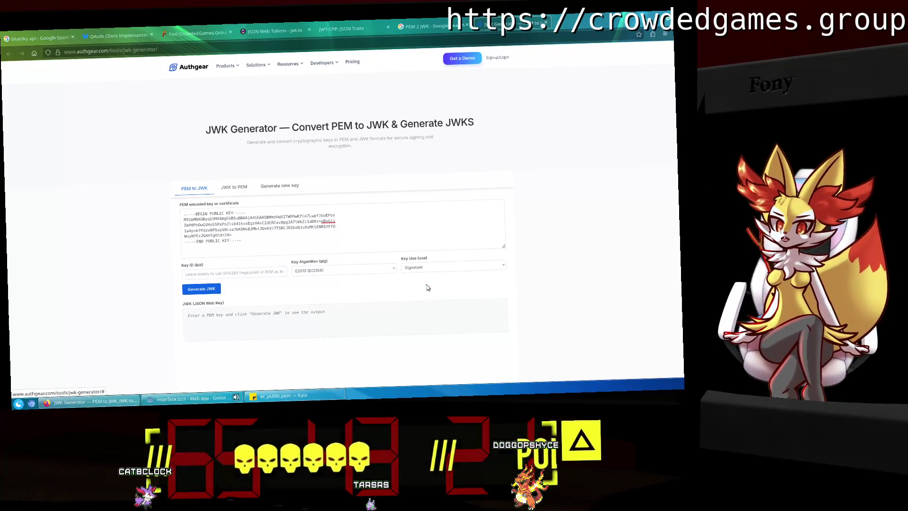
pyautogui.click(201, 289)
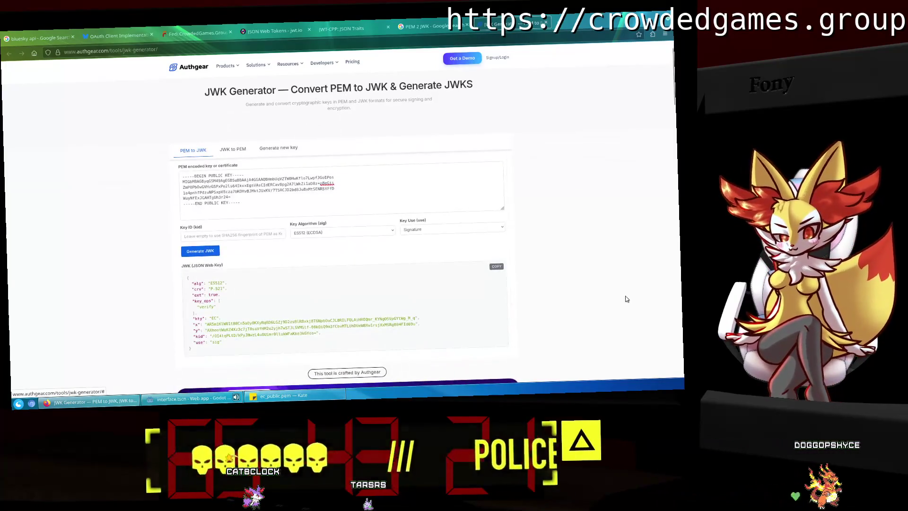
pyautogui.scroll(-3, 627, 299)
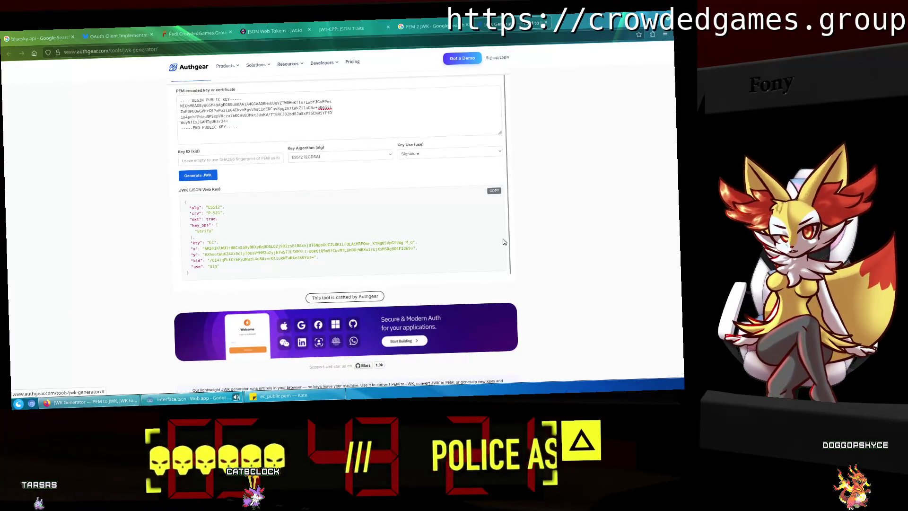
# Reset key use to unspecified and regenerate the JWK, then review its kty-to-kid lines.
pyautogui.click(448, 152)
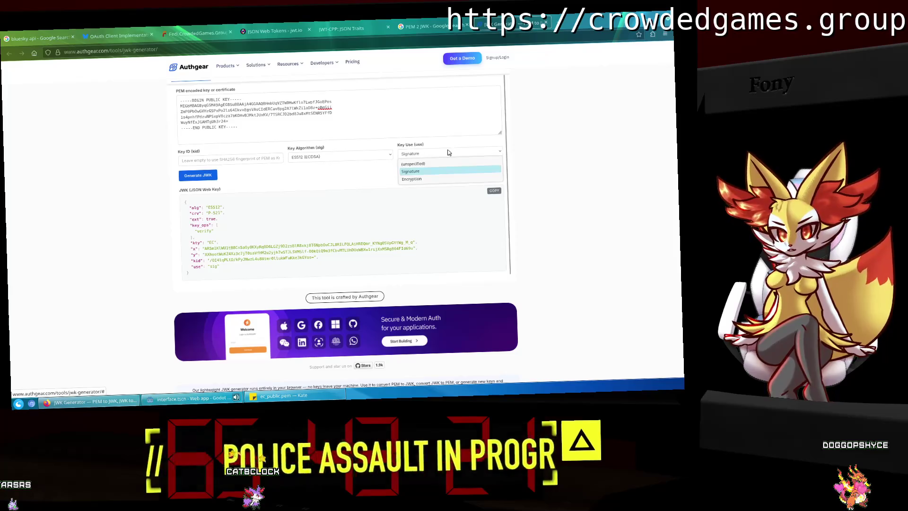
pyautogui.click(415, 164)
pyautogui.click(205, 178)
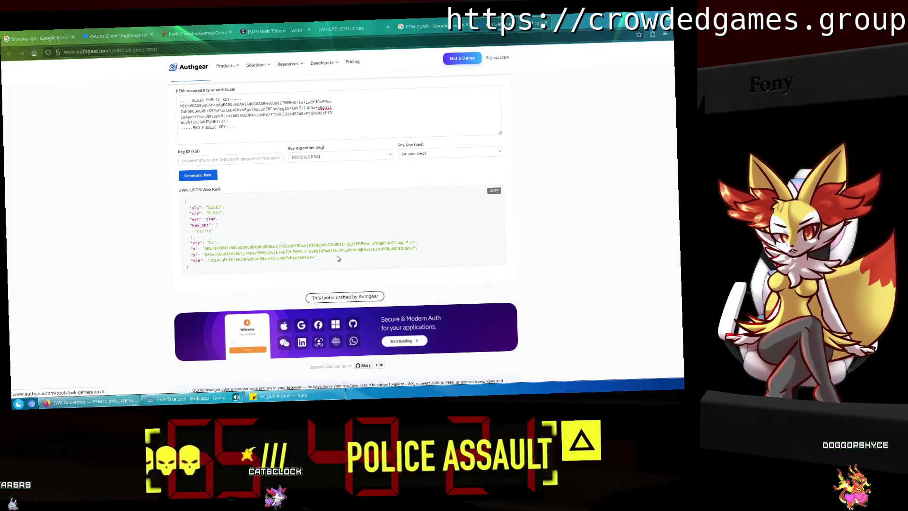
pyautogui.click(198, 176)
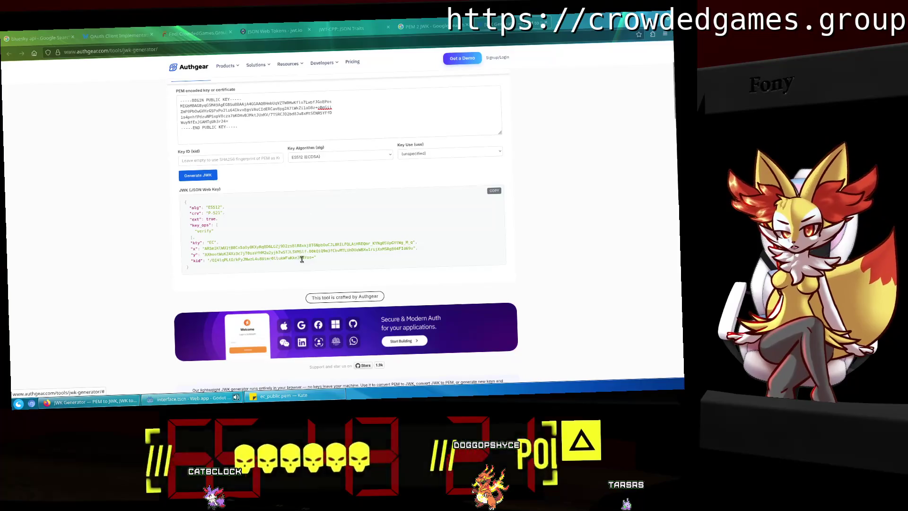
pyautogui.moveTo(322, 259); pyautogui.dragTo(190, 241)
pyautogui.click(247, 265)
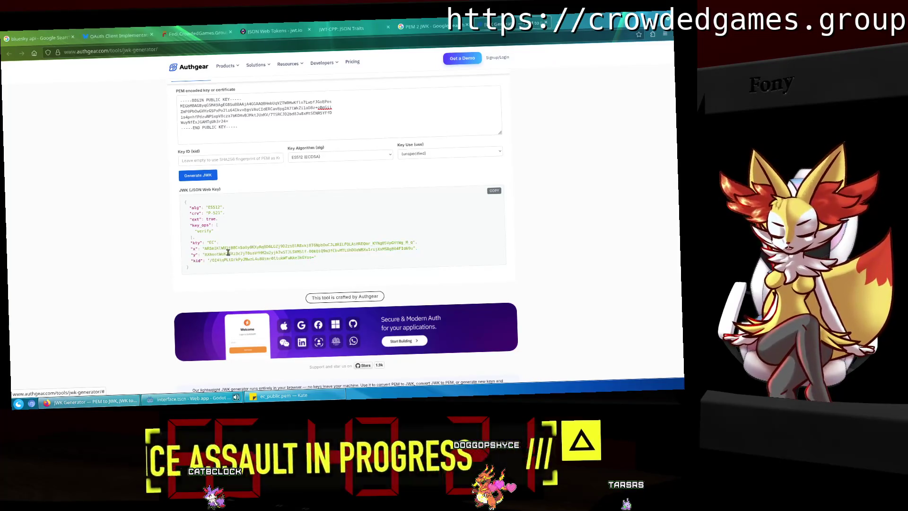
# Compare the generated JWK's x value against jwt.io's key across the two tabs.
pyautogui.doubleClick(211, 249)
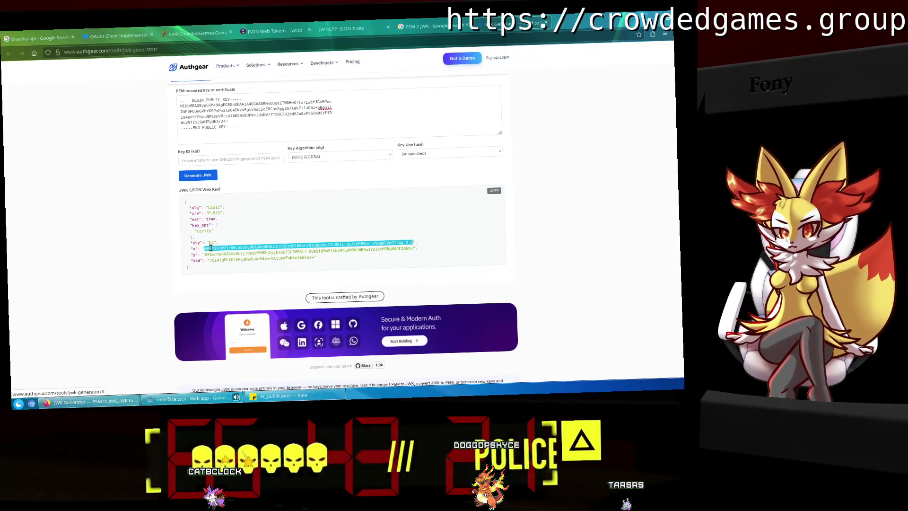
pyautogui.click(265, 27)
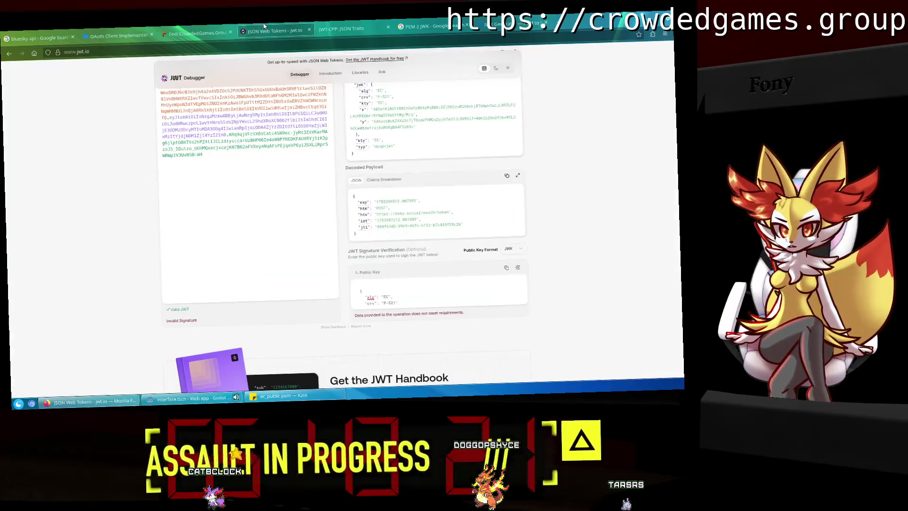
pyautogui.click(509, 23)
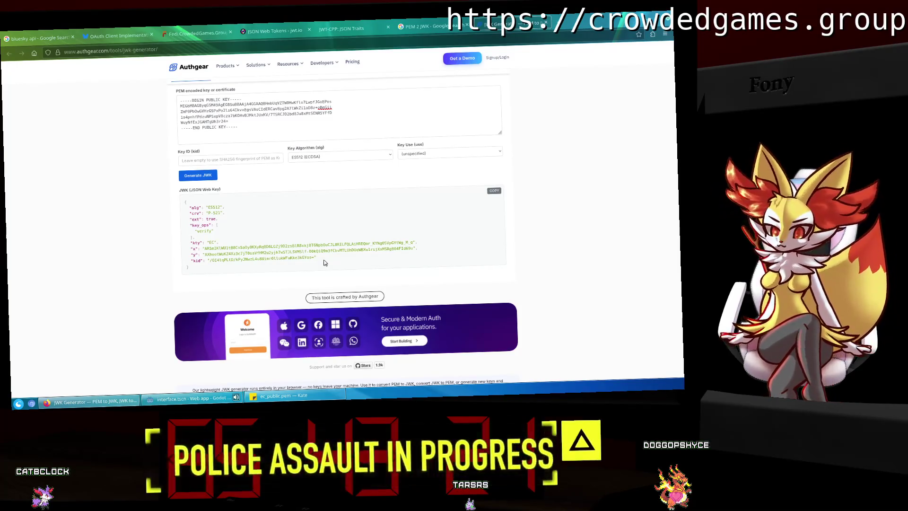
pyautogui.click(272, 31)
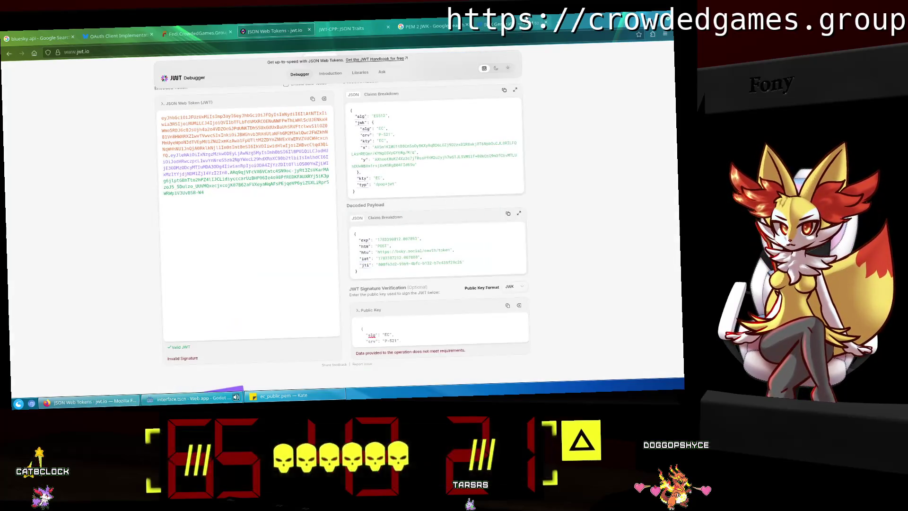
pyautogui.click(526, 21)
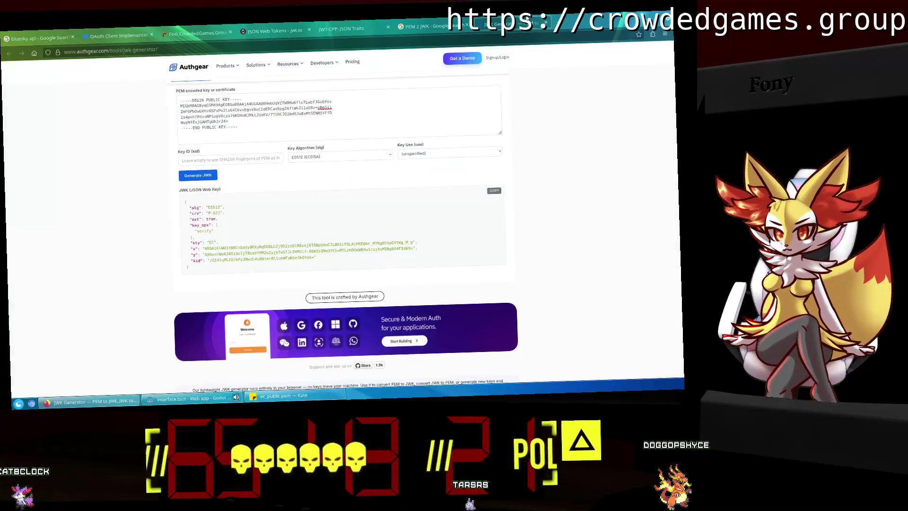
pyautogui.click(340, 28)
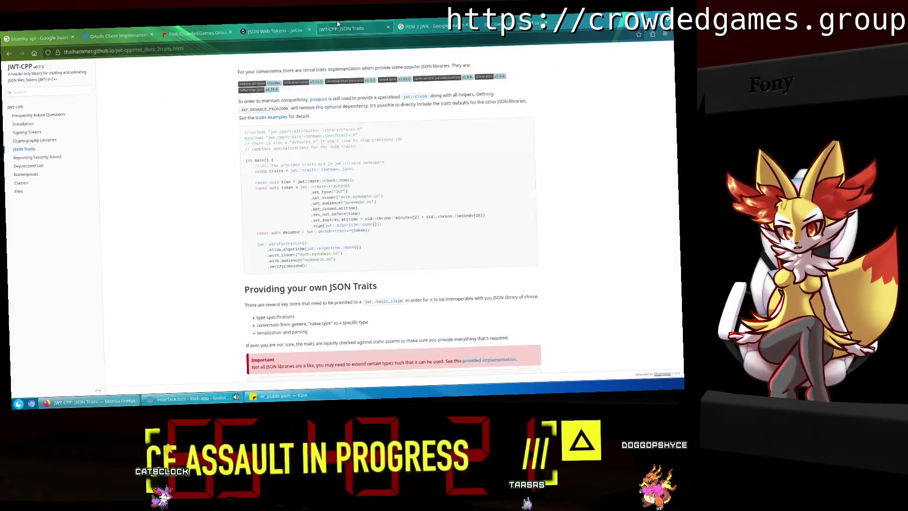
pyautogui.click(294, 22)
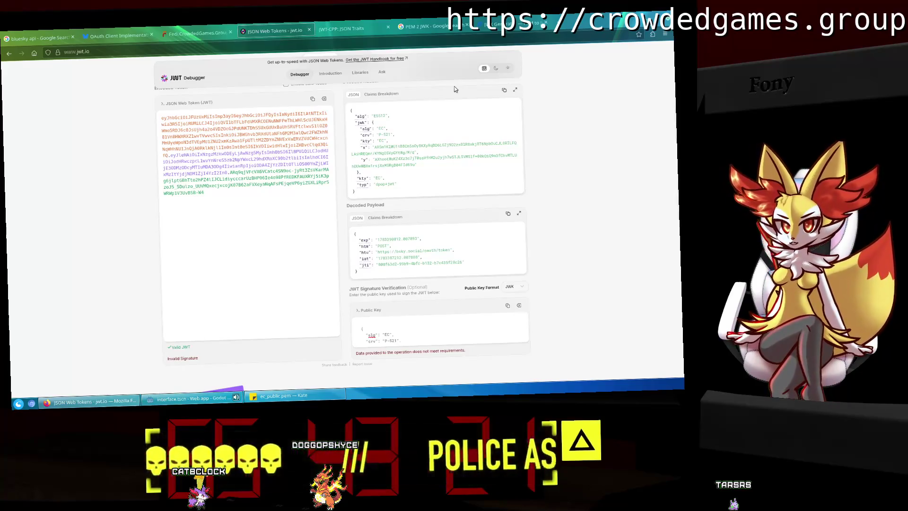
pyautogui.click(499, 20)
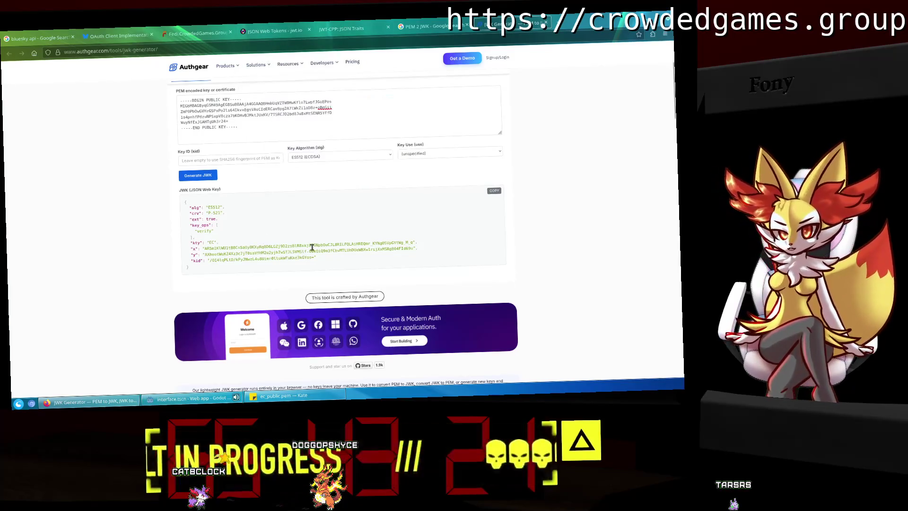
# Clear the public key field in jwt.io's debugger.
pyautogui.click(285, 29)
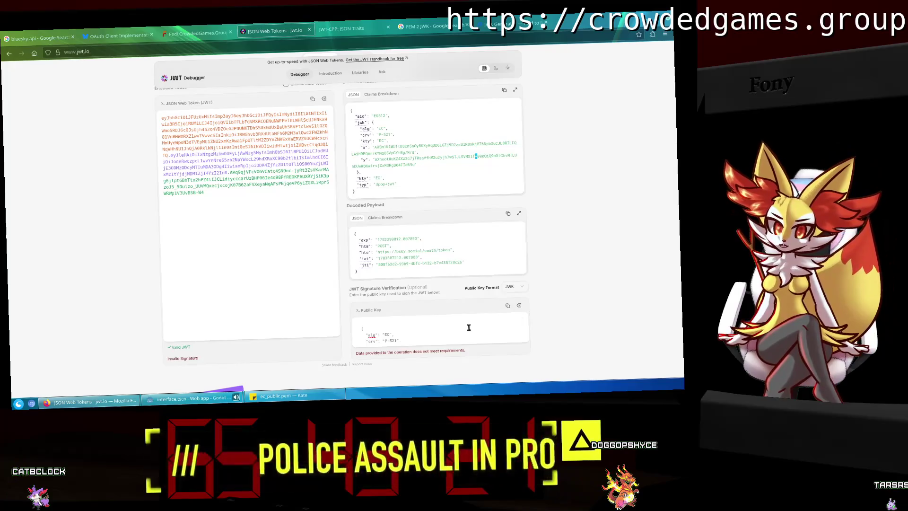
pyautogui.click(519, 305)
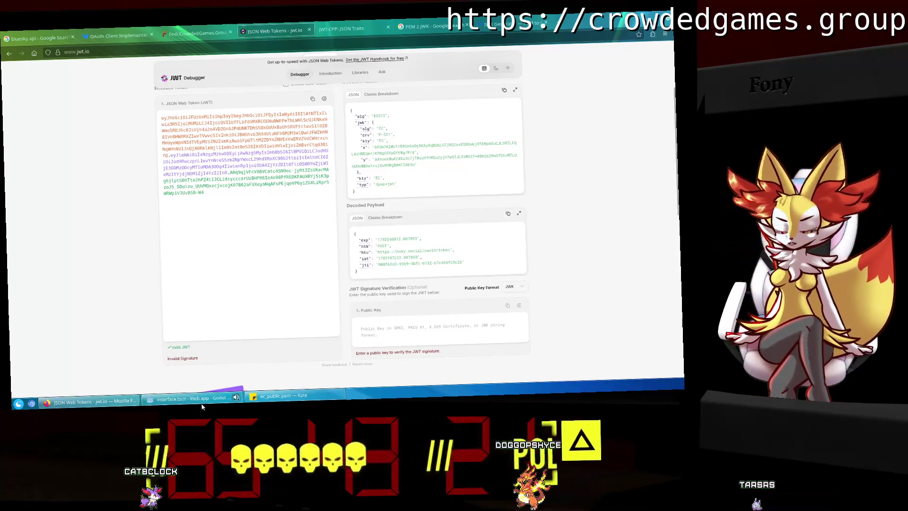
pyautogui.click(205, 398)
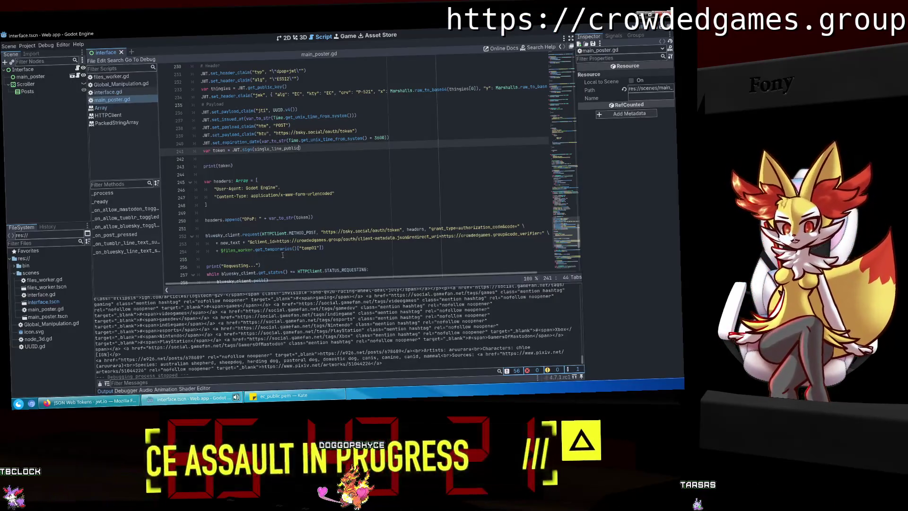
# Open Global_Manipulation.gd in Godot's script editor, then return to jwt.io.
pyautogui.scroll(1, 283, 255)
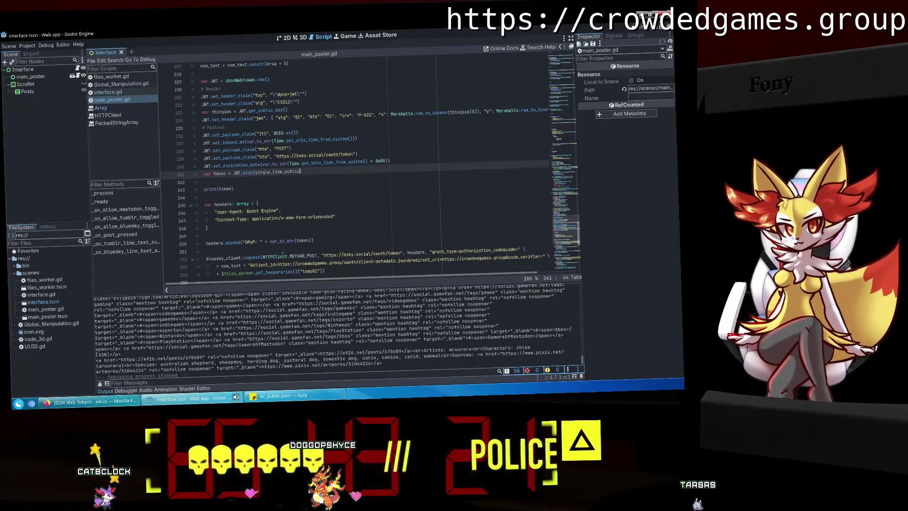
pyautogui.moveTo(263, 272)
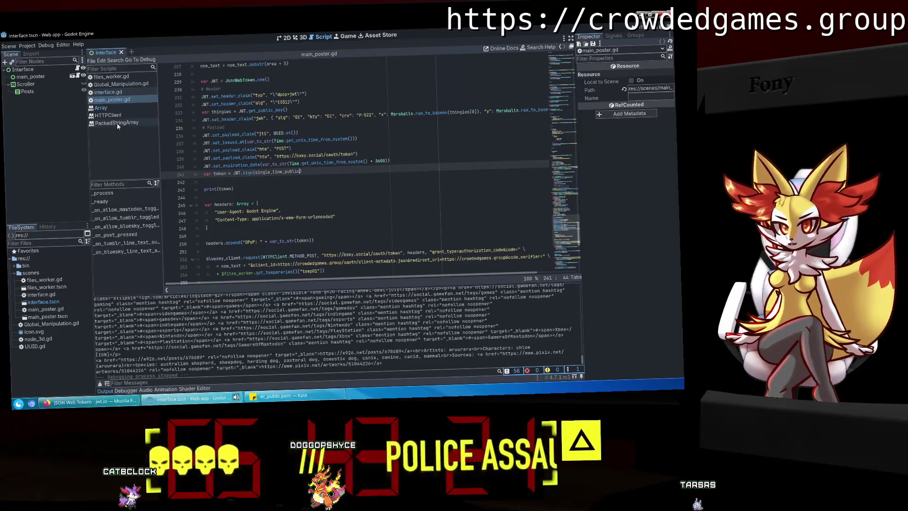
pyautogui.click(121, 84)
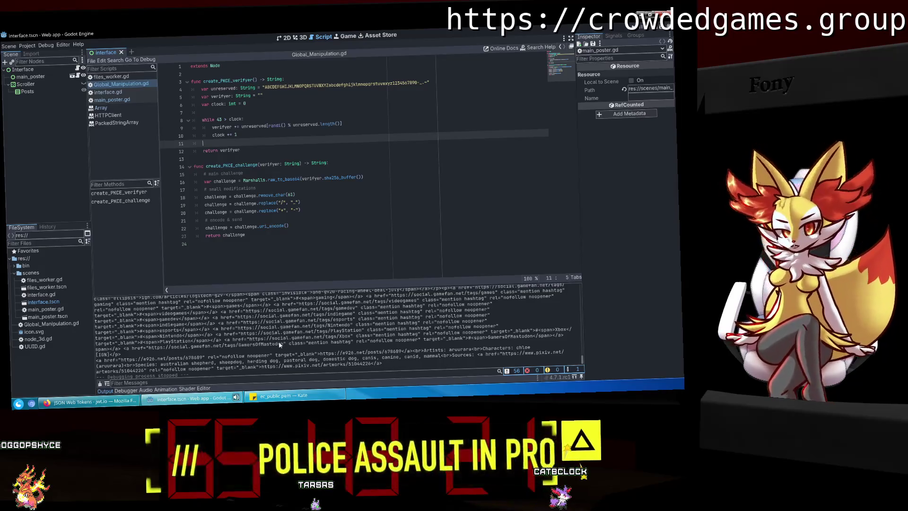
pyautogui.hotkey('alt', 'Tab')
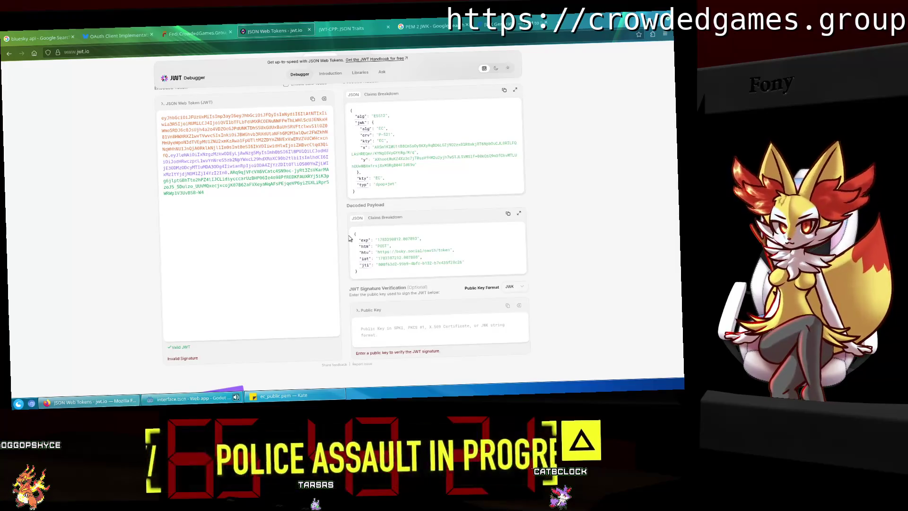
# Glance at the JWK Generator, jwt.io and Godot script lines 18-21 before returning to Kate.
pyautogui.click(506, 22)
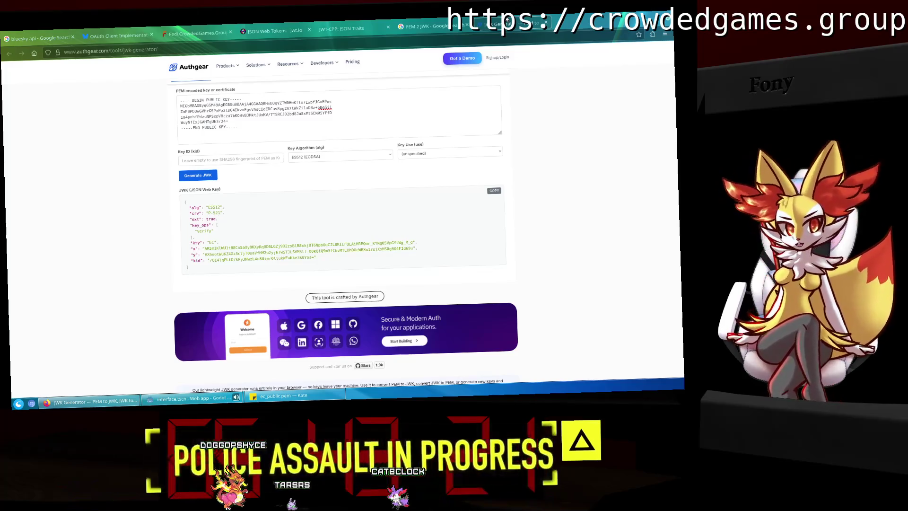
pyautogui.click(287, 25)
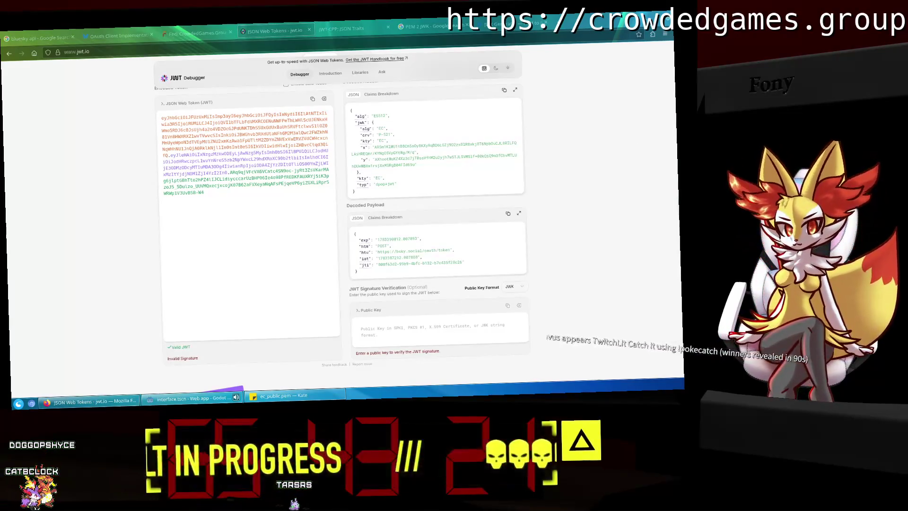
pyautogui.click(181, 402)
pyautogui.click(311, 195)
pyautogui.press('Down')
pyautogui.press('Down')
pyautogui.press('Down')
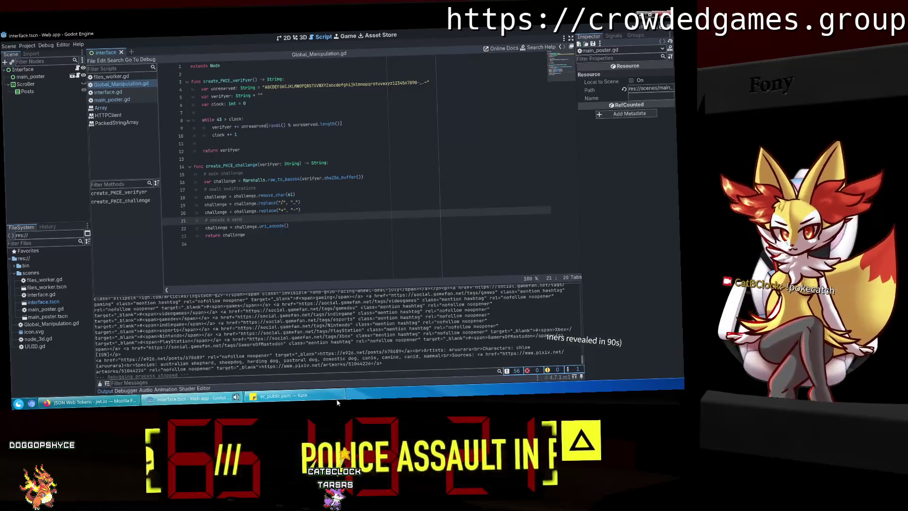
pyautogui.click(338, 400)
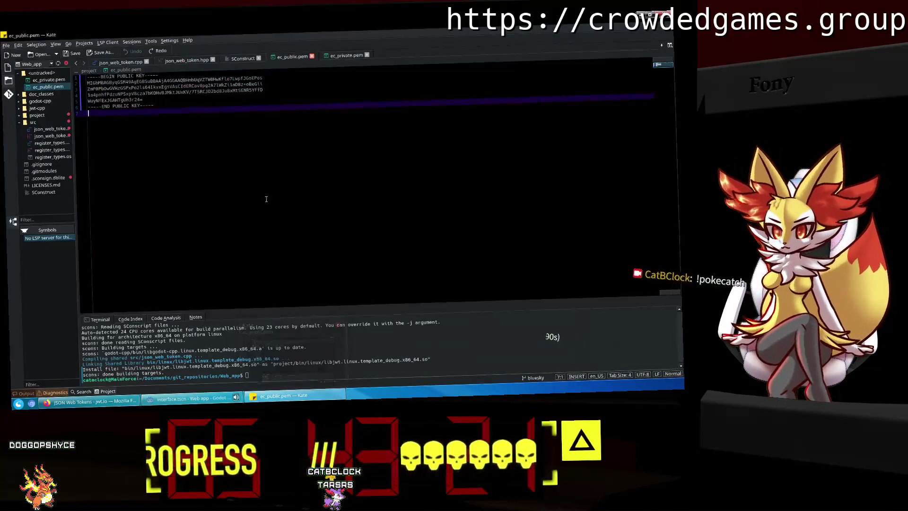
# Close ec_public.pem and ec_private.pem and scroll json_web_token.cpp up to string_to_string.
pyautogui.click(312, 56)
pyautogui.click(313, 57)
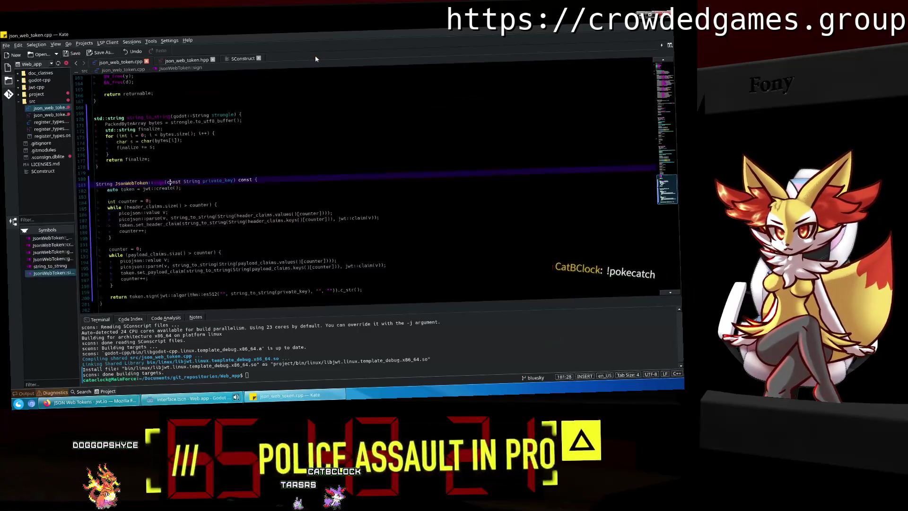
pyautogui.click(287, 114)
pyautogui.scroll(8, 286, 110)
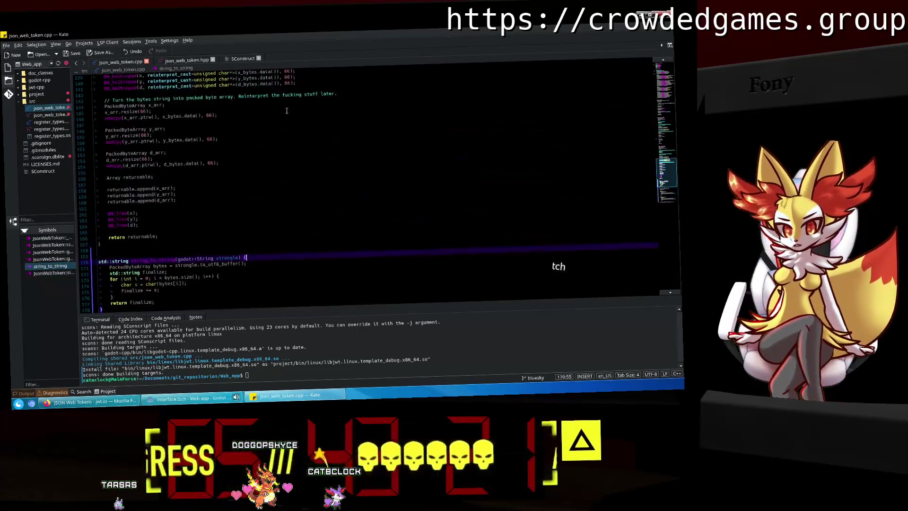
pyautogui.scroll(15, 287, 111)
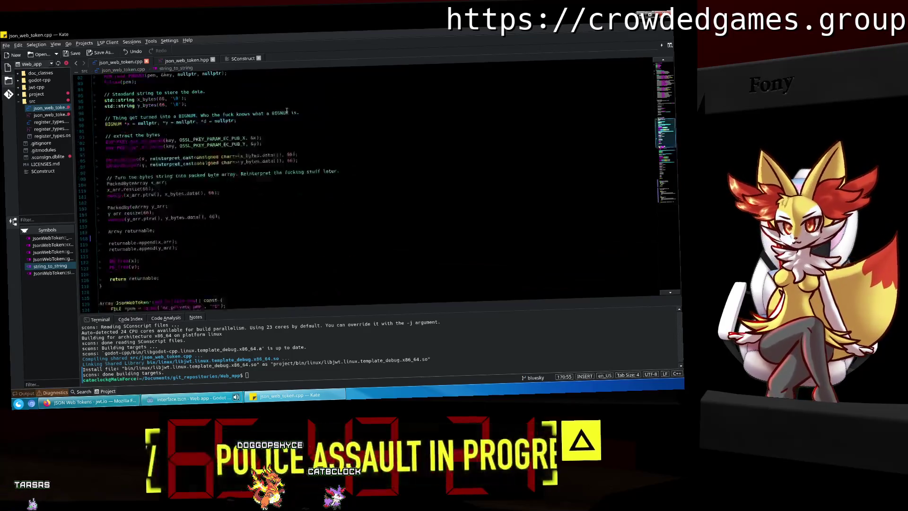
pyautogui.scroll(9, 286, 110)
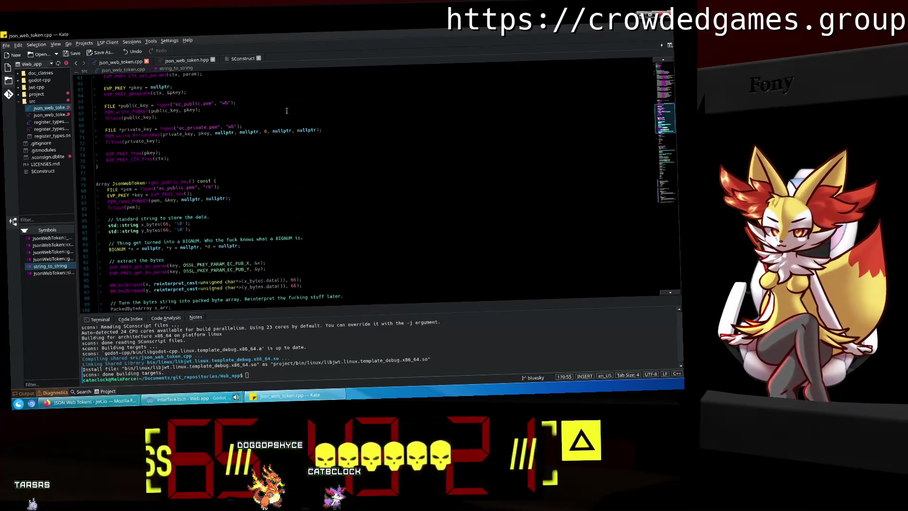
pyautogui.scroll(7, 287, 111)
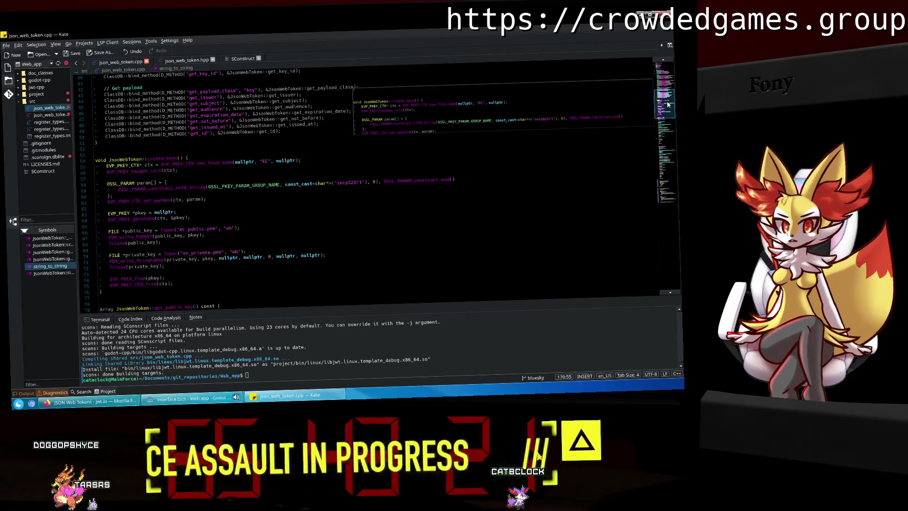
pyautogui.scroll(-15, 668, 104)
pyautogui.scroll(3, 287, 167)
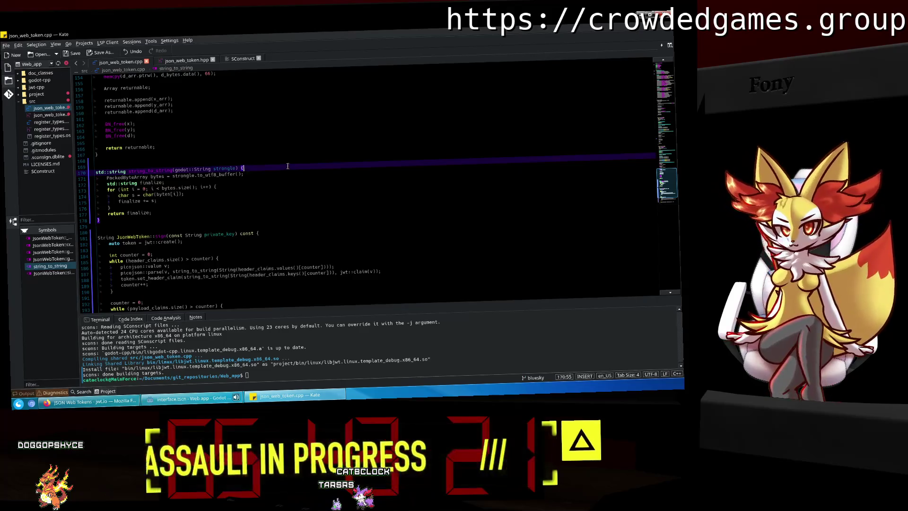
# Start a new line after `char s = char(bytes[i])` in string_to_string's loop.
pyautogui.click(228, 189)
pyautogui.click(229, 193)
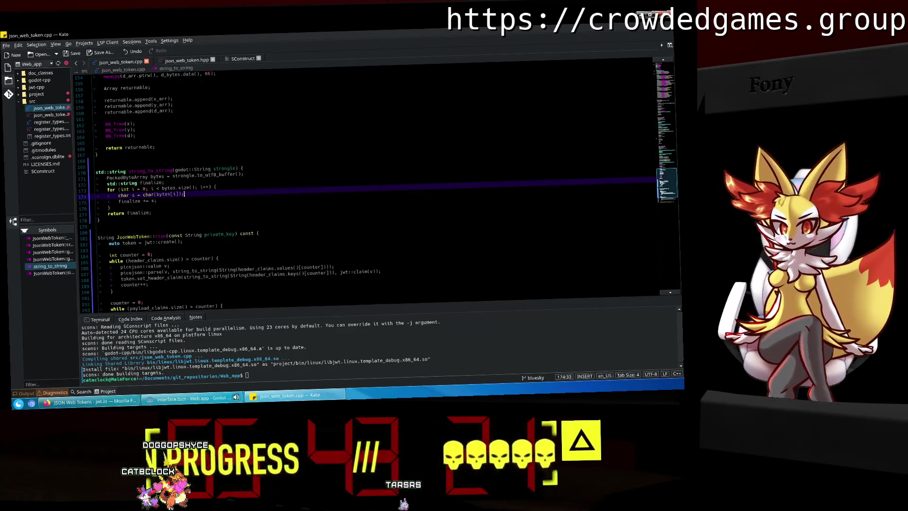
pyautogui.press('Return')
pyautogui.write('if')
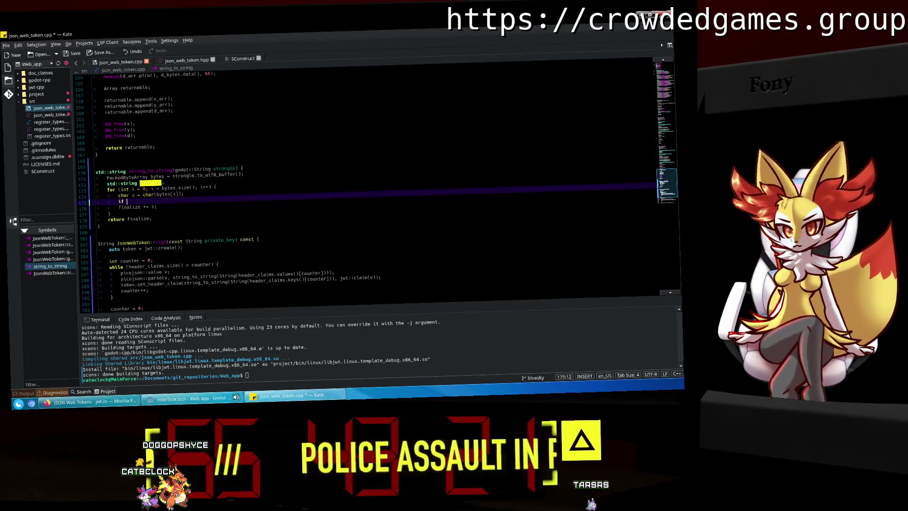
# Write an `if (char == '/')` block with a partial `s = '` assignment in the loop.
pyautogui.write("char == '/")
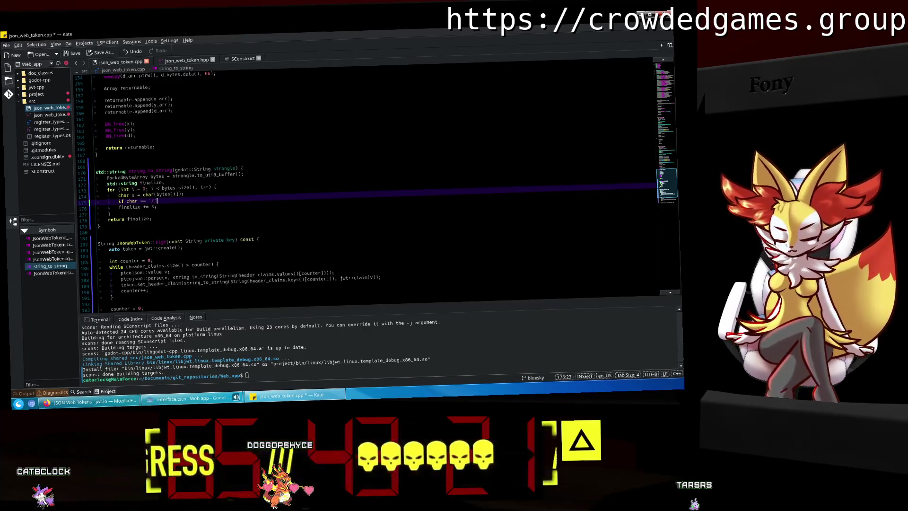
pyautogui.write(') {')
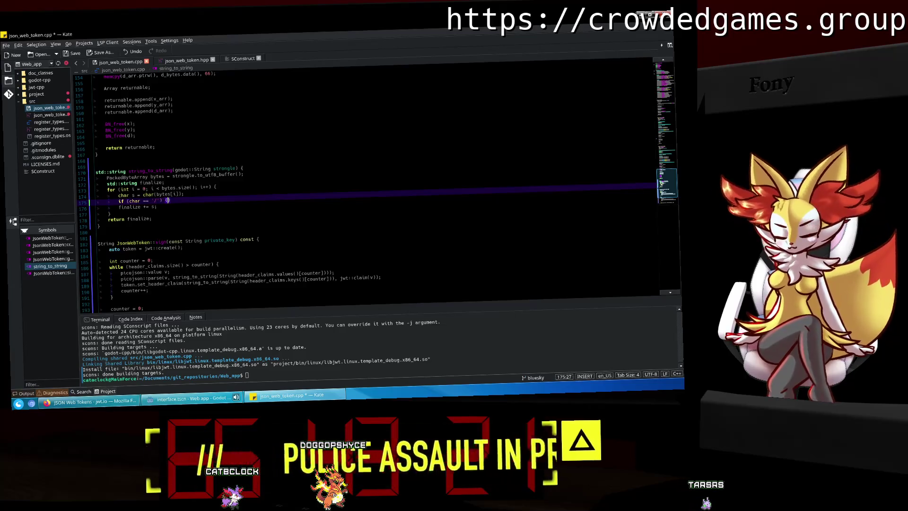
pyautogui.press('Return')
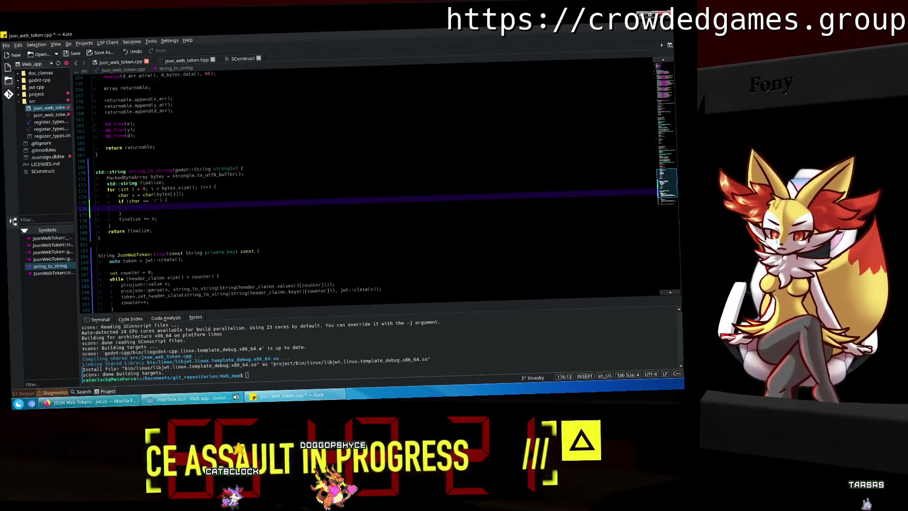
pyautogui.write('s')
pyautogui.press('Escape')
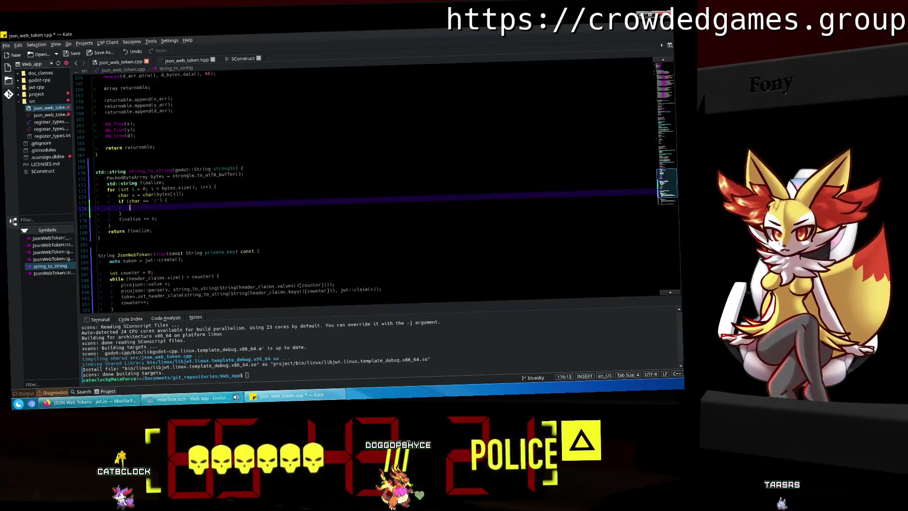
pyautogui.write('s = ')
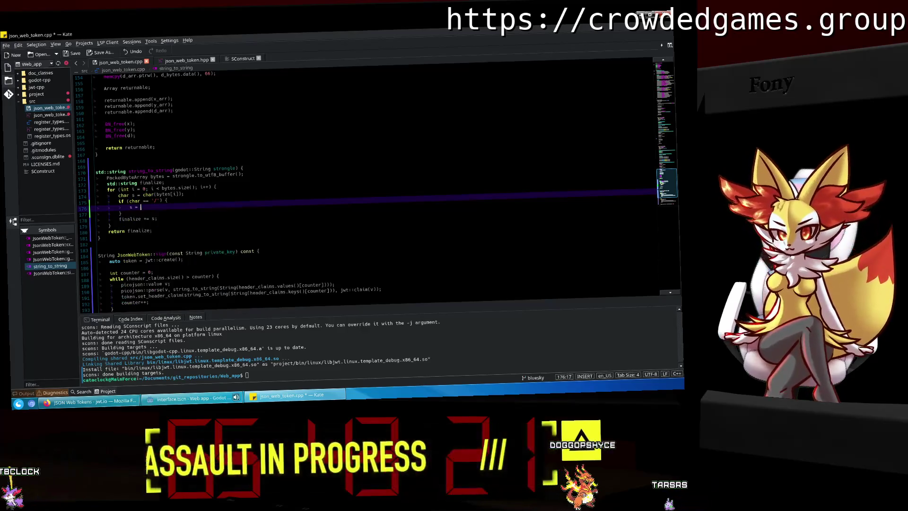
pyautogui.write("'")
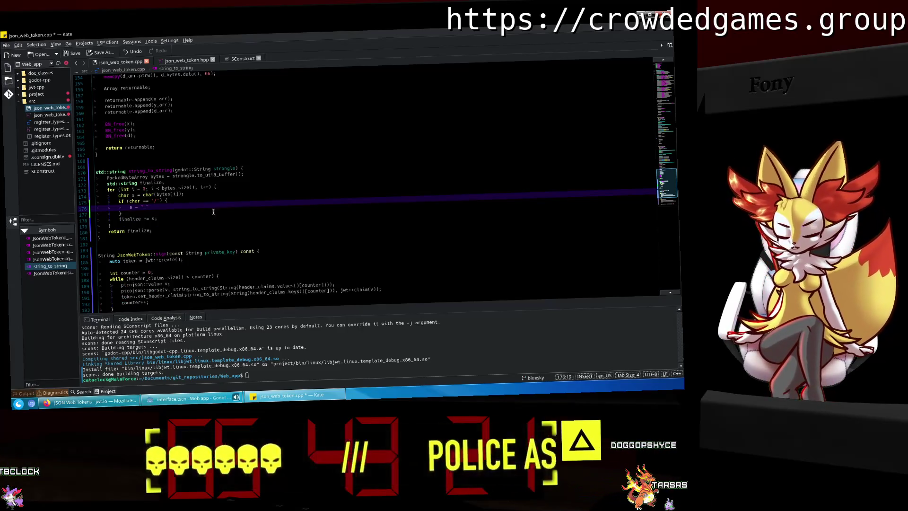
pyautogui.click(101, 405)
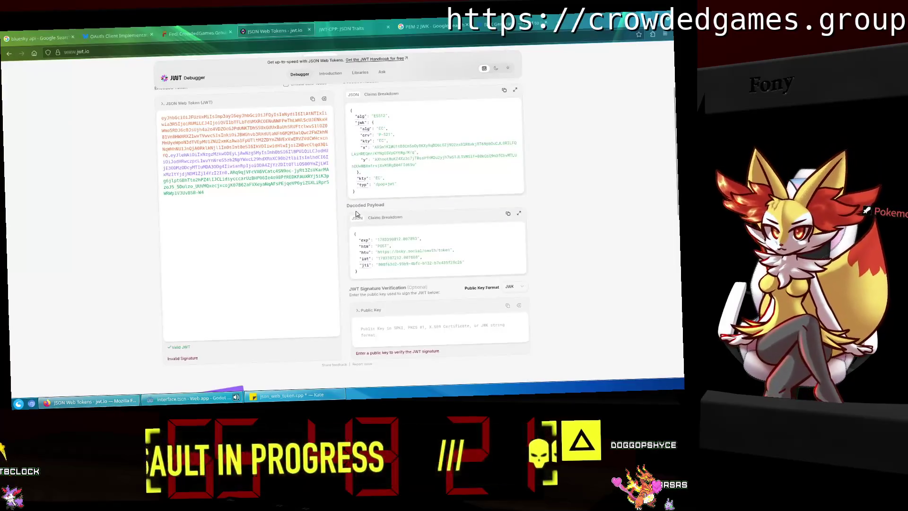
# Review Authgear's generated JWK, then return to json_web_token.cpp in Kate.
pyautogui.click(529, 22)
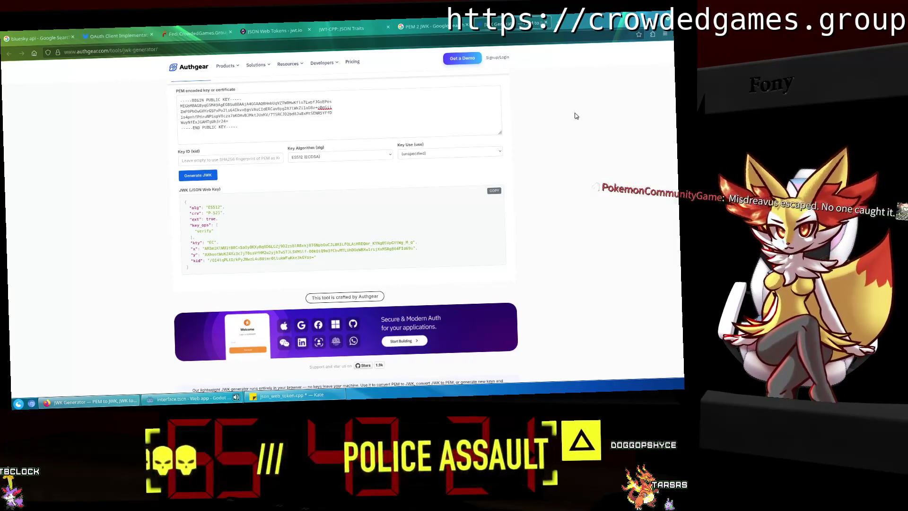
pyautogui.scroll(2, 575, 116)
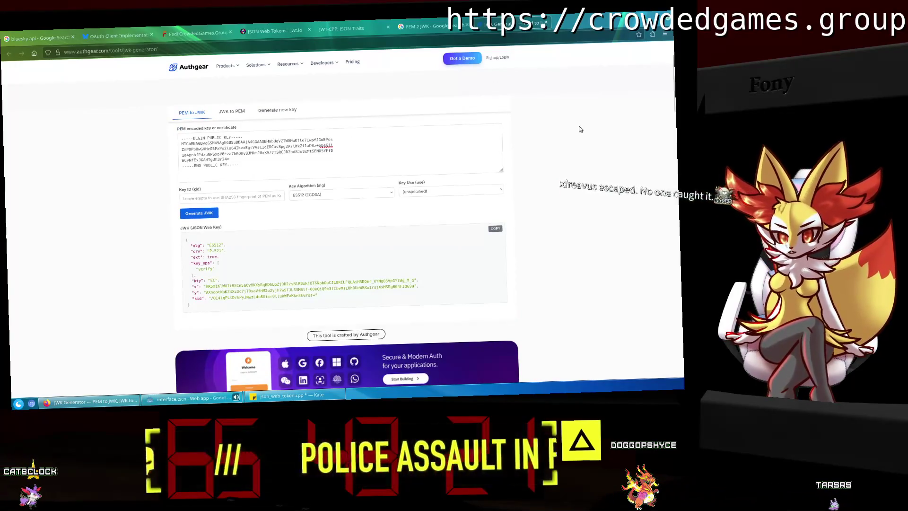
pyautogui.click(189, 398)
pyautogui.click(297, 400)
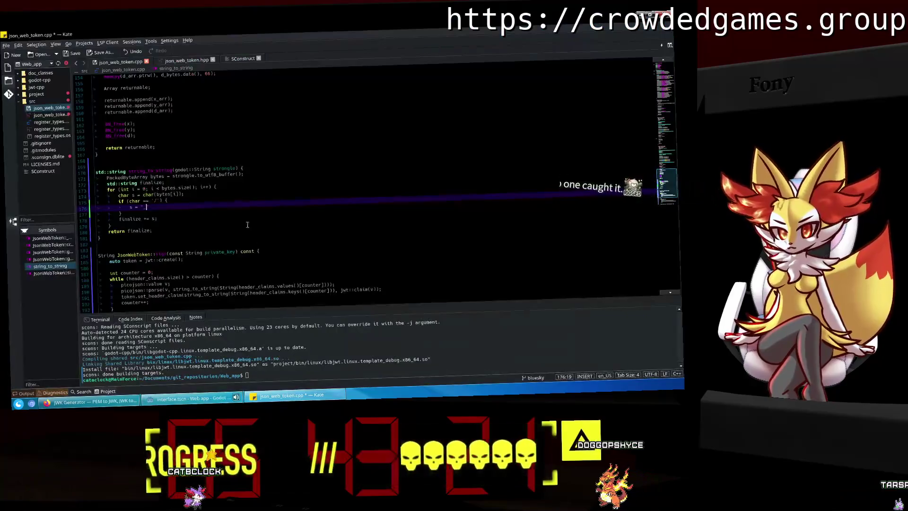
# Duplicate the slash-check if block as a '+' to '-' replacement and save json_web_token.cpp.
pyautogui.moveTo(122, 213); pyautogui.dragTo(118, 202)
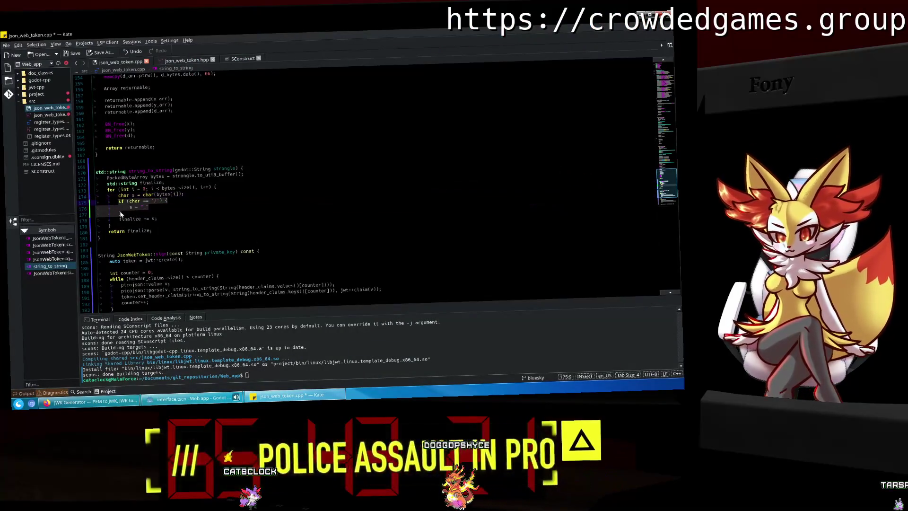
pyautogui.click(121, 214)
pyautogui.press('Return')
pyautogui.hotkey('ctrl', 'v')
pyautogui.click(156, 218)
pyautogui.press('BackSpace')
pyautogui.write('+')
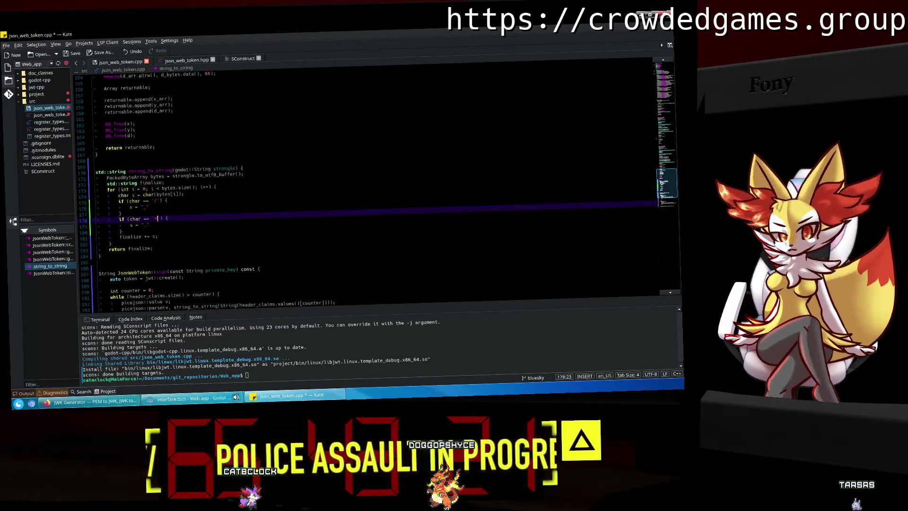
pyautogui.click(147, 225)
pyautogui.press('BackSpace')
pyautogui.write('-')
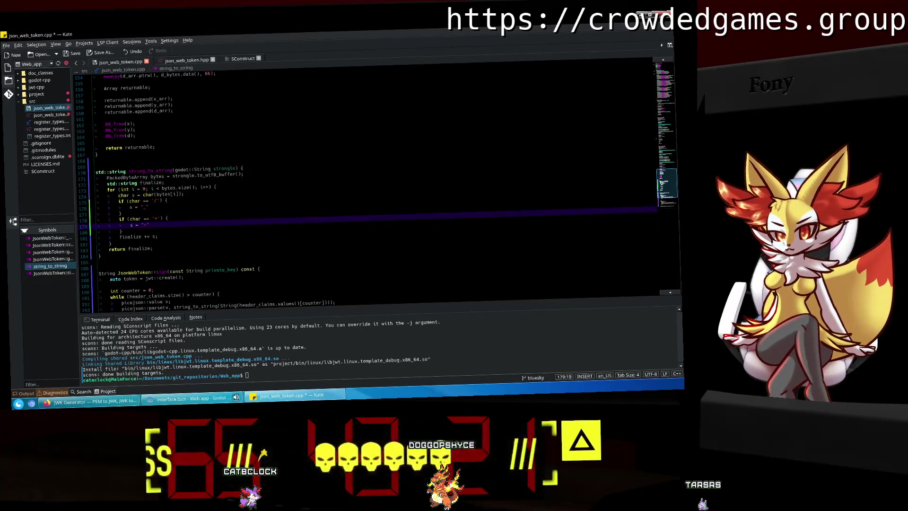
pyautogui.hotkey('ctrl', 's')
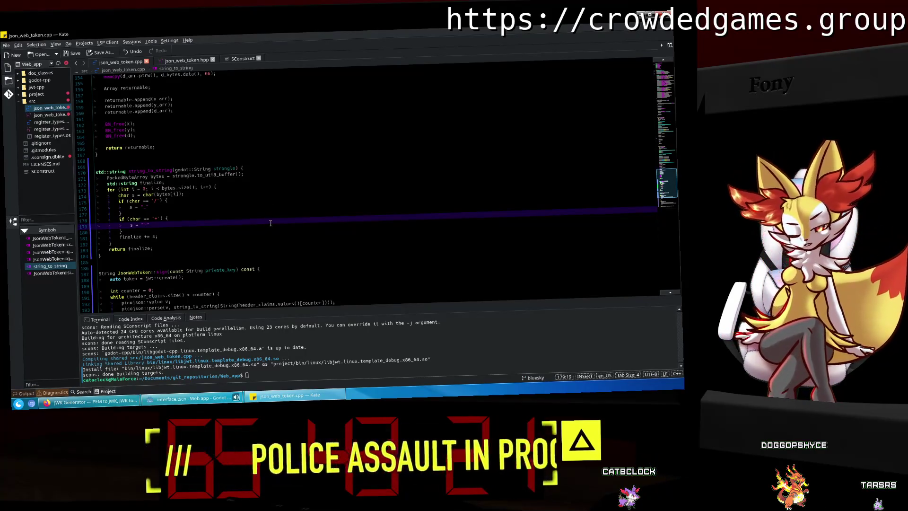
# Delete both character-replacement if blocks and bring up the Authgear JWK generator page.
pyautogui.click(203, 227)
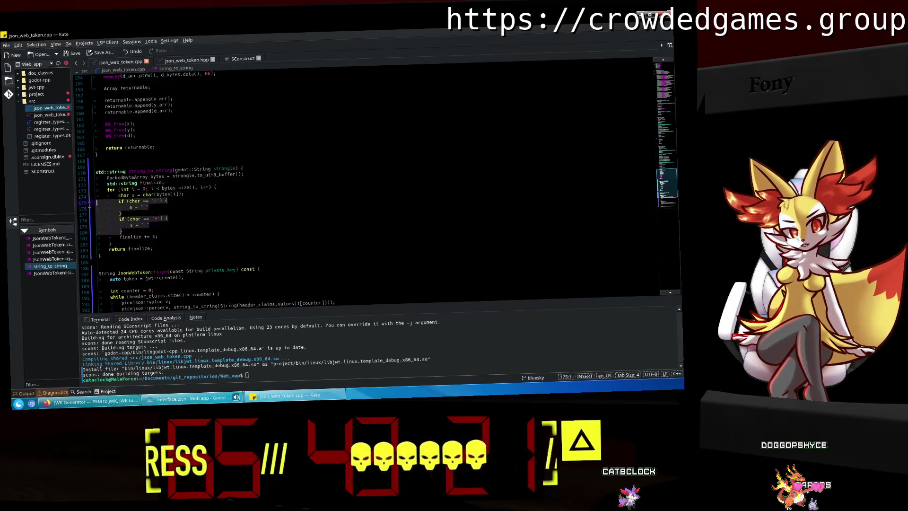
pyautogui.hotkey('shift', 'Up')
pyautogui.hotkey('shift', 'Up')
pyautogui.hotkey('shift', 'Up')
pyautogui.hotkey('shift', 'Home')
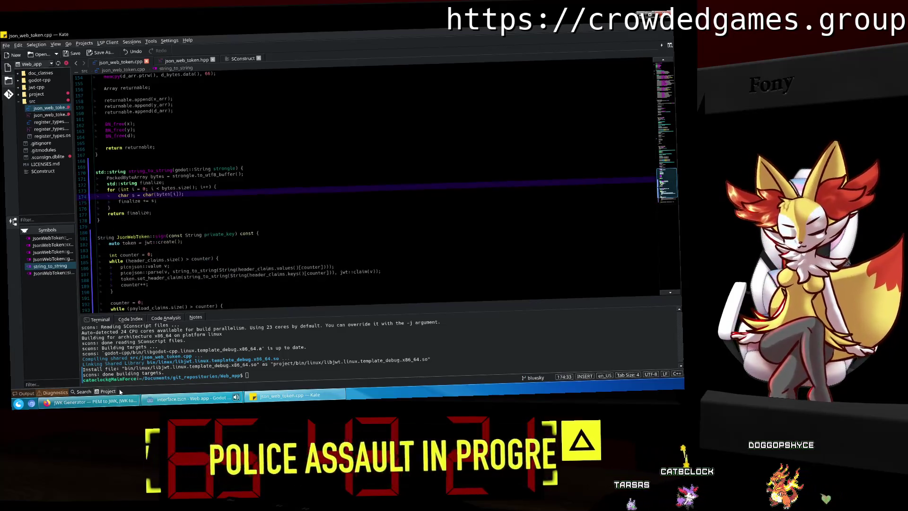
pyautogui.click(197, 398)
pyautogui.click(90, 402)
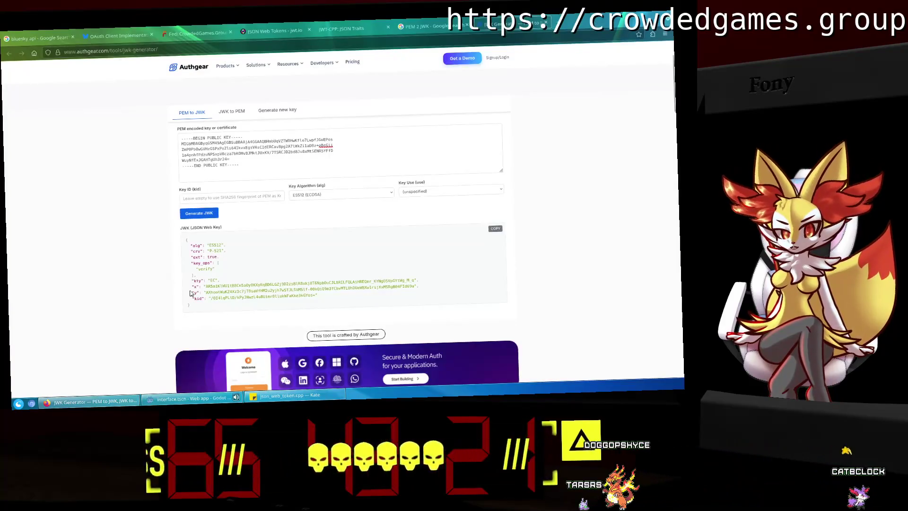
# In main_poster.gd, mark the spot after thingies[0], then find Global_Manipulation.gd's slash-to-underscore replacement.
pyautogui.click(288, 396)
pyautogui.click(224, 194)
pyautogui.click(194, 398)
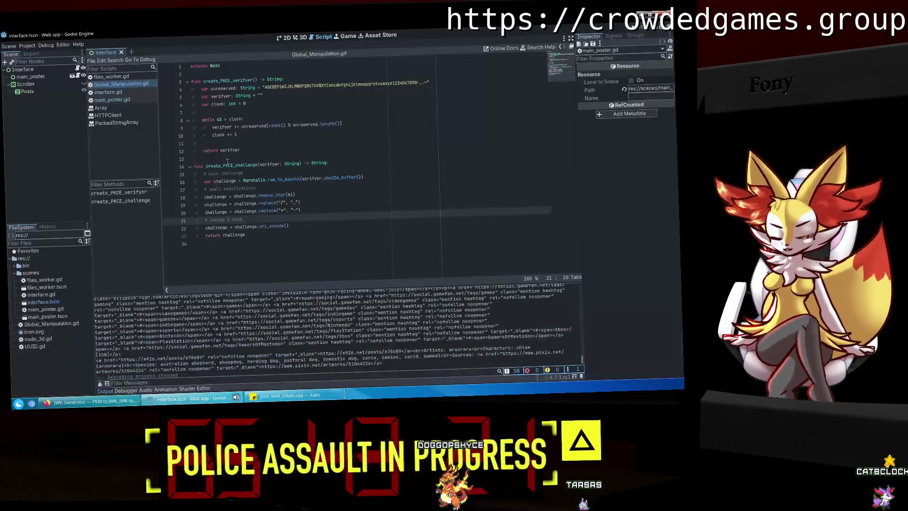
pyautogui.click(124, 101)
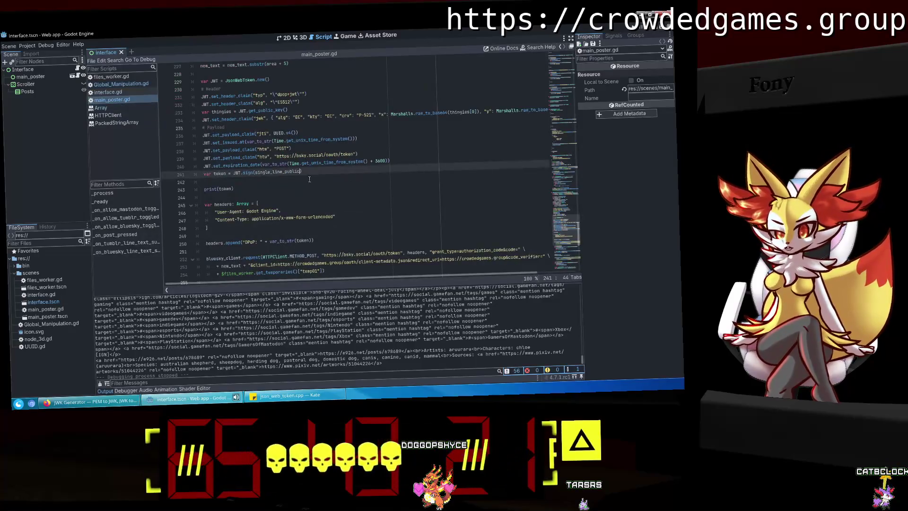
pyautogui.scroll(3, 309, 180)
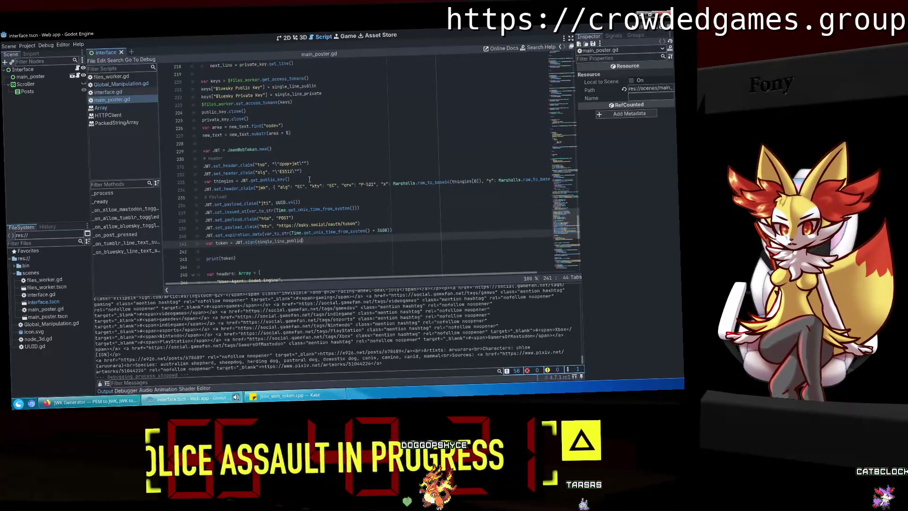
pyautogui.hscroll(2, 406, 274)
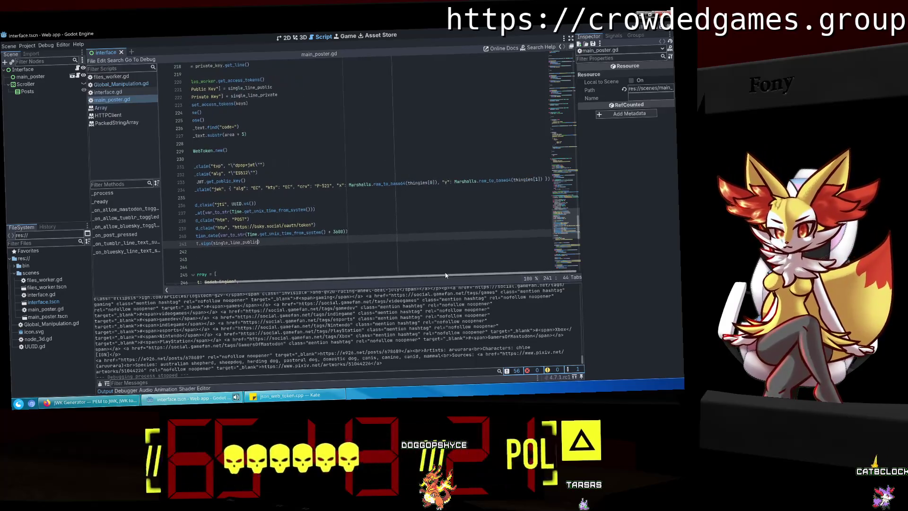
pyautogui.click(437, 184)
pyautogui.click(113, 84)
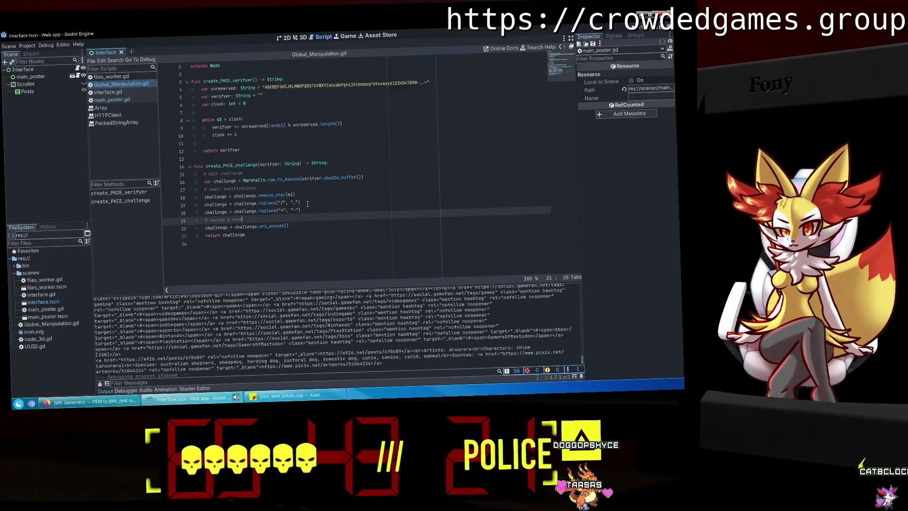
pyautogui.moveTo(301, 203); pyautogui.dragTo(259, 203)
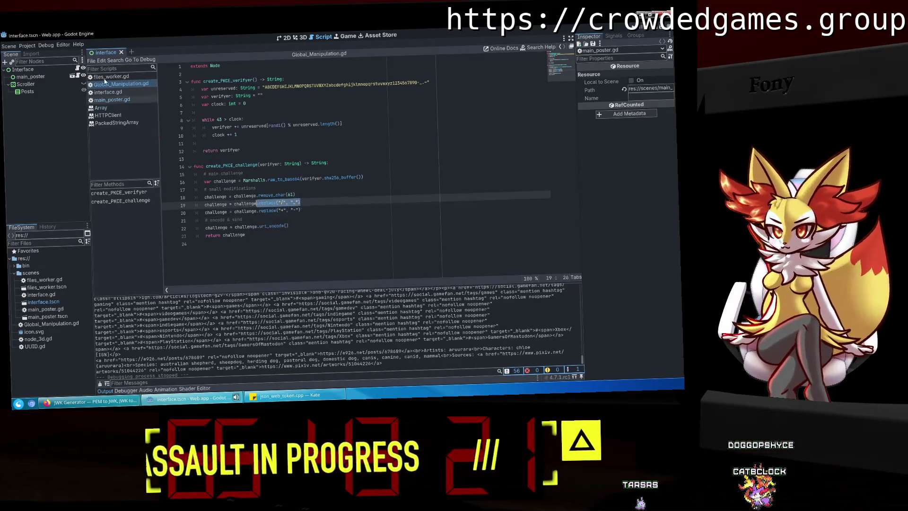
# Find the plus-to-minus replacement call in Global_Manipulation.gd and return to main_poster.gd.
pyautogui.hotkey('alt', 'Left')
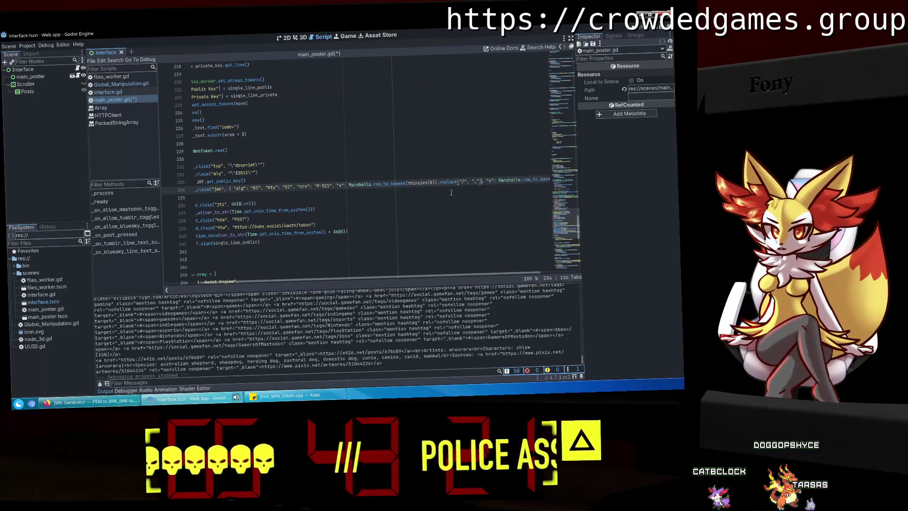
pyautogui.click(112, 92)
pyautogui.click(113, 100)
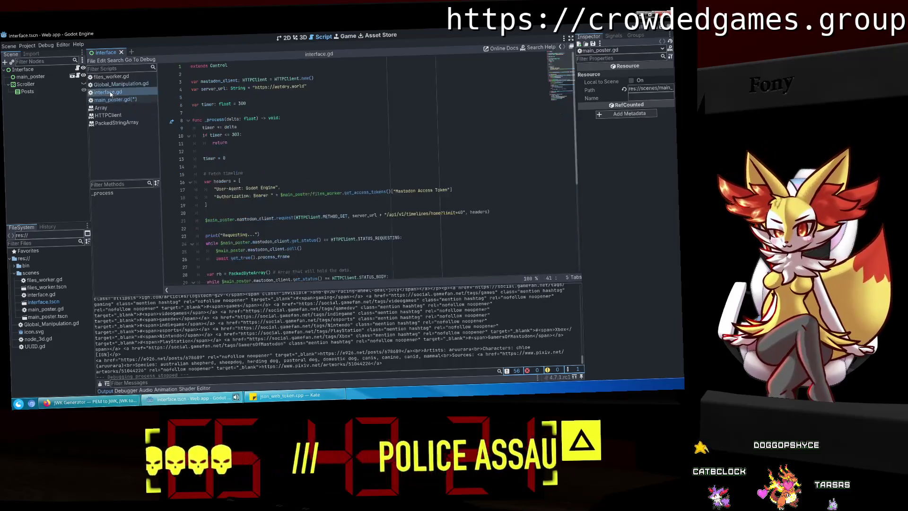
pyautogui.hotkey('alt', 'Right')
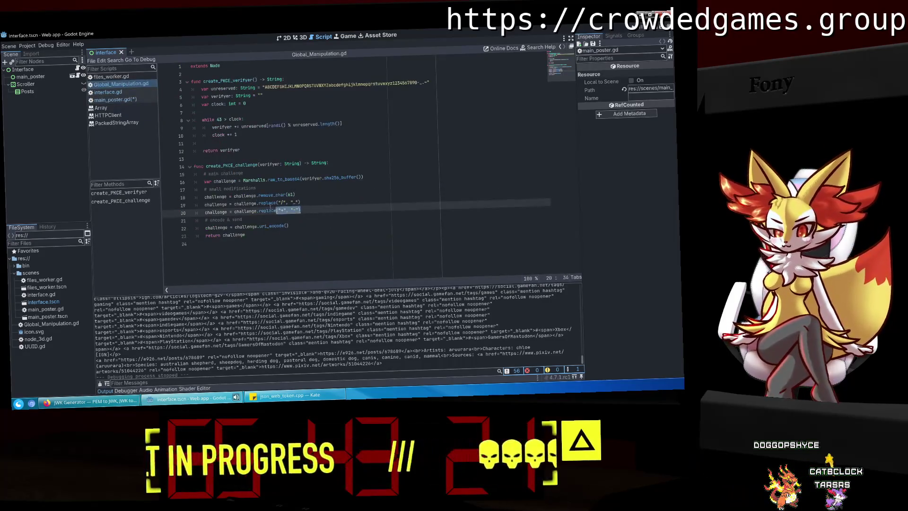
pyautogui.moveTo(303, 211); pyautogui.dragTo(259, 211)
pyautogui.click(114, 99)
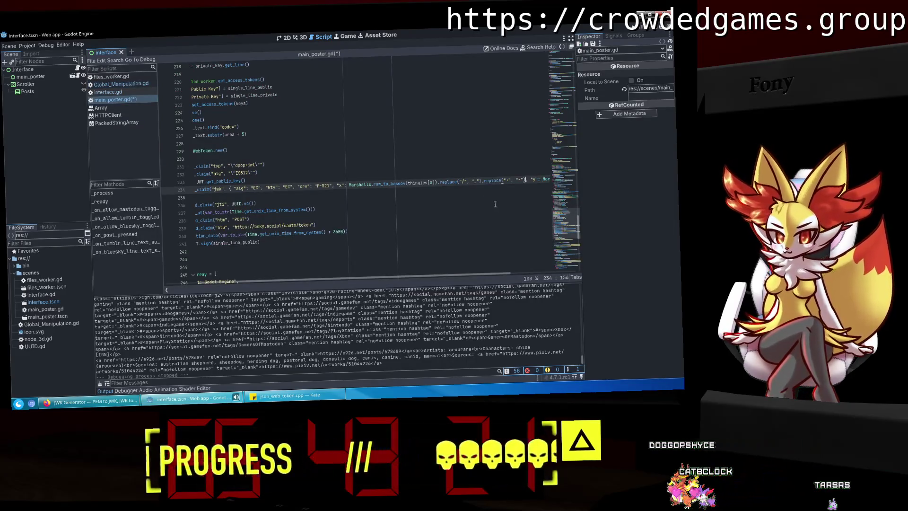
# Move the jwk header's y coordinate onto its own line and select the rest of the header line.
pyautogui.press('Return')
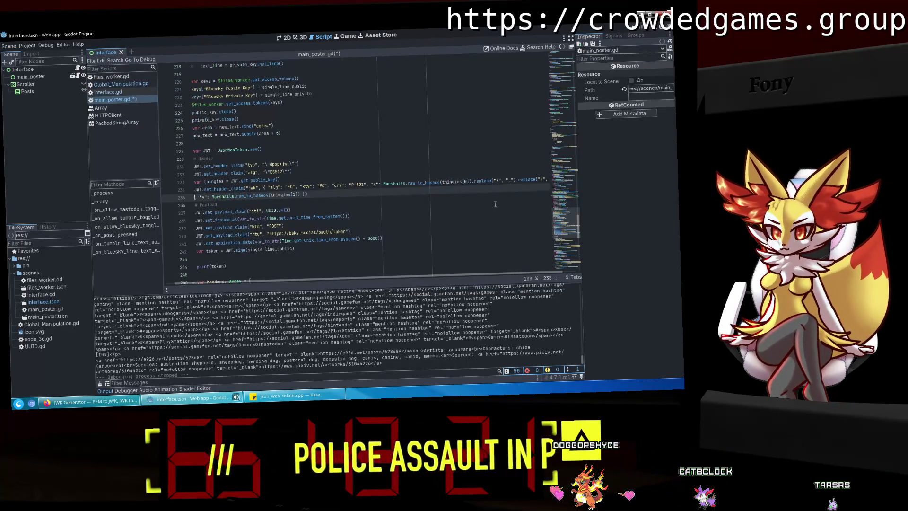
pyautogui.click(333, 196)
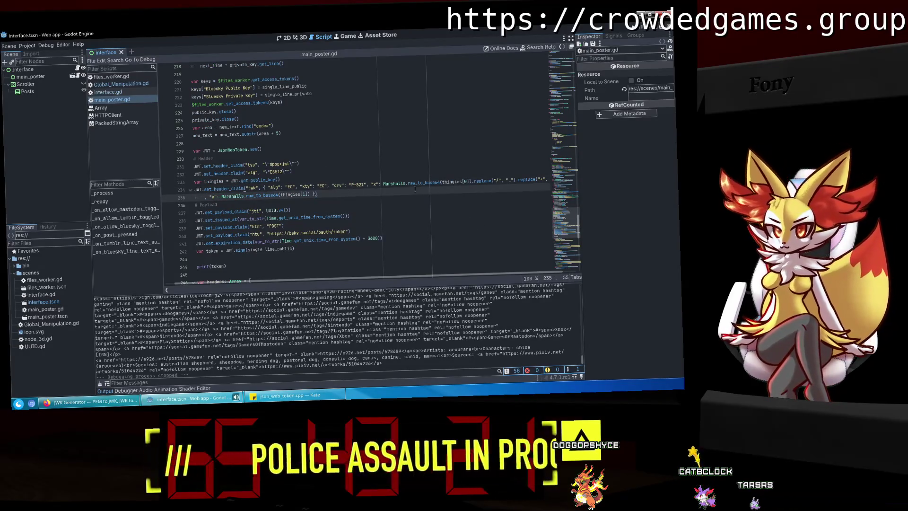
pyautogui.moveTo(429, 273); pyautogui.dragTo(428, 274)
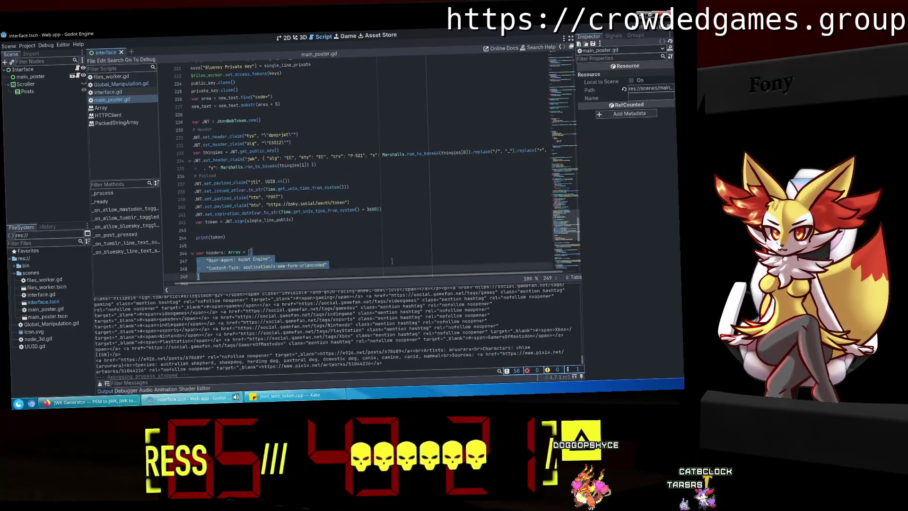
pyautogui.hscroll(1, 411, 276)
pyautogui.click(438, 188)
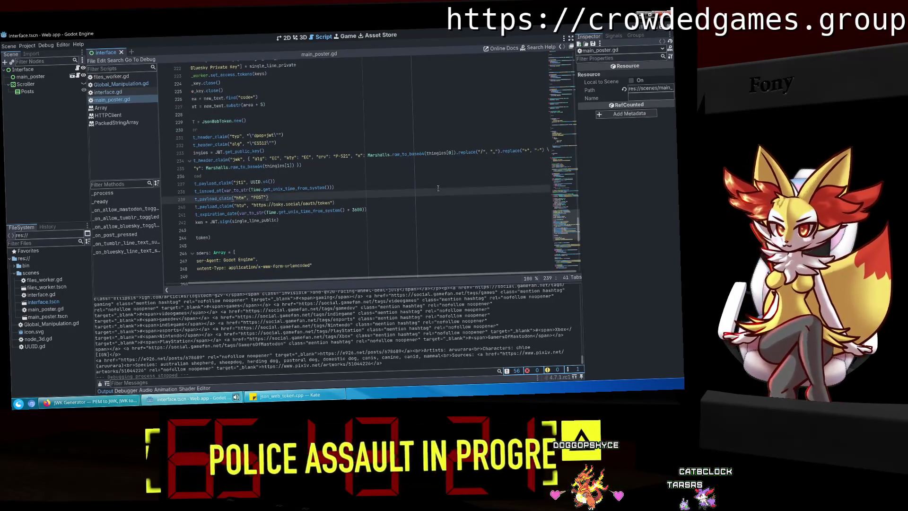
pyautogui.moveTo(545, 150); pyautogui.dragTo(454, 152)
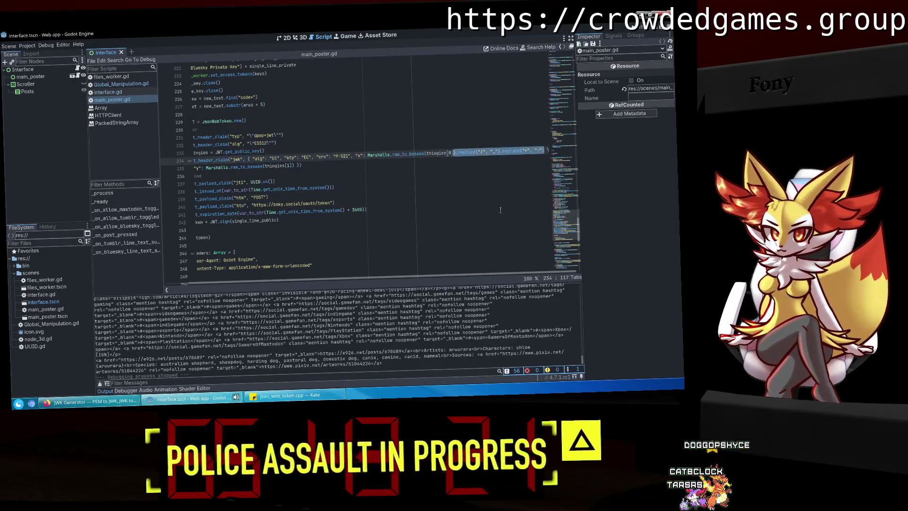
# Run the project, approve the Bluesky authorization, and select the redirect link.
pyautogui.press('F5')
pyautogui.click(334, 261)
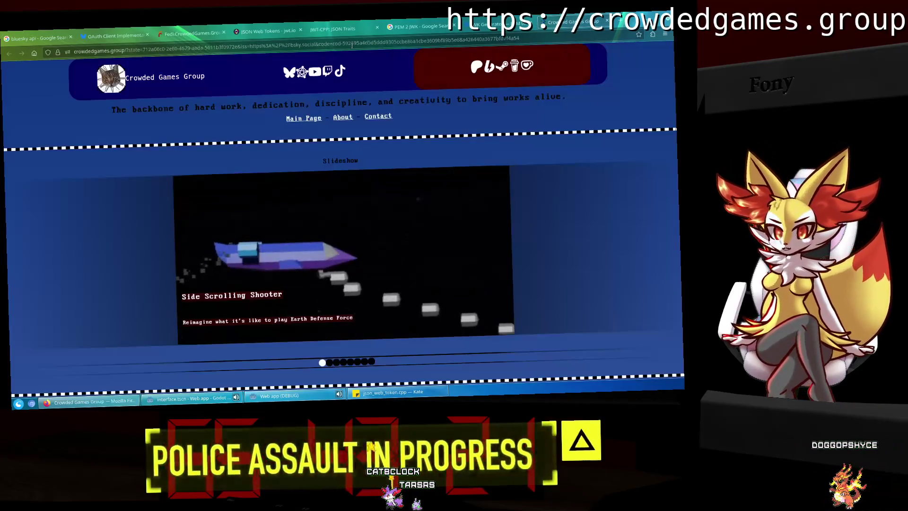
pyautogui.click(353, 44)
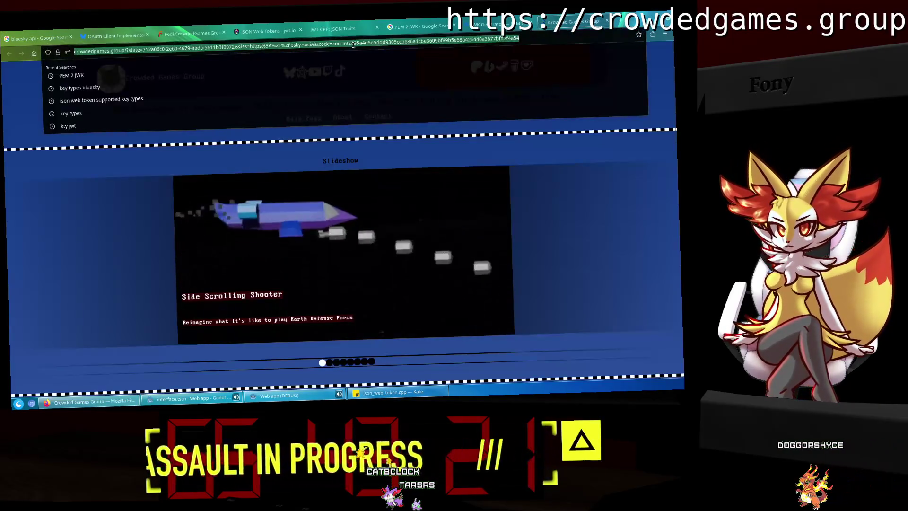
# Close the redirect tab, paste the link into the game's Bluesky Redirect field, then return to Godot.
pyautogui.click(606, 21)
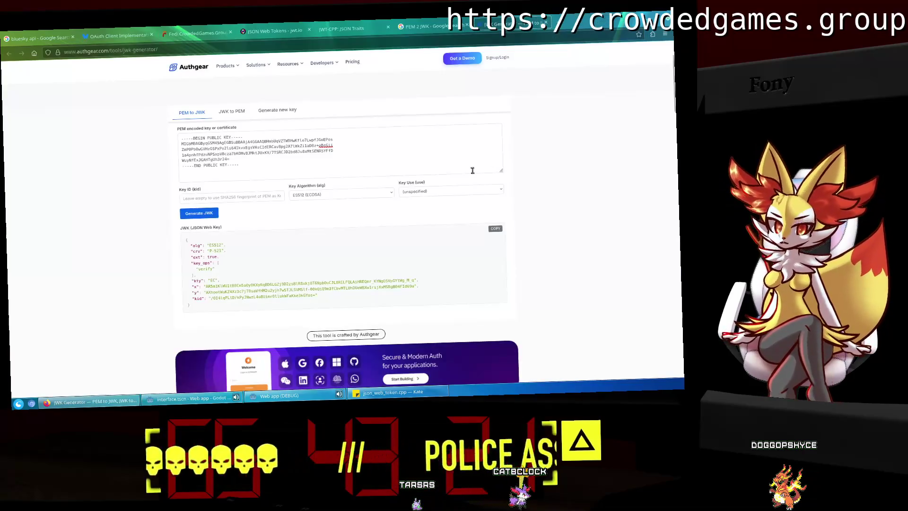
pyautogui.hotkey('alt', 'Tab')
pyautogui.click(393, 221)
pyautogui.hotkey('ctrl', 'v')
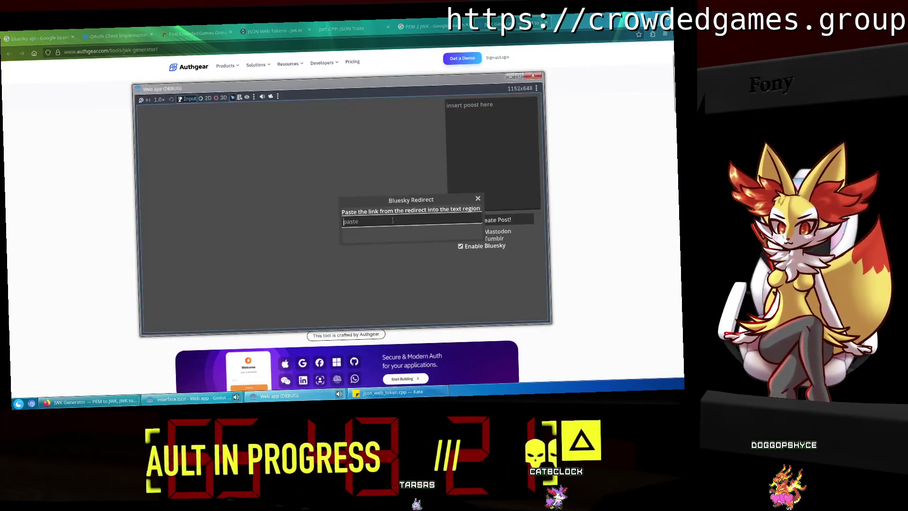
pyautogui.press('Return')
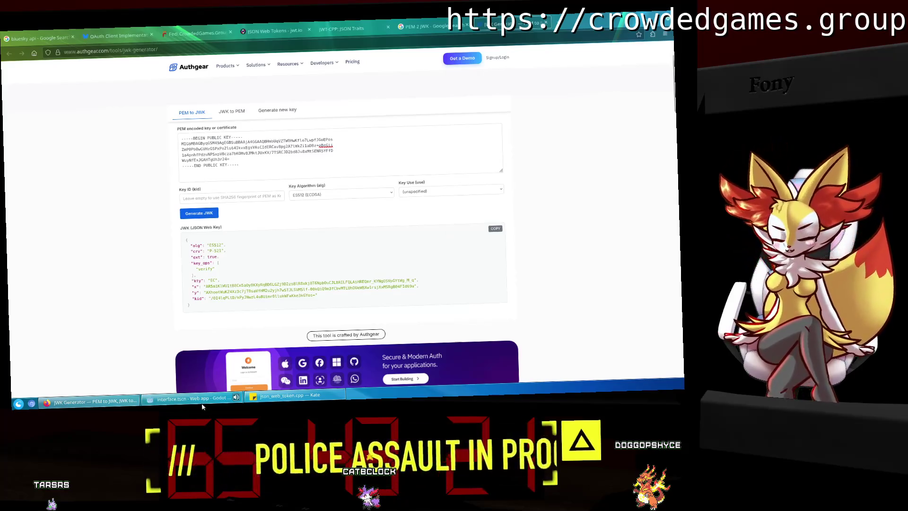
pyautogui.click(203, 404)
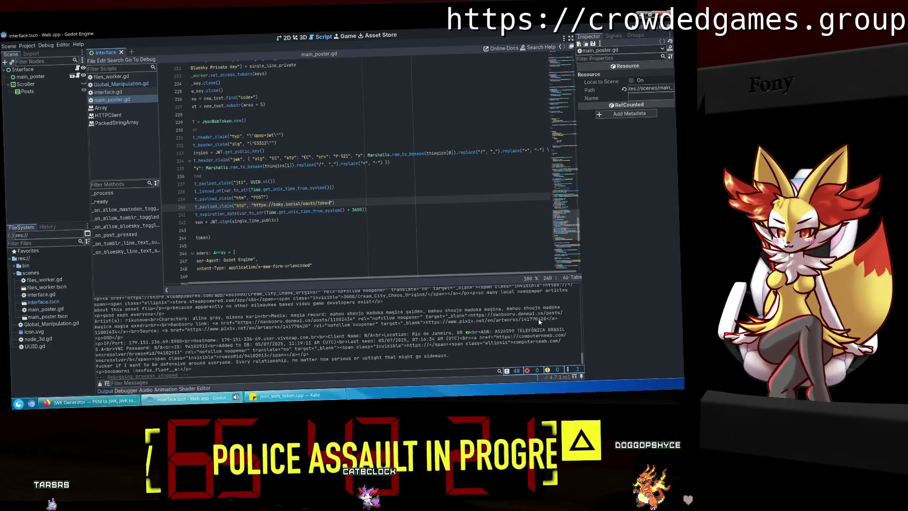
# Clear the output log and compare Global_Manipulation.gd and interface.gd with main_poster.gd.
pyautogui.click(100, 385)
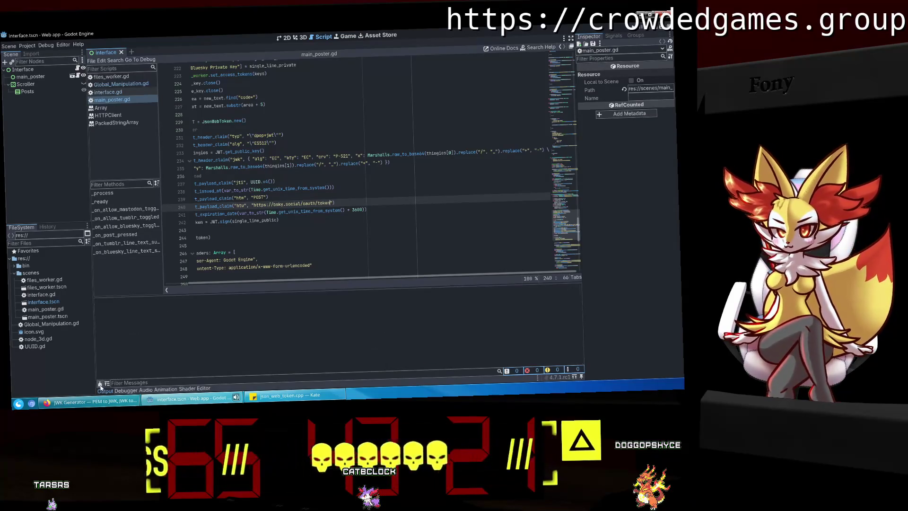
pyautogui.click(105, 84)
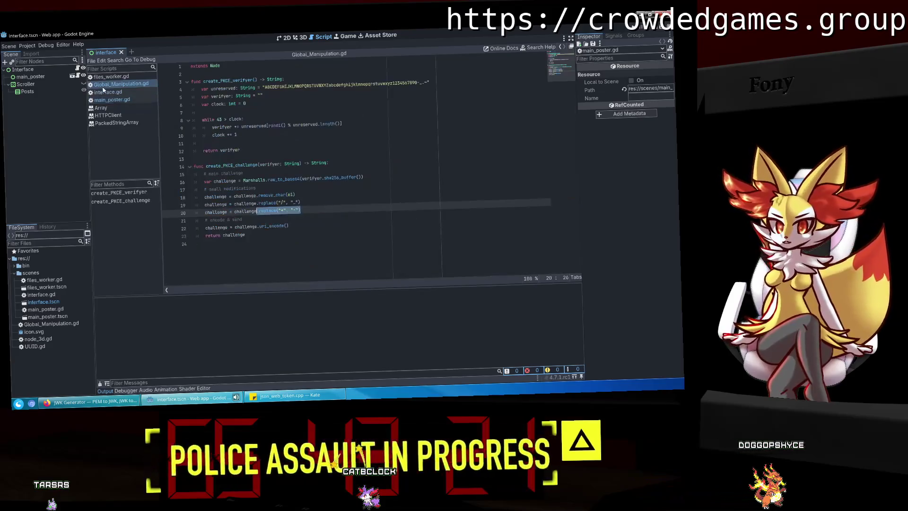
pyautogui.click(106, 92)
pyautogui.click(111, 101)
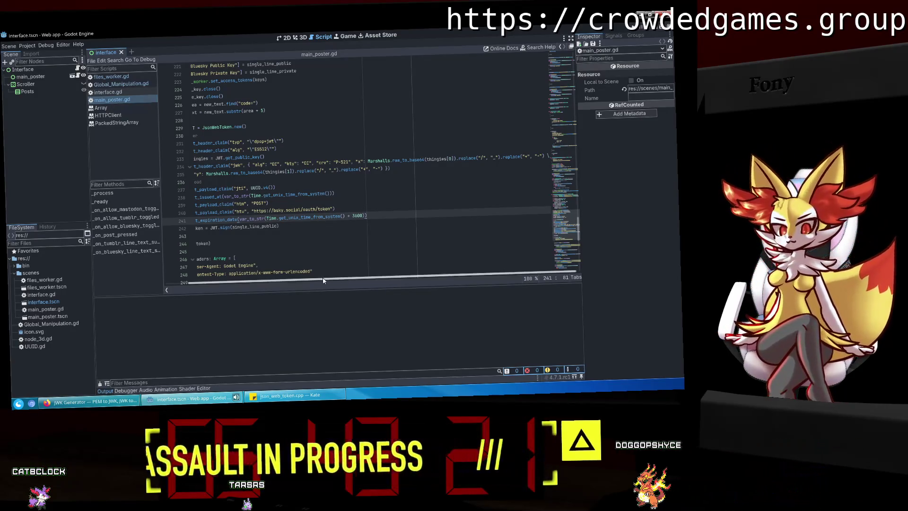
pyautogui.hscroll(-2, 271, 281)
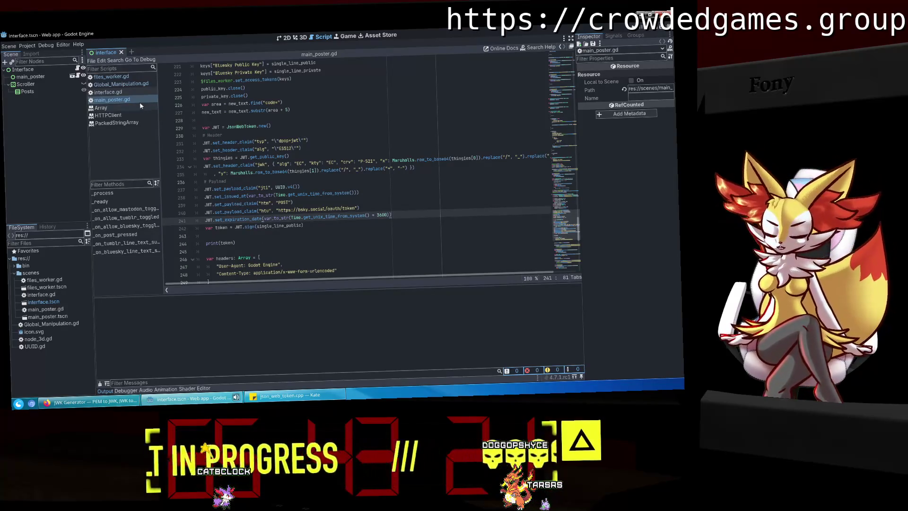
pyautogui.click(134, 92)
pyautogui.click(130, 85)
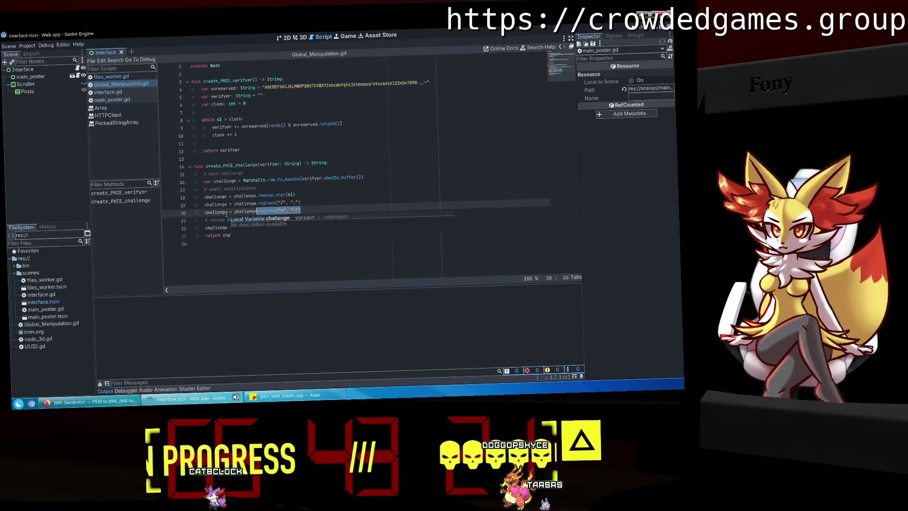
pyautogui.click(112, 99)
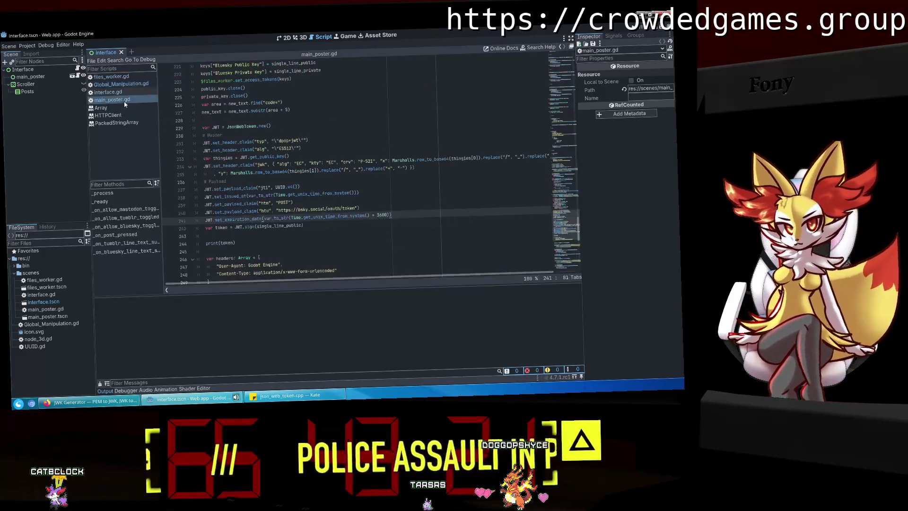
# Insert a blank line after line 233 of main_poster.gd.
pyautogui.click(343, 155)
pyautogui.click(343, 159)
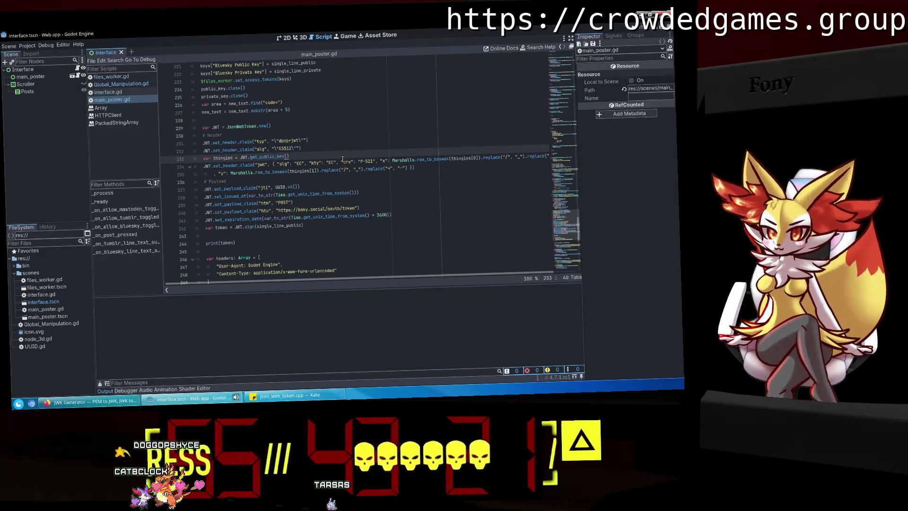
pyautogui.press('Return')
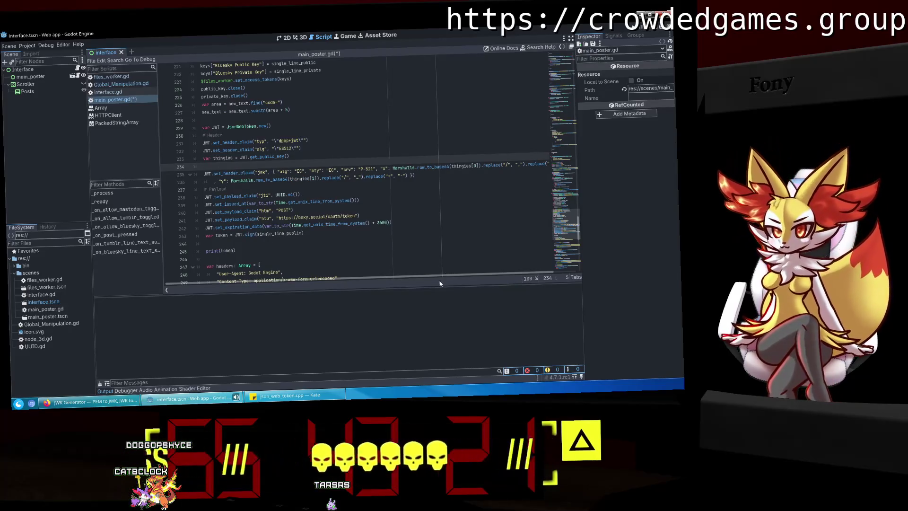
# Declare string01 holding the x encoding expression cut from the jwk header line.
pyautogui.hscroll(1, 432, 279)
pyautogui.write('var ')
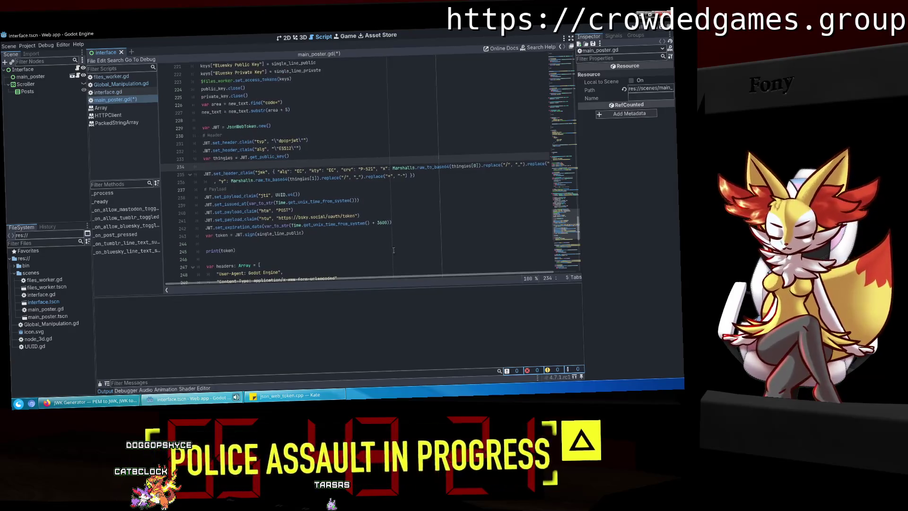
pyautogui.write('string01: St')
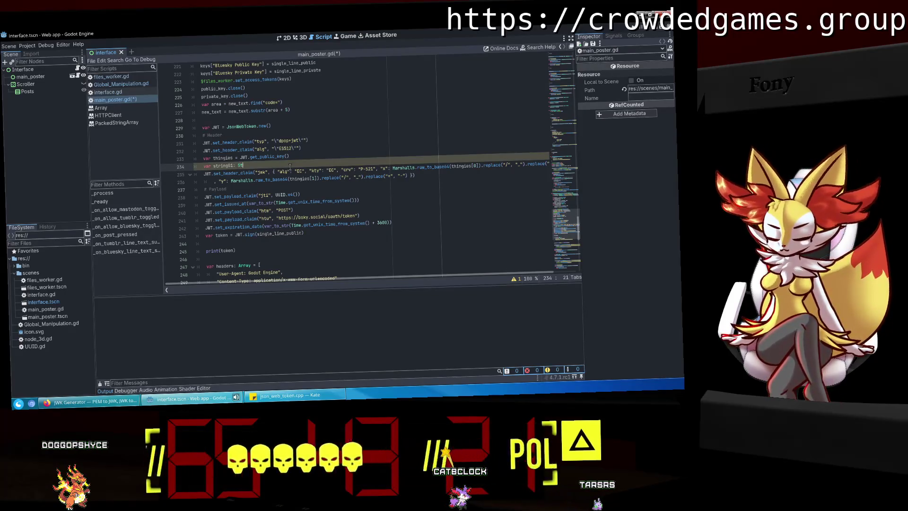
pyautogui.press('BackSpace')
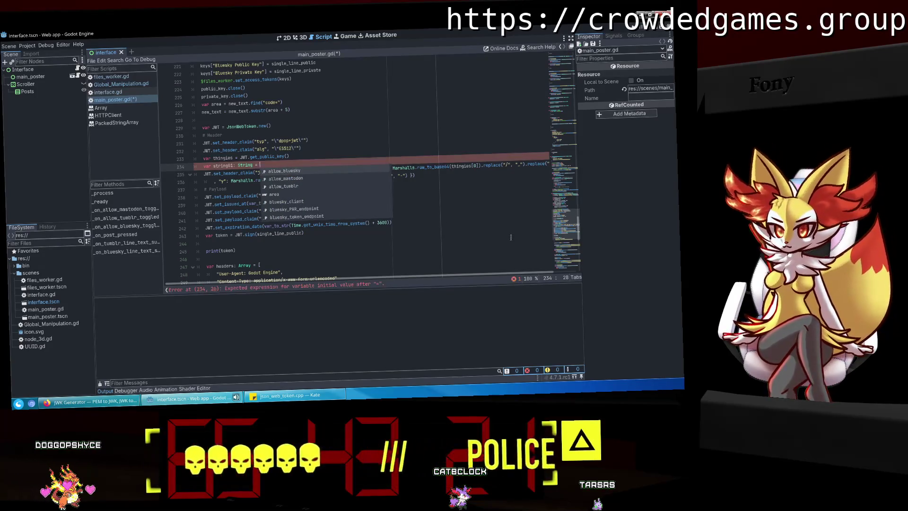
pyautogui.click(331, 243)
pyautogui.moveTo(392, 169); pyautogui.dragTo(543, 163)
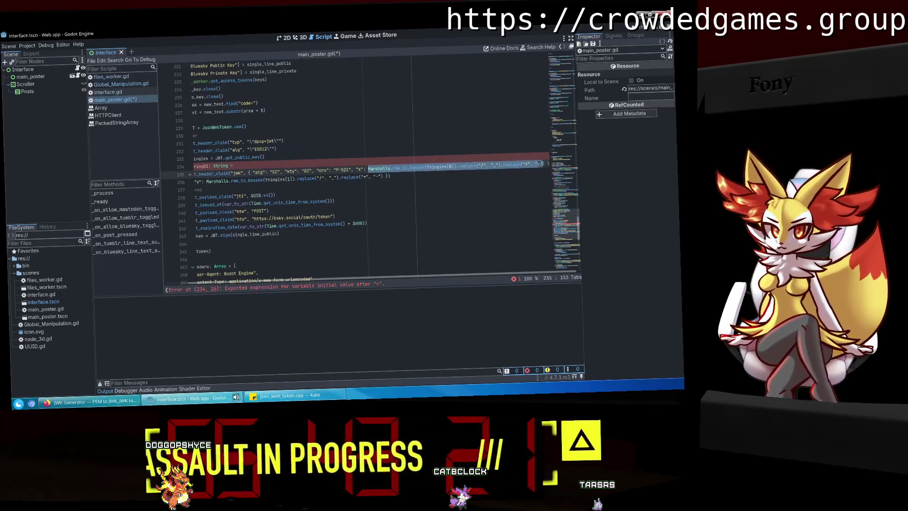
pyautogui.hotkey('ctrl', 'x')
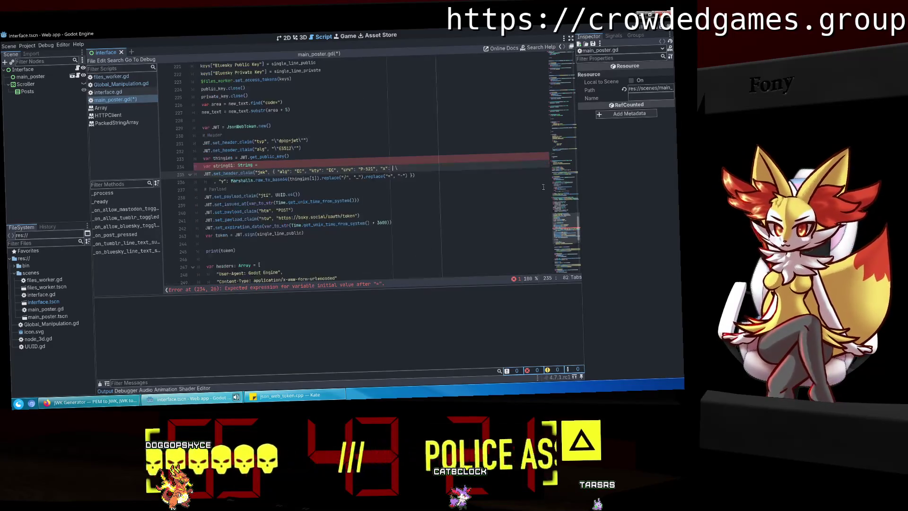
pyautogui.click(297, 165)
pyautogui.hotkey('ctrl', 'v')
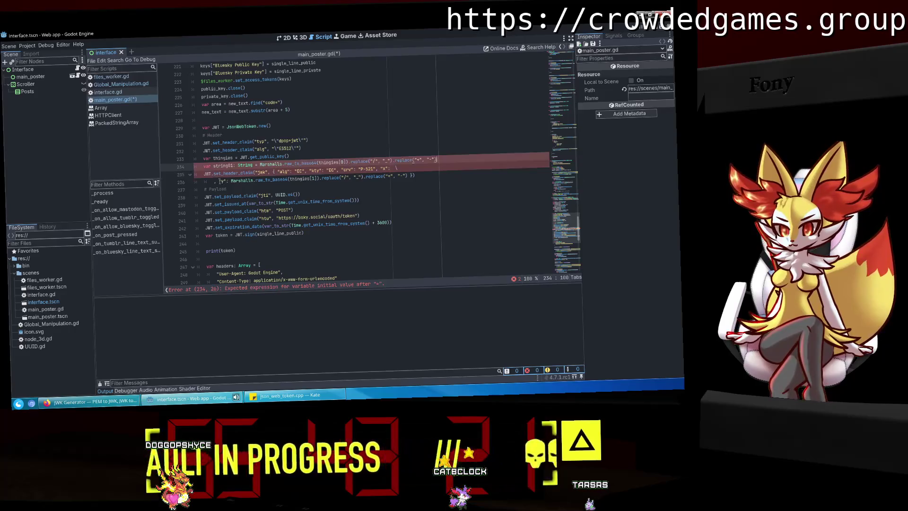
# Use string01 as the jwk 'x' value on the rejoined header line and save.
pyautogui.click(213, 181)
pyautogui.press('BackSpace')
pyautogui.press('BackSpace')
pyautogui.press('BackSpace')
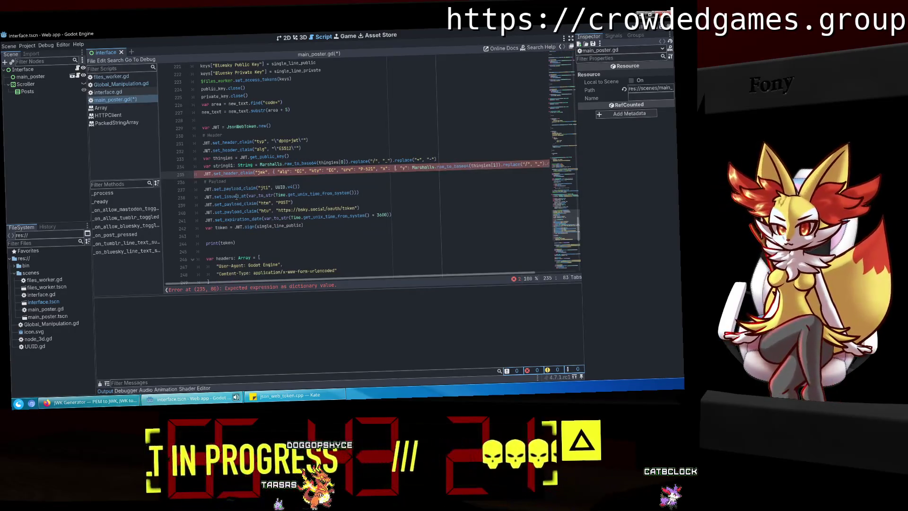
pyautogui.write('string')
pyautogui.press('Return')
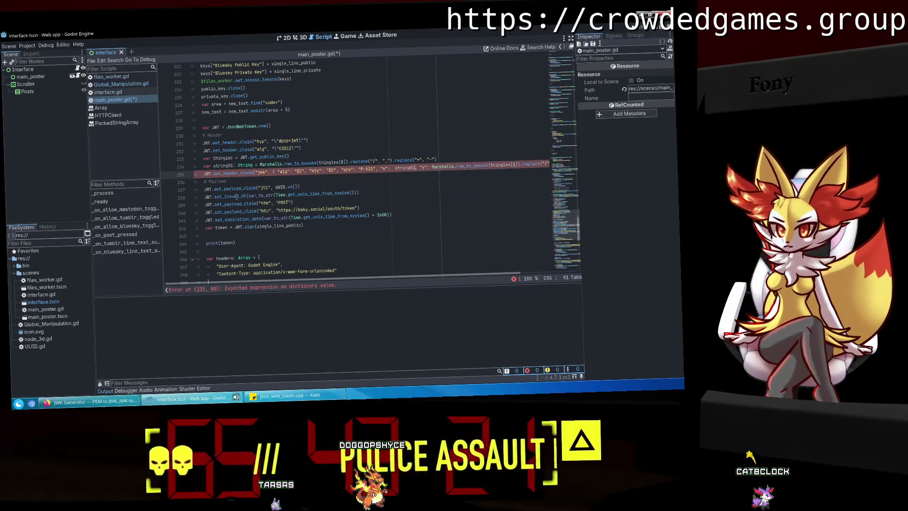
pyautogui.press('BackSpace')
pyautogui.hotkey('ctrl', 's')
# Add a string02 declaration encoding thingies[1] with the '/' replacement above the header claim.
pyautogui.moveTo(461, 170); pyautogui.dragTo(547, 163)
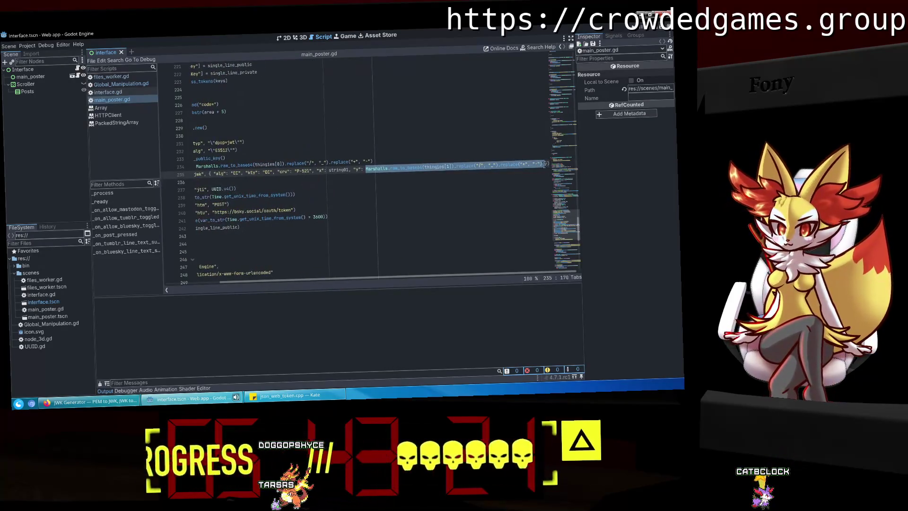
pyautogui.hotkey('ctrl', 'x')
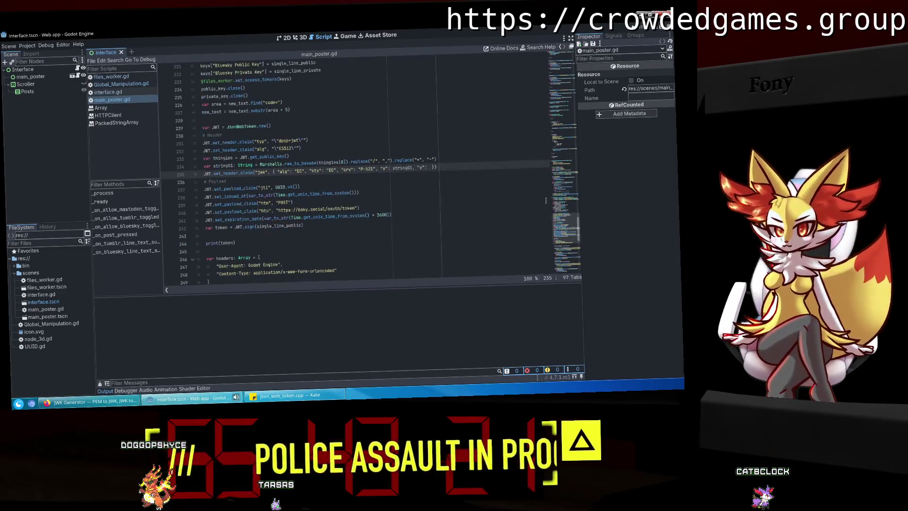
pyautogui.scroll(1, 501, 148)
pyautogui.click(443, 180)
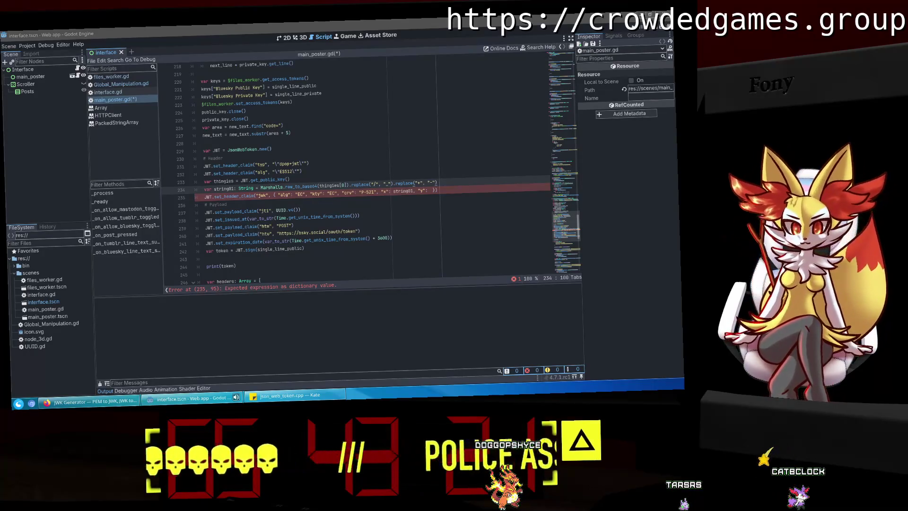
pyautogui.click(431, 191)
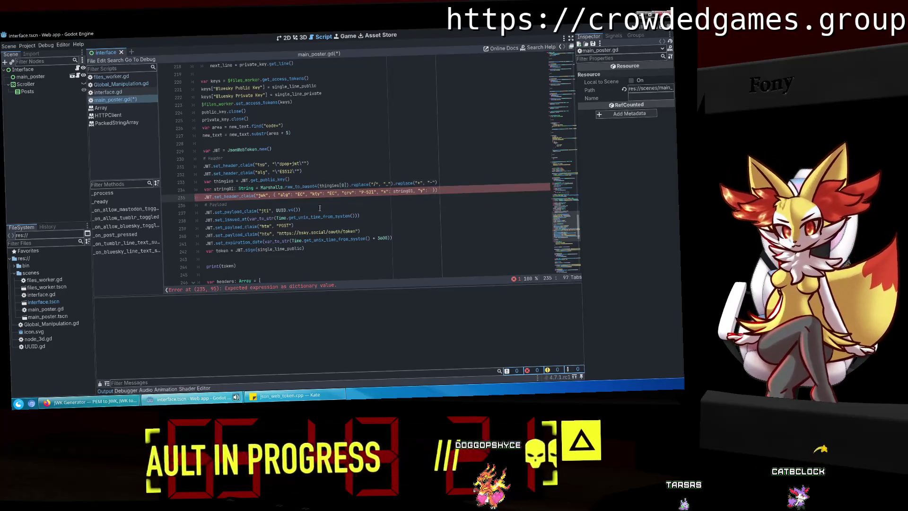
pyautogui.hotkey('ctrl', 'shift', 'Return')
pyautogui.write('var string02: S')
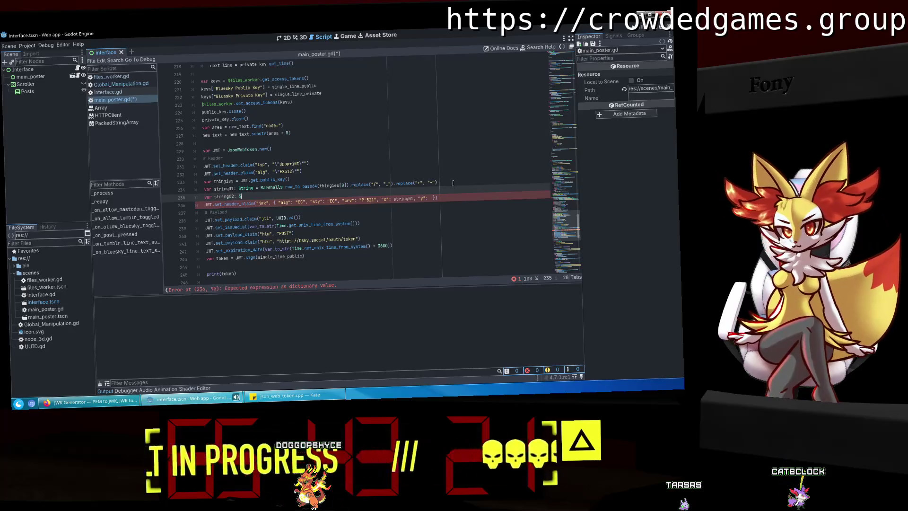
pyautogui.write('tring = Marshalls.raw_to_base64(thingies[1]).replace("/", "_").replace("+", "-")')
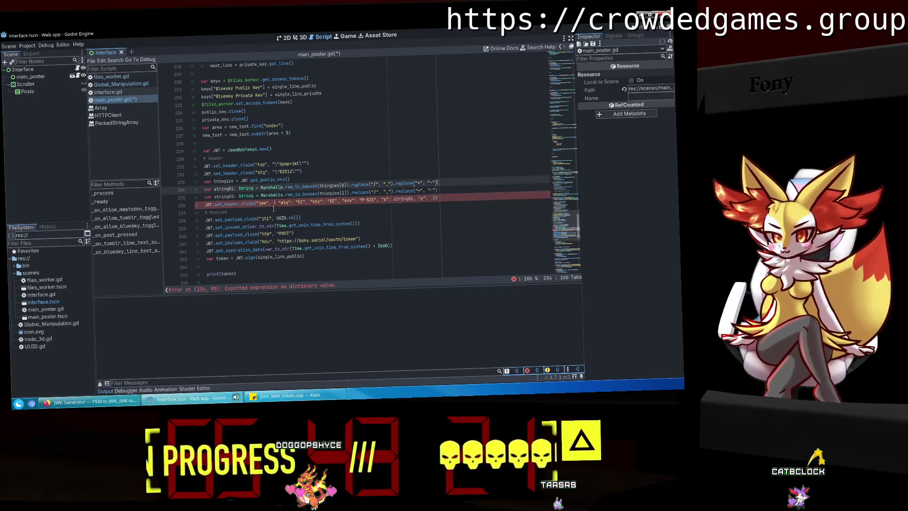
# Pass string02 as the jwk 'y' value, save, and run the project.
pyautogui.click(218, 196)
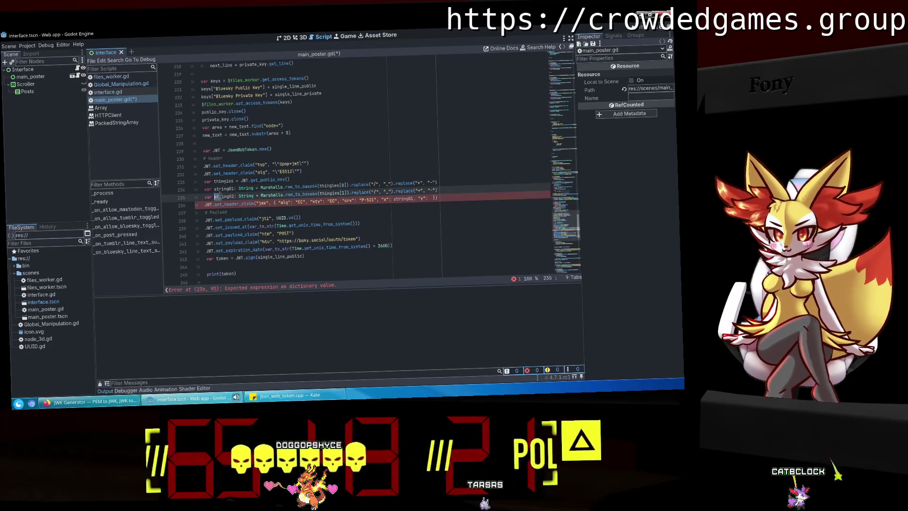
pyautogui.click(431, 199)
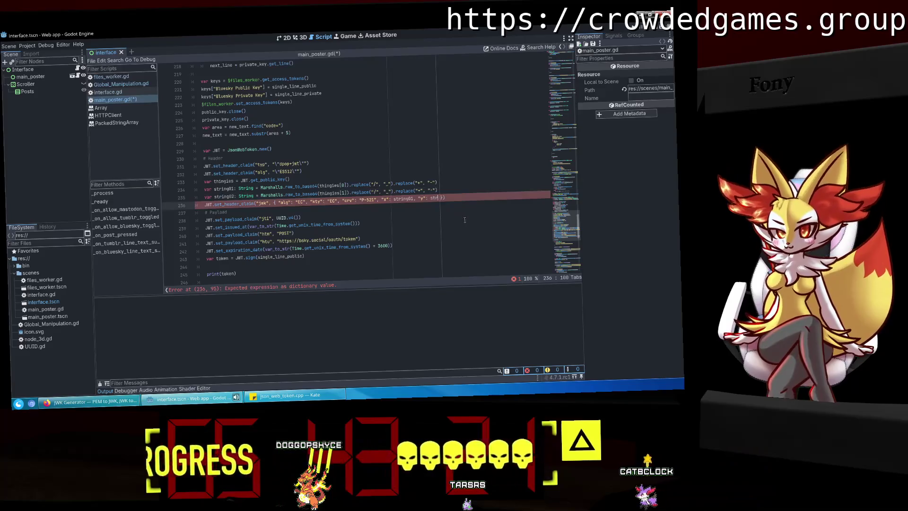
pyautogui.write('s')
pyautogui.doubleClick(218, 196)
pyautogui.hotkey('ctrl', 'c')
pyautogui.click(435, 198)
pyautogui.hotkey('ctrl', 'v')
pyautogui.hotkey('ctrl', 's')
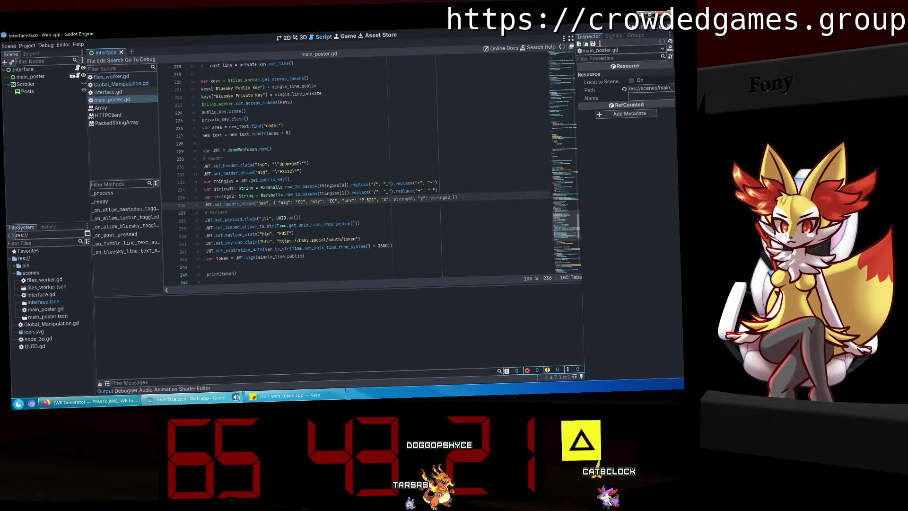
pyautogui.click(634, 32)
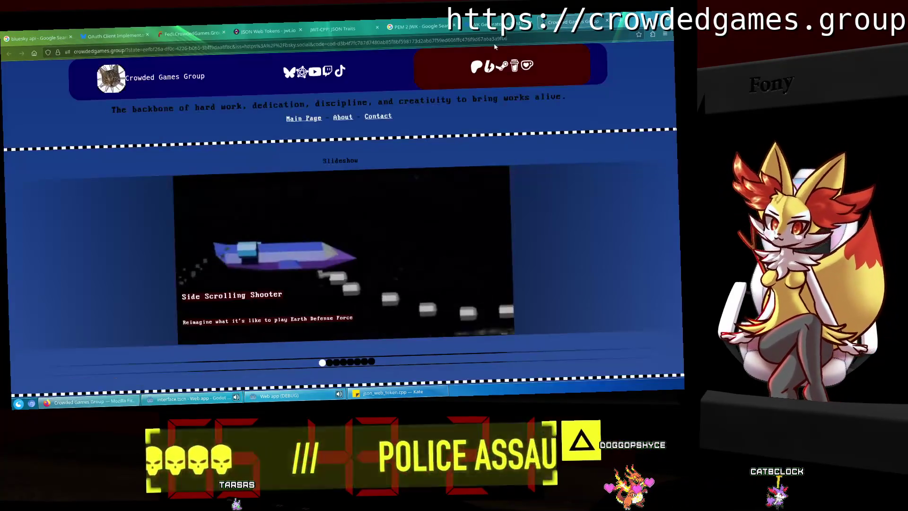
# Copy the redirect URL from Firefox and submit it in the game's Bluesky Redirect field.
pyautogui.click(495, 47)
pyautogui.hotkey('ctrl', 'w')
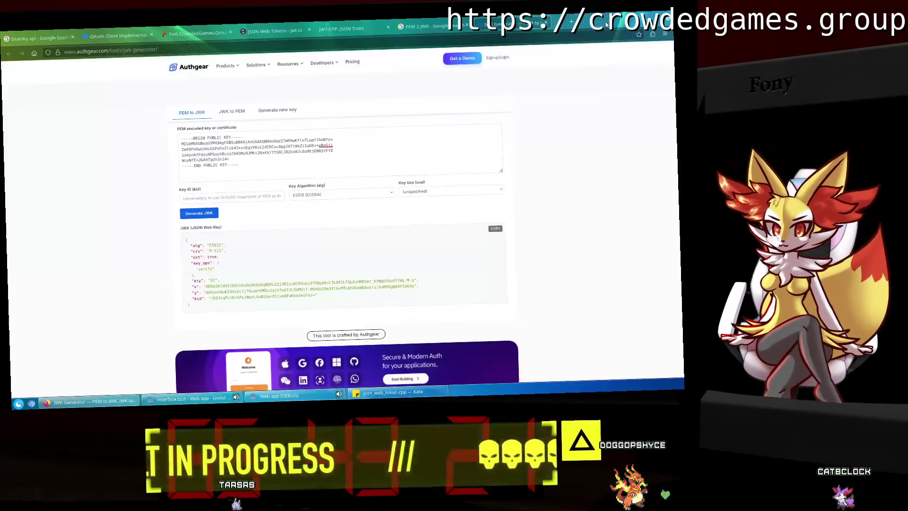
pyautogui.hotkey('alt', 'Tab')
pyautogui.hotkey('alt', 'Tab')
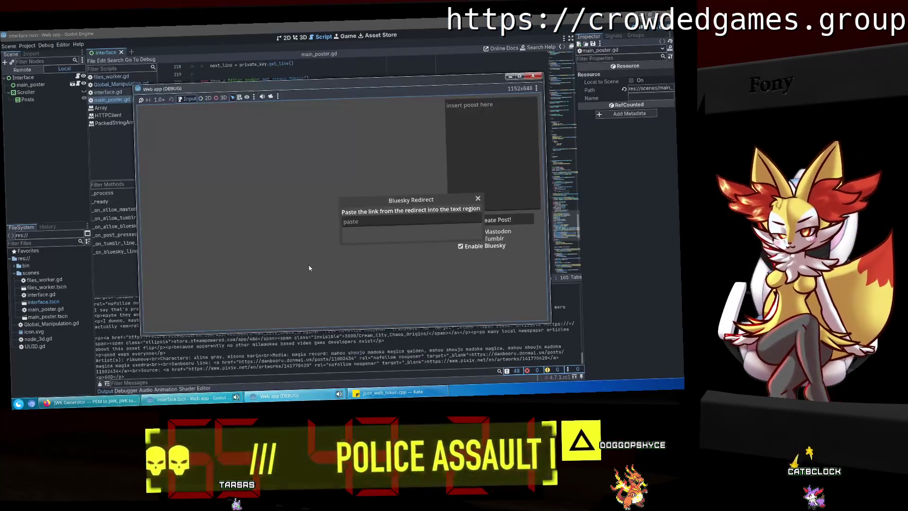
pyautogui.hotkey('ctrl', 'v')
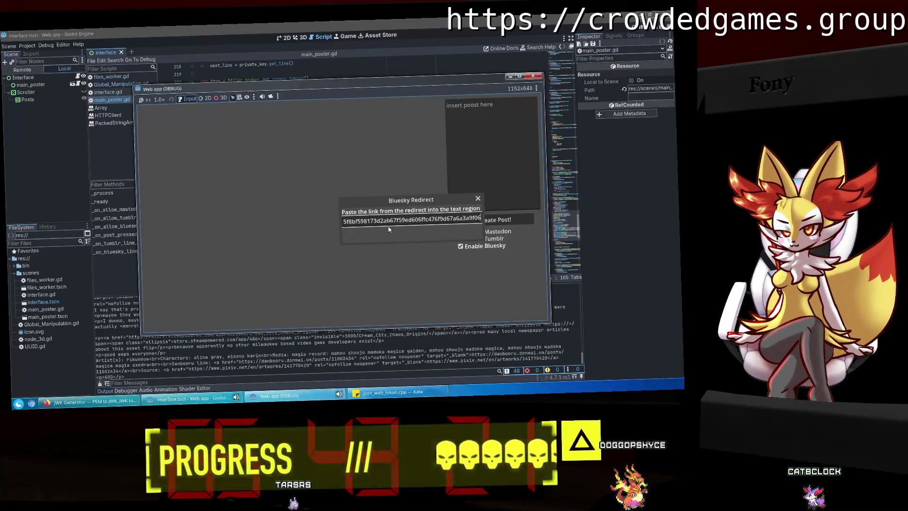
pyautogui.press('Return')
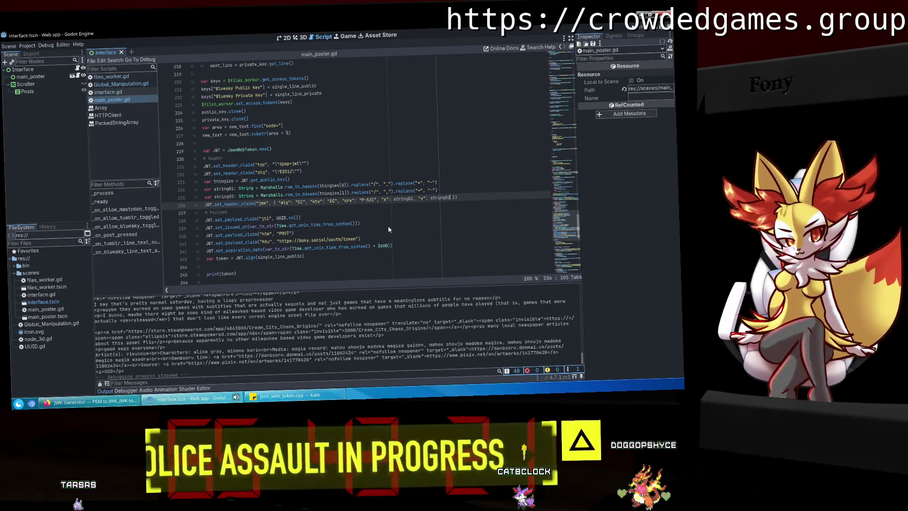
# Try moving the replace calls off line 234, then undo back to the saved version.
pyautogui.moveTo(438, 183)
pyautogui.mouseDown()
pyautogui.moveTo(343, 184)
pyautogui.moveTo(351, 185)
pyautogui.mouseUp()
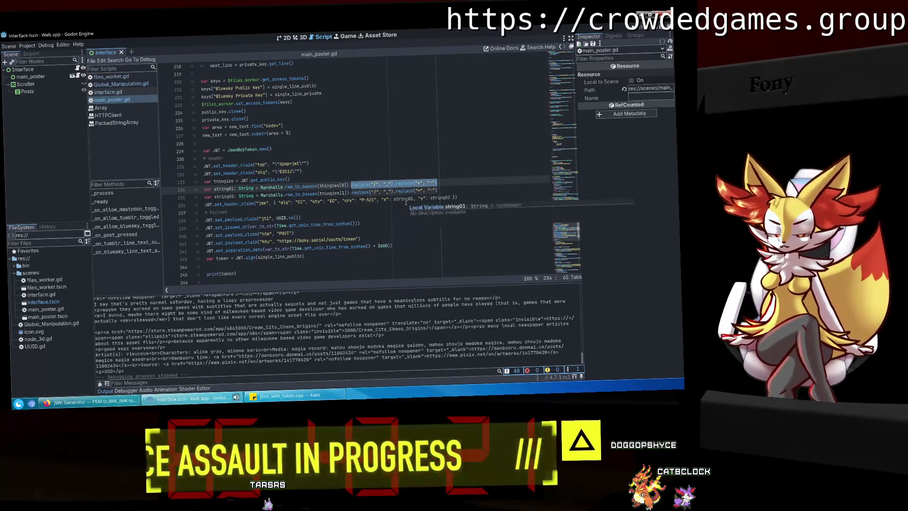
pyautogui.press('Delete')
pyautogui.press('Return')
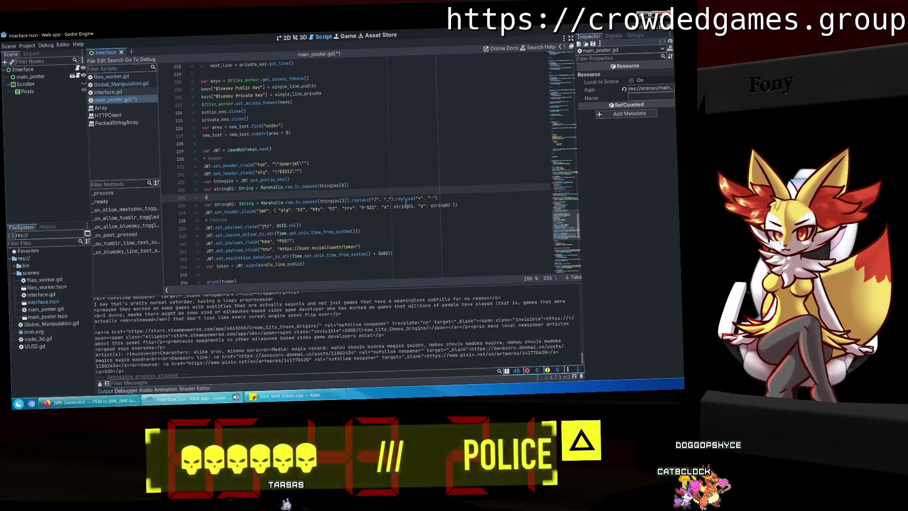
pyautogui.write('vas')
pyautogui.hotkey('ctrl', 'z')
pyautogui.hotkey('ctrl', 'z')
pyautogui.hotkey('ctrl', 'z')
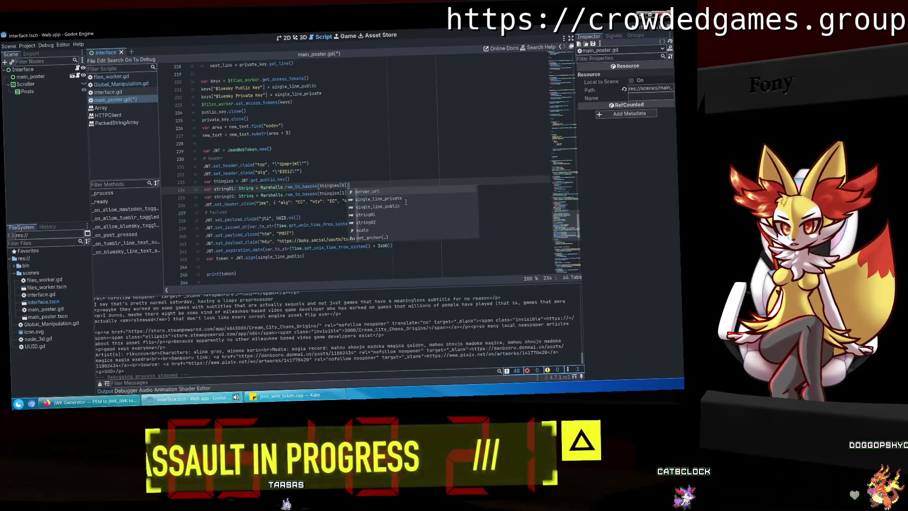
pyautogui.hotkey('ctrl', 'z')
# Add a separate line applying the '/' to '_' replacement to string01.
pyautogui.moveTo(391, 188); pyautogui.dragTo(349, 188)
pyautogui.press('End')
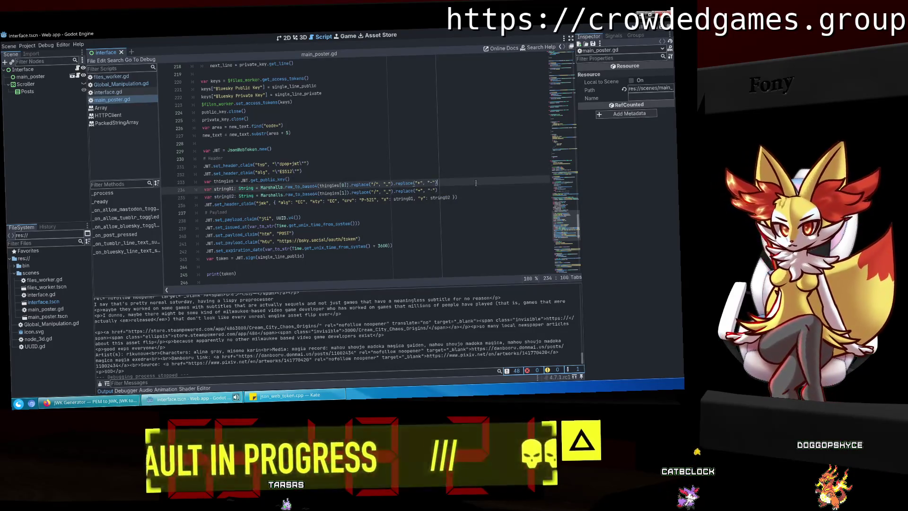
pyautogui.press('Return')
pyautogui.write('string01 =')
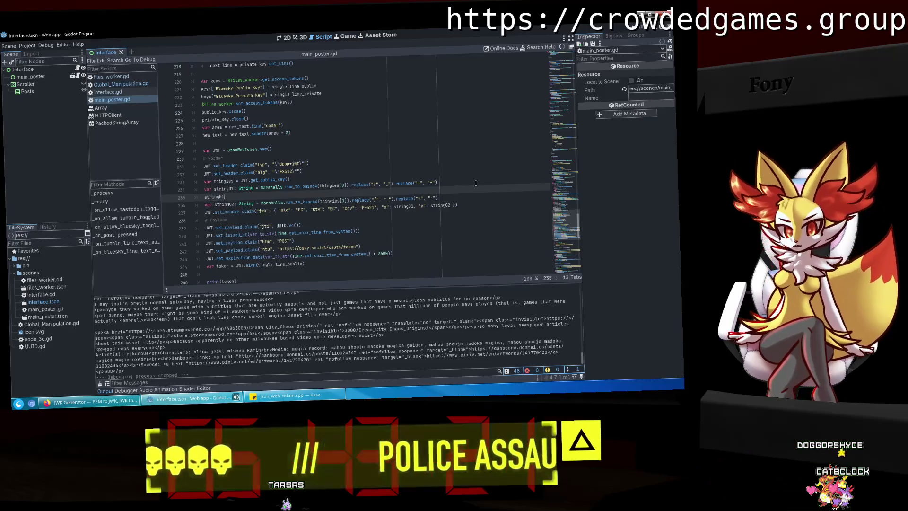
pyautogui.hotkey('ctrl', 'v')
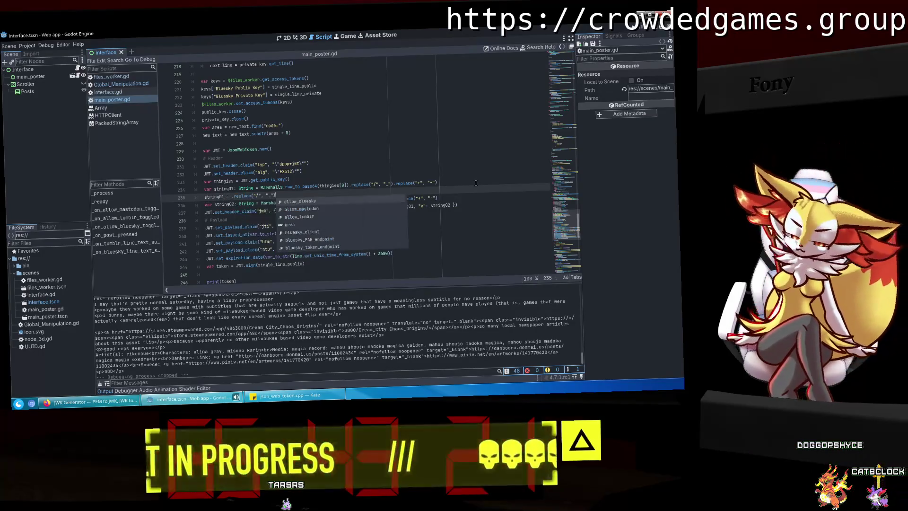
pyautogui.doubleClick(215, 196)
pyautogui.hotkey('ctrl', 'c')
pyautogui.click(231, 195)
pyautogui.hotkey('ctrl', 'v')
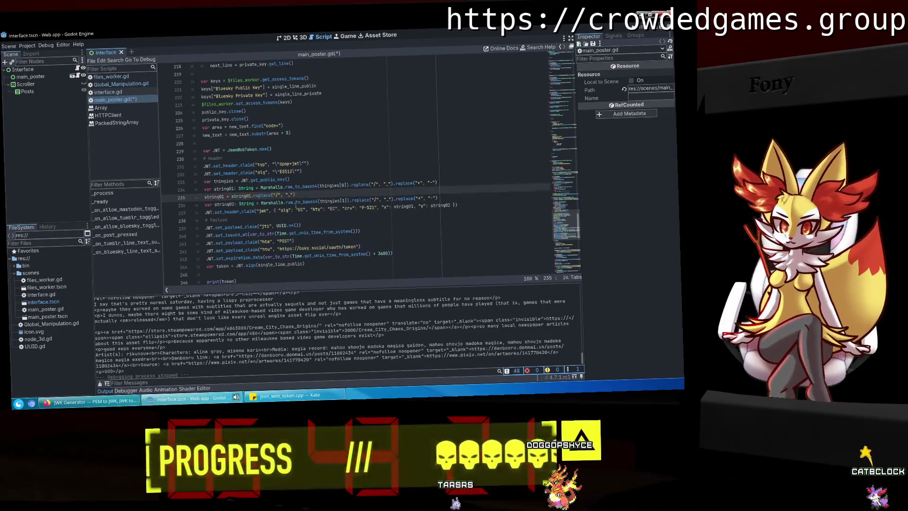
pyautogui.press('Return')
pyautogui.write('string01 =')
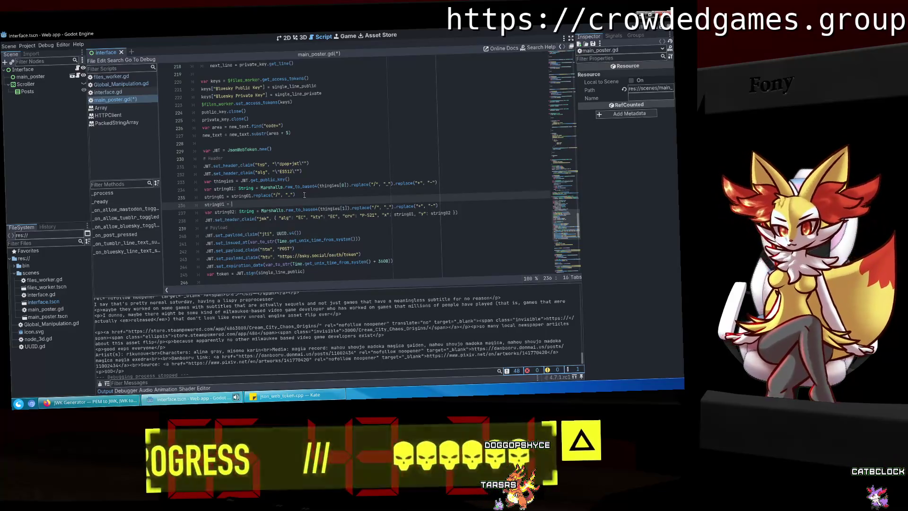
# Add the '+' to '-' line for string01, save, and drop the chained calls from line 234.
pyautogui.moveTo(437, 183); pyautogui.dragTo(393, 184)
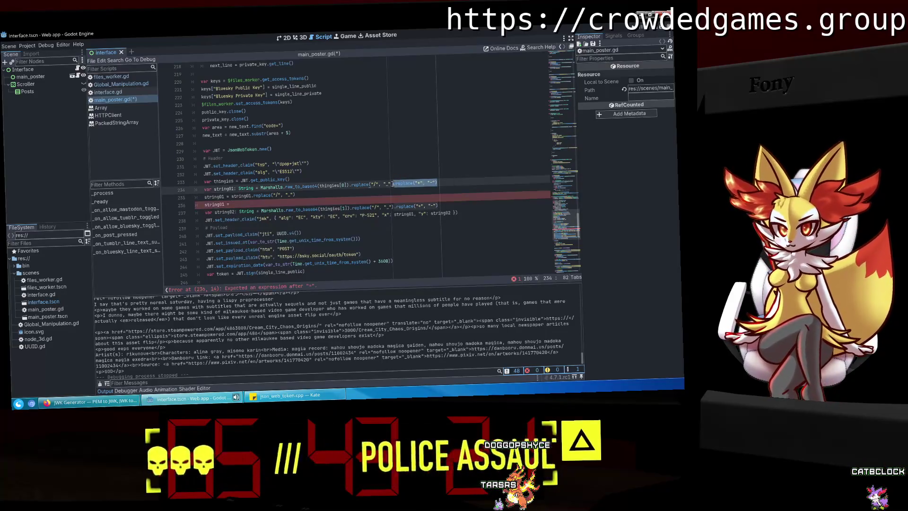
pyautogui.click(295, 205)
pyautogui.write('ing01.replace("+", "-')
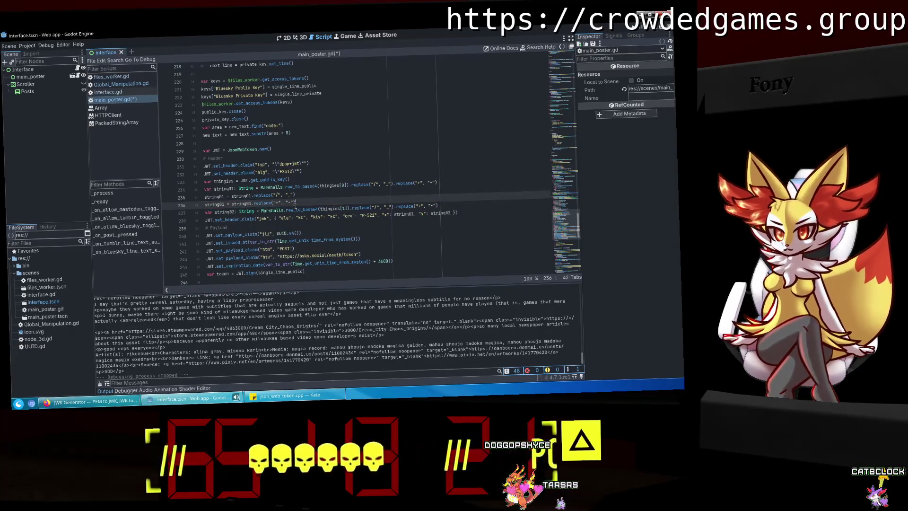
pyautogui.hotkey('ctrl', 's')
pyautogui.moveTo(438, 182); pyautogui.dragTo(349, 185)
pyautogui.press('Delete')
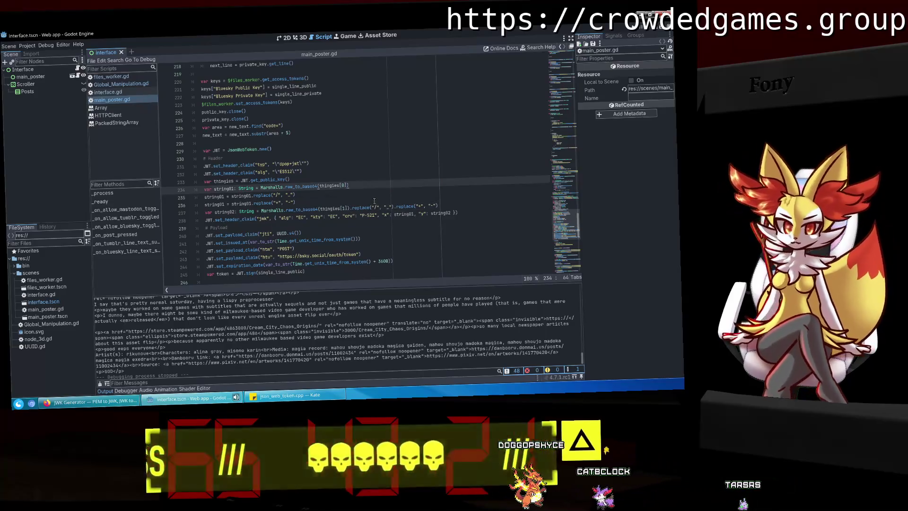
# Copy both replacement lines below string02 and retarget them to string02.
pyautogui.click(443, 203)
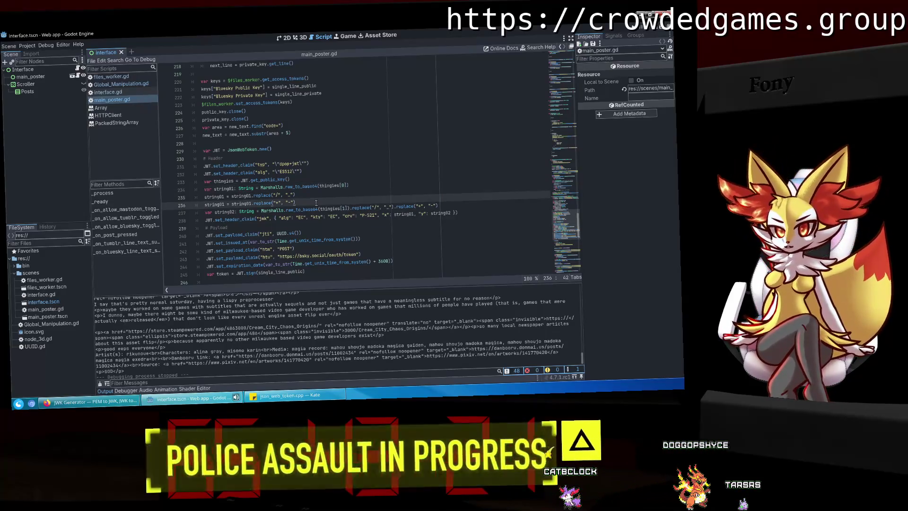
pyautogui.press('Return')
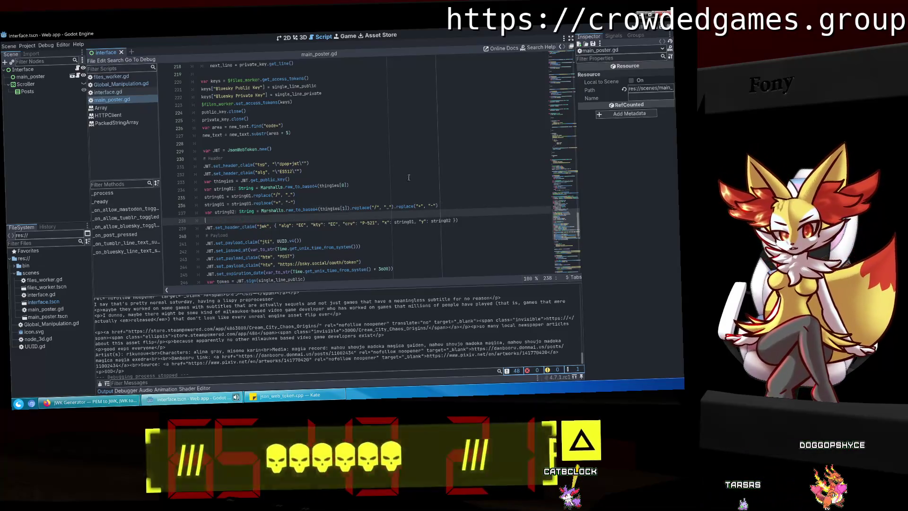
pyautogui.moveTo(304, 202); pyautogui.dragTo(211, 198)
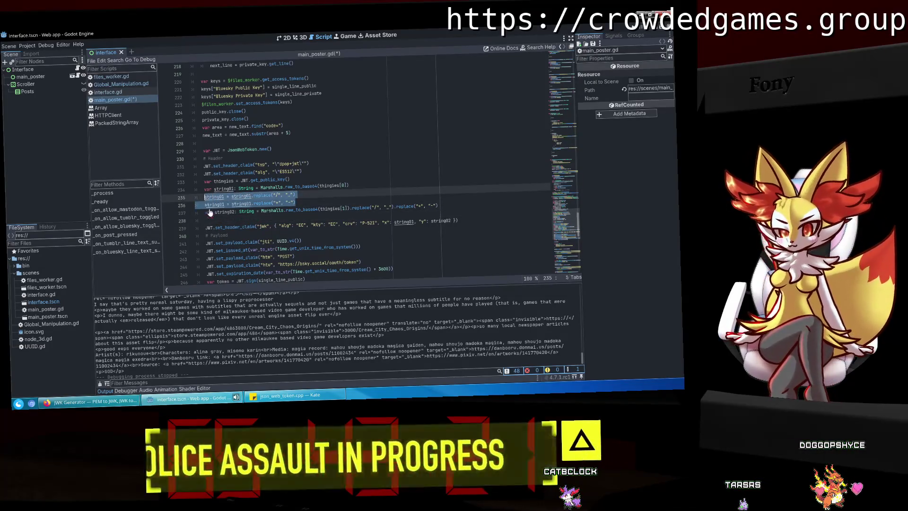
pyautogui.hotkey('ctrl', 'c')
pyautogui.click(208, 220)
pyautogui.hotkey('ctrl', 'v')
pyautogui.click(228, 220)
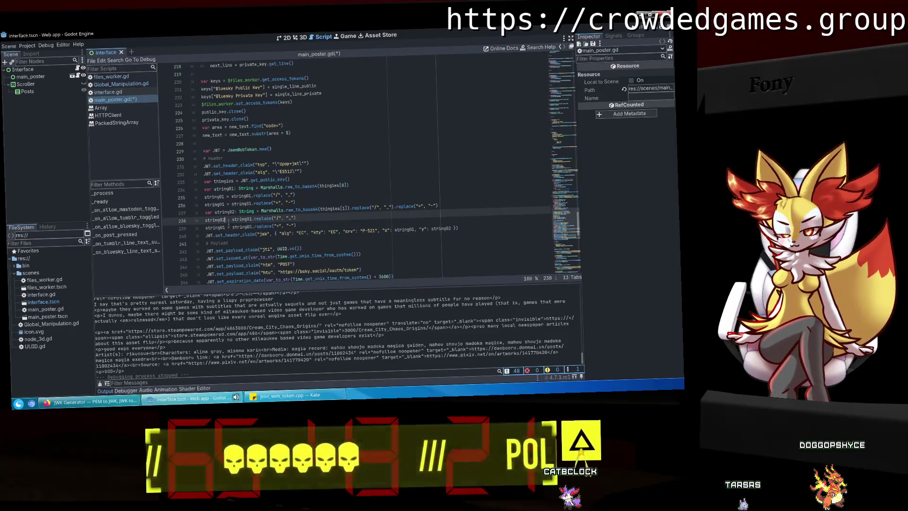
pyautogui.click(229, 227)
pyautogui.write('2')
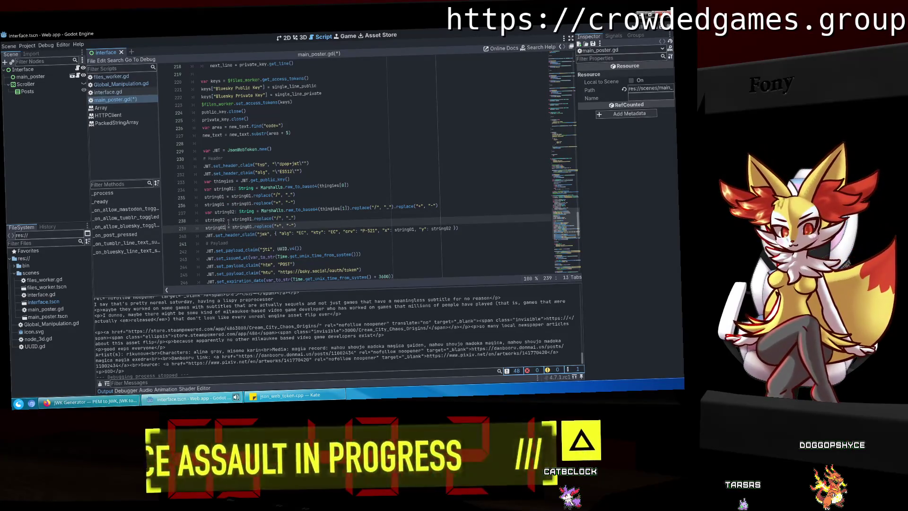
# Remove the chained replace calls from the string02 line, save, and run the project.
pyautogui.moveTo(438, 206); pyautogui.dragTo(349, 207)
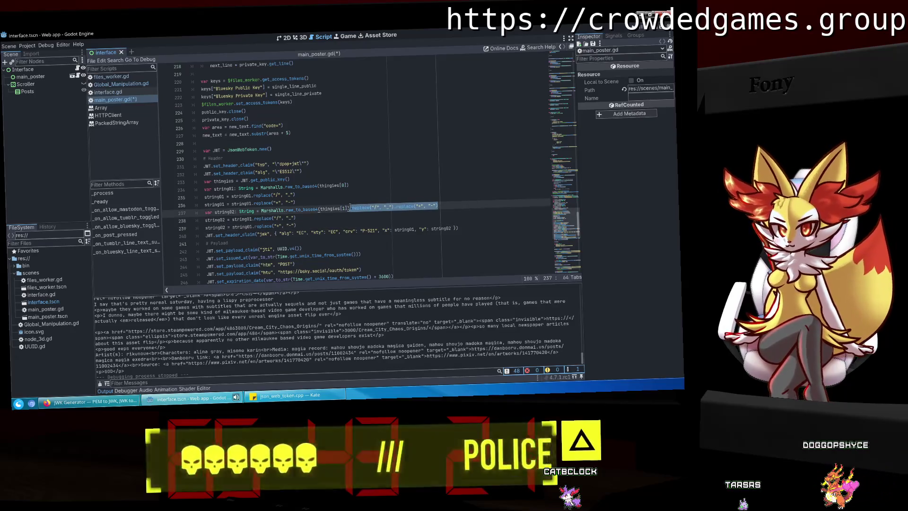
pyautogui.press('Delete')
pyautogui.hotkey('ctrl', 's')
pyautogui.click(399, 230)
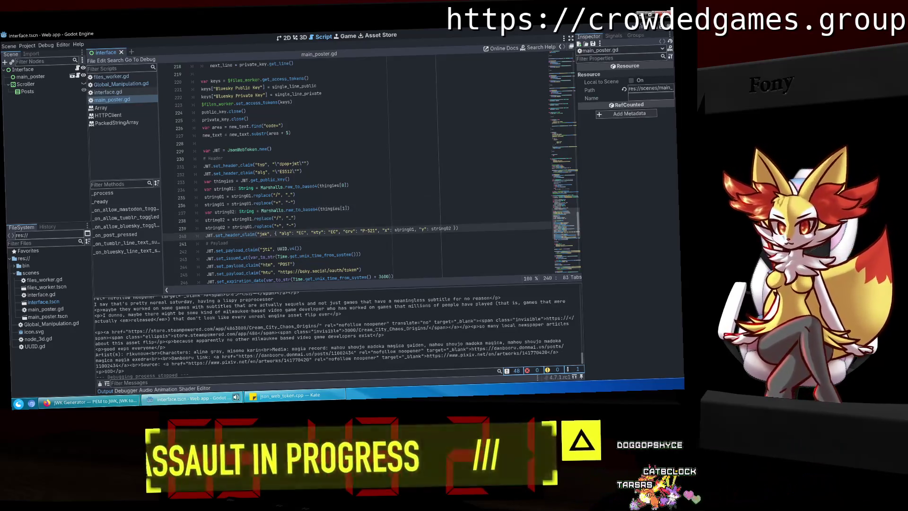
pyautogui.press('F5')
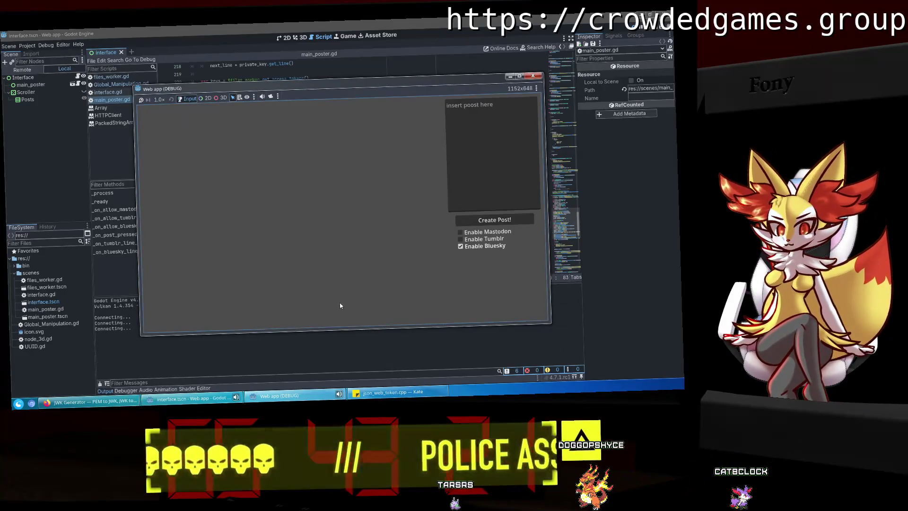
# Close the leftover Bluesky Authorize tab in Firefox and return to main_poster.gd.
pyautogui.hotkey('ctrl', 'v')
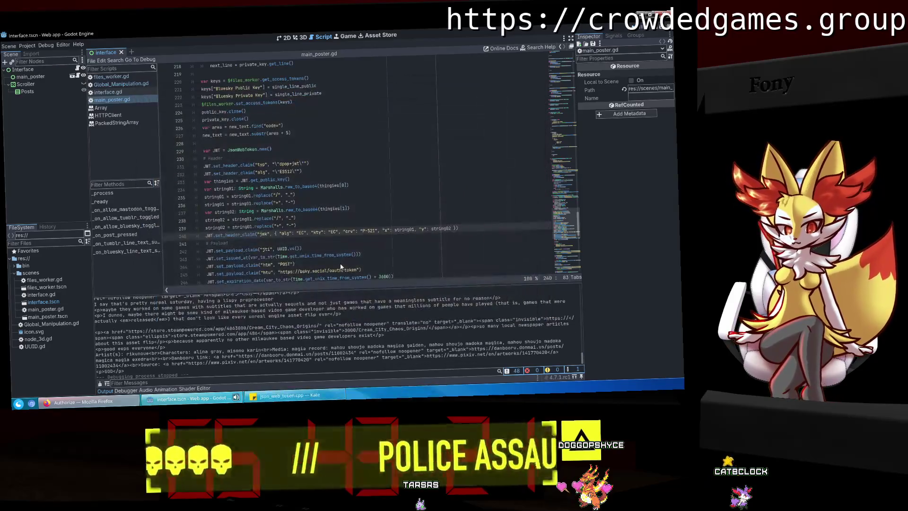
pyautogui.click(323, 228)
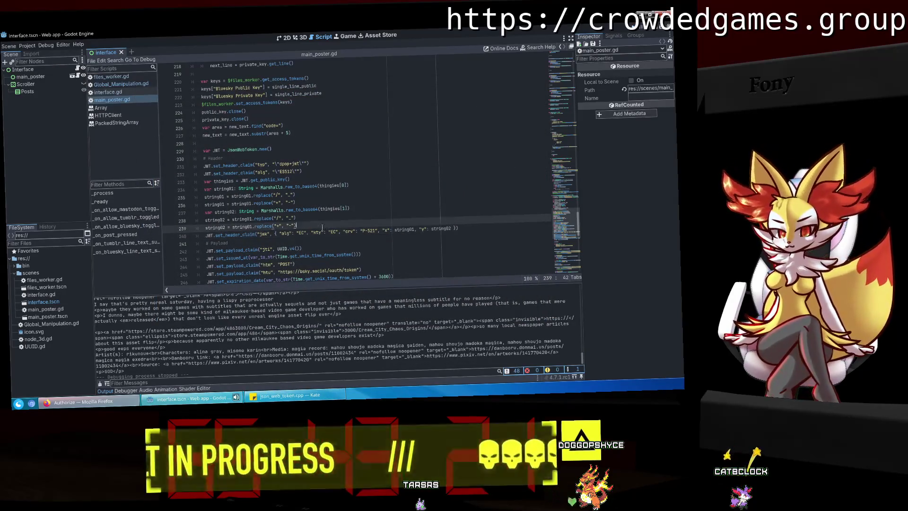
pyautogui.hotkey('alt', 'Tab')
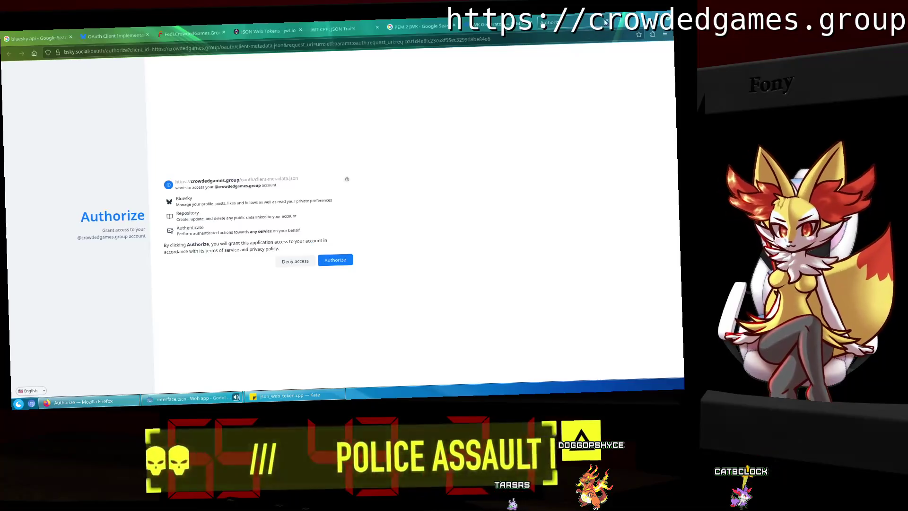
pyautogui.click(604, 22)
pyautogui.hotkey('alt', 'Tab')
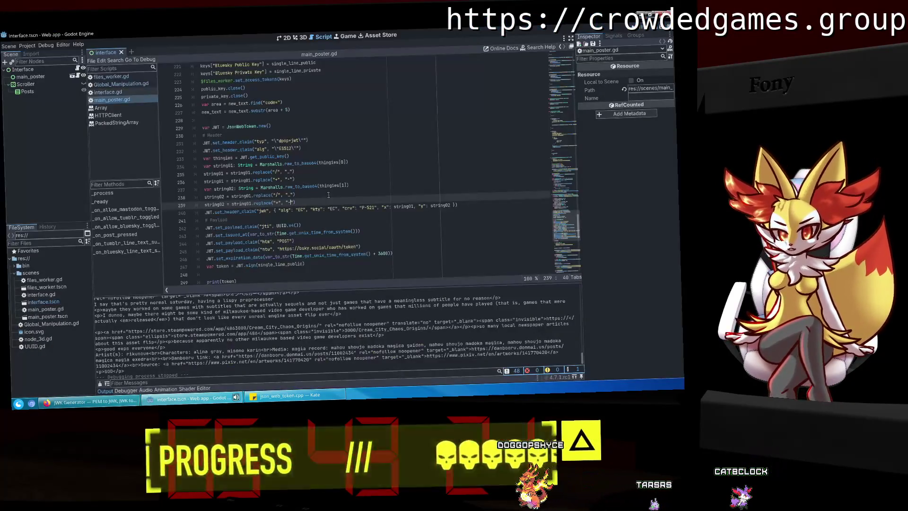
# Inspect the string01/string02 conversion and replace lines above the jwk header claim.
pyautogui.moveTo(295, 203); pyautogui.dragTo(135, 191)
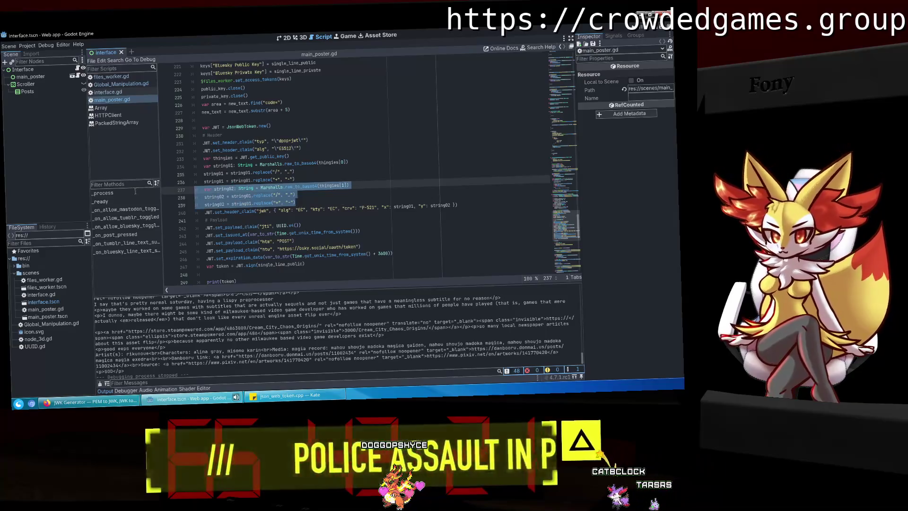
pyautogui.click(300, 188)
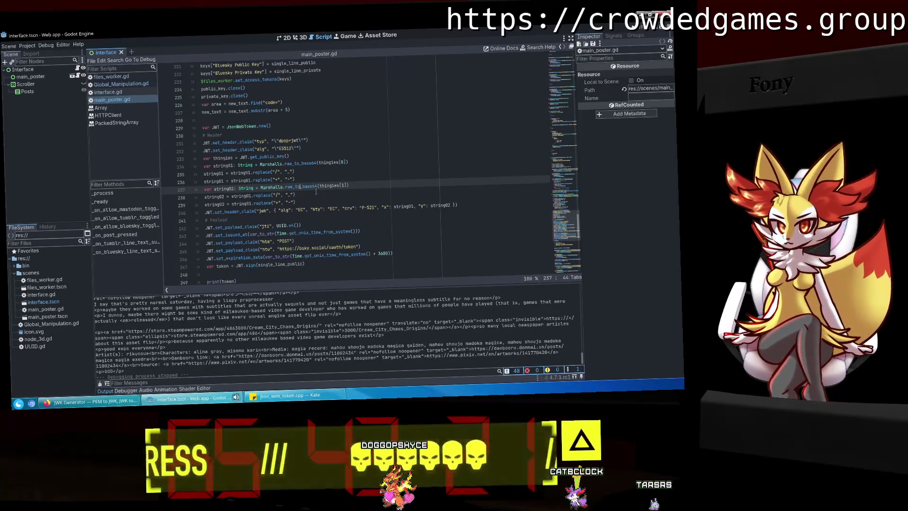
pyautogui.scroll(-1, 333, 197)
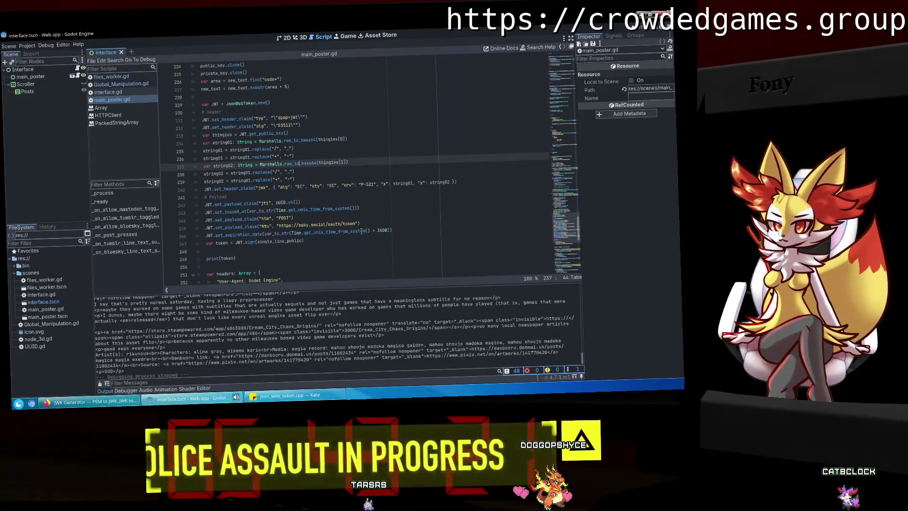
pyautogui.click(334, 184)
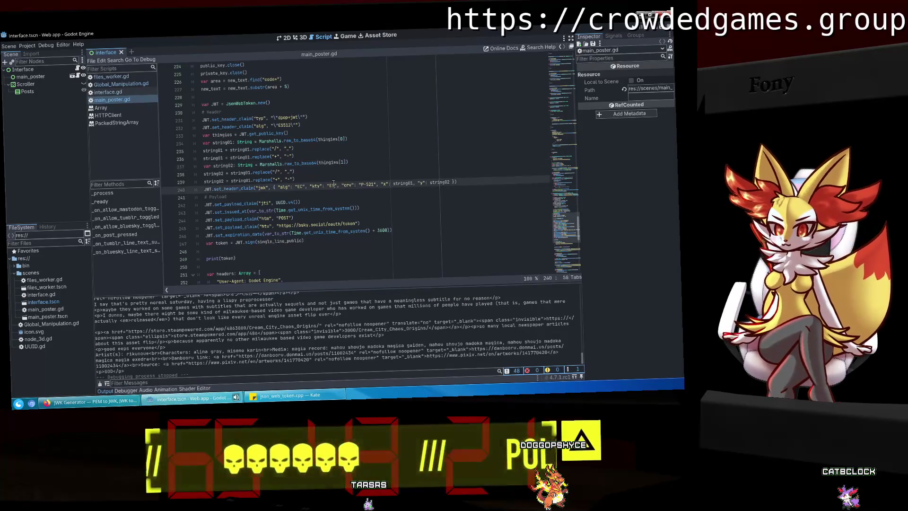
pyautogui.click(325, 180)
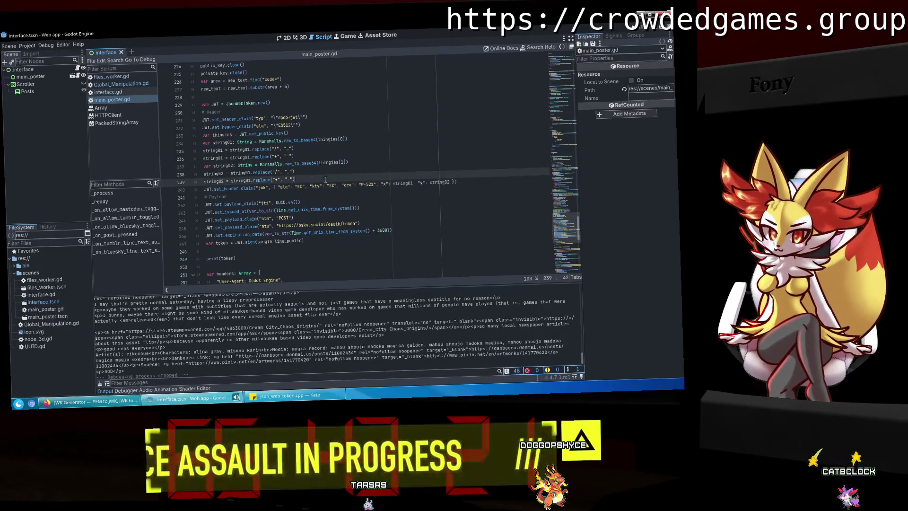
pyautogui.moveTo(322, 181); pyautogui.dragTo(141, 176)
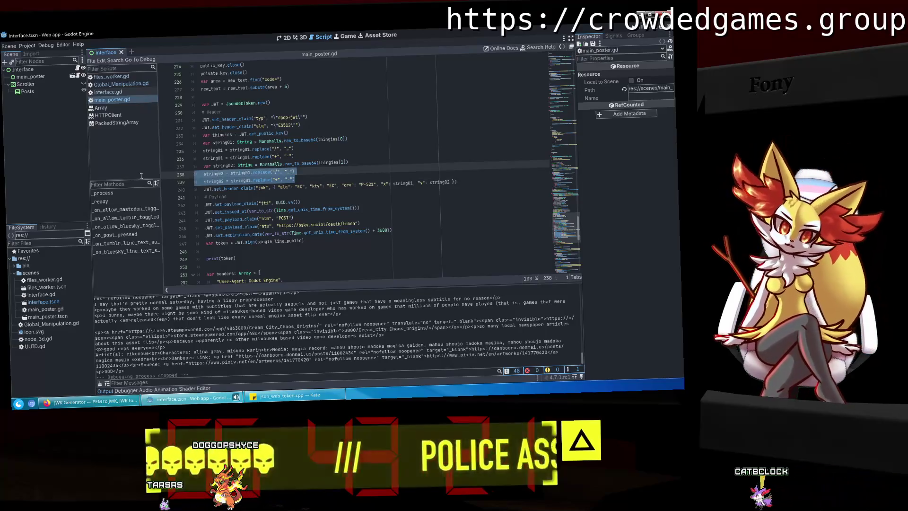
pyautogui.press('Right')
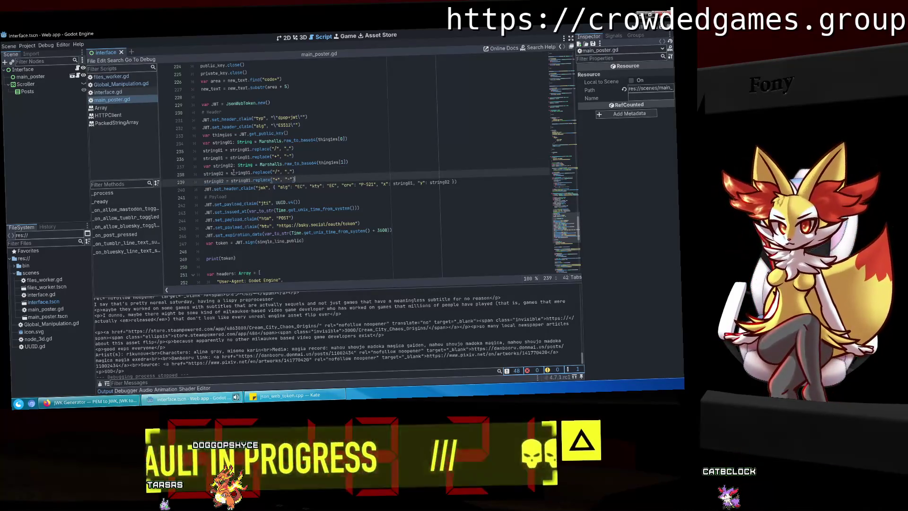
pyautogui.moveTo(217, 173)
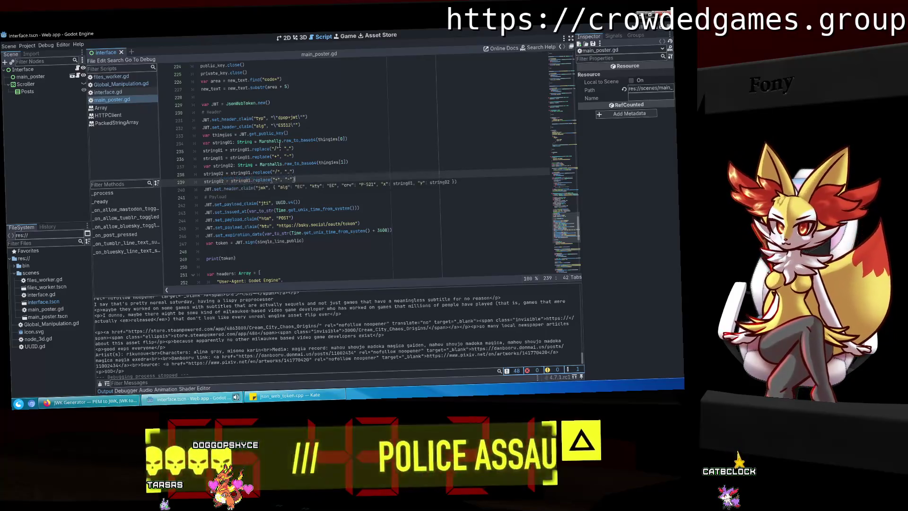
# Replace string01 in the jwk x value with Marshalls.raw_to_base64(thingies[0]).
pyautogui.moveTo(358, 139); pyautogui.dragTo(259, 140)
pyautogui.hotkey('ctrl', 'c')
pyautogui.doubleClick(407, 183)
pyautogui.hotkey('ctrl', 'v')
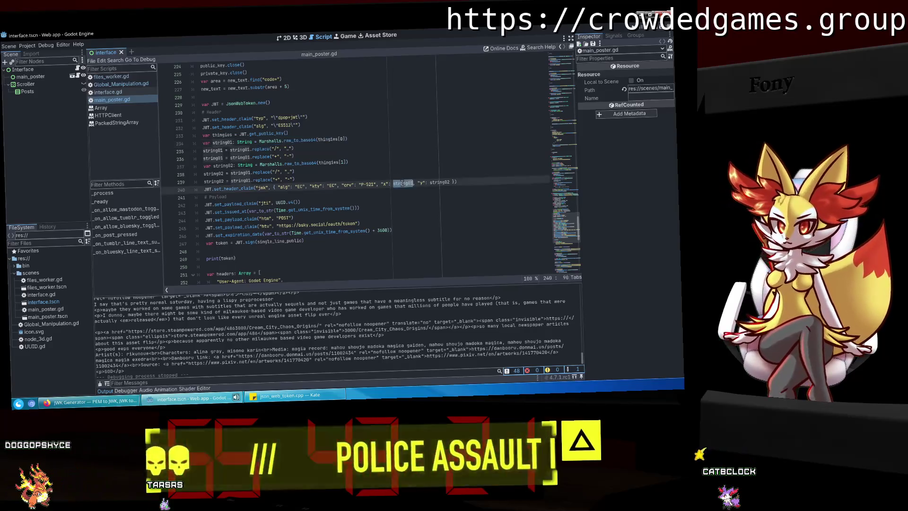
pyautogui.press('Down')
pyautogui.press('Down')
pyautogui.press('Down')
# Replace string02 in the jwk y value with Marshalls.raw_to_base64(thingies[1]) and delete the unused lines.
pyautogui.moveTo(268, 164)
pyautogui.mouseDown()
pyautogui.moveTo(354, 165)
pyautogui.moveTo(316, 179)
pyautogui.moveTo(134, 169)
pyautogui.mouseUp()
pyautogui.hotkey('ctrl', 'c')
pyautogui.doubleClick(515, 180)
pyautogui.hotkey('ctrl', 'v')
pyautogui.press('BackSpace')
pyautogui.press('BackSpace')
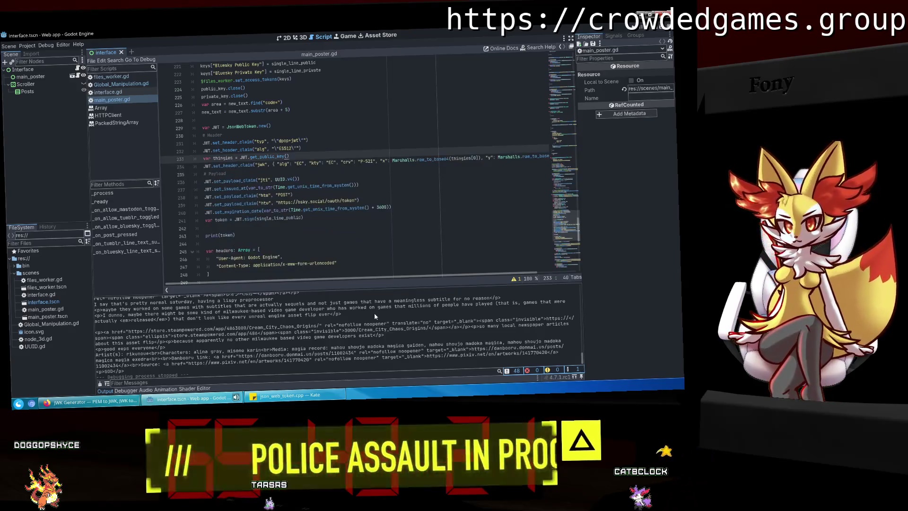
# Test-run the project with F5, then close the game window.
pyautogui.press('F5')
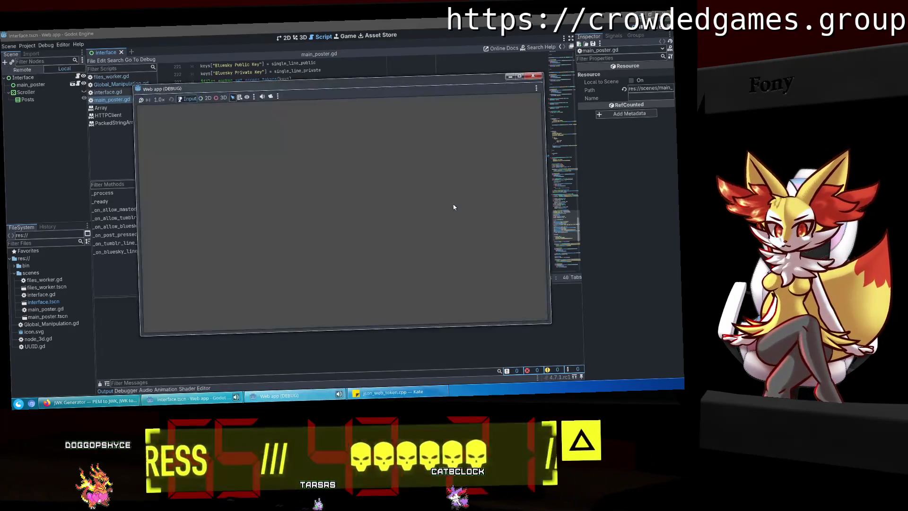
pyautogui.write('2')
pyautogui.press('Return')
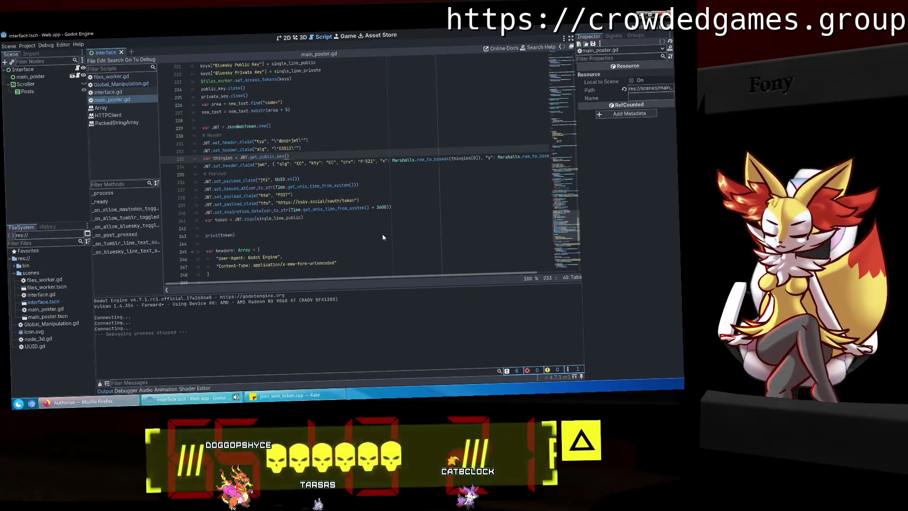
# Undo the jwk edits so x and y come from string01 and string02 again.
pyautogui.hotkey('ctrl', 'z')
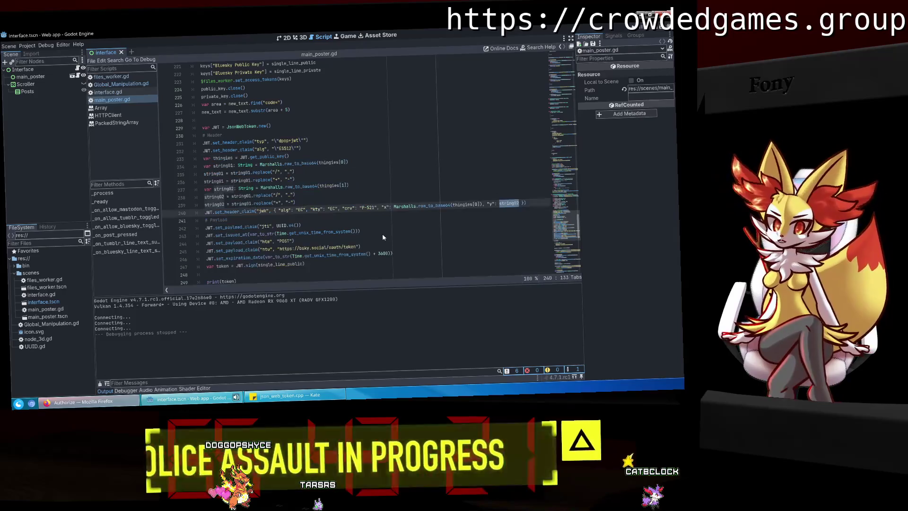
pyautogui.hotkey('ctrl', 'z')
pyautogui.hotkey('ctrl', 'z')
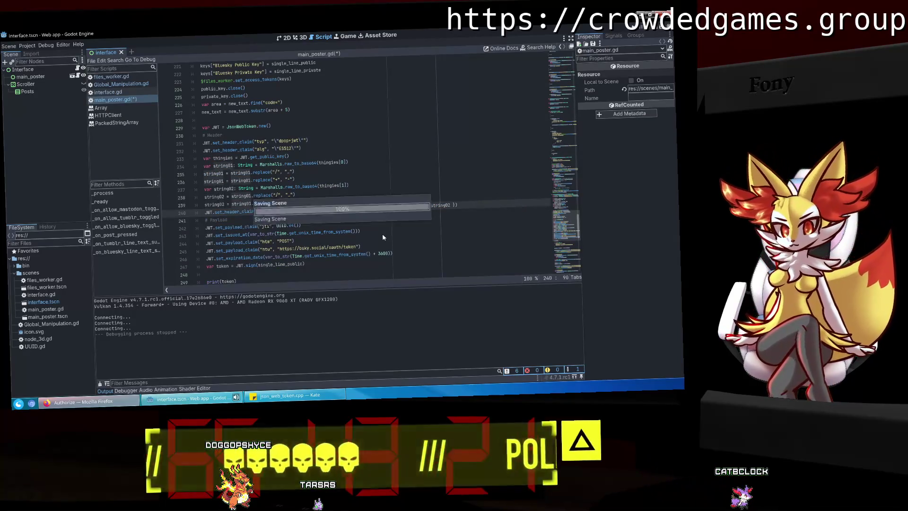
pyautogui.hotkey('ctrl', 'z')
pyautogui.hotkey('ctrl', 'z')
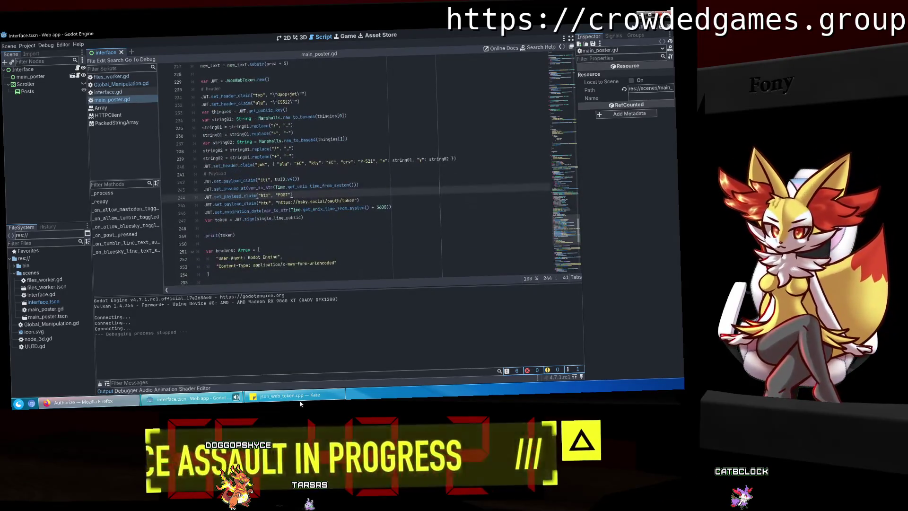
# Undo the '/' and '+' replacement blocks in string_to_string in json_web_token.cpp.
pyautogui.hotkey('alt', 'Tab')
pyautogui.hotkey('ctrl', 'z')
pyautogui.hotkey('ctrl', 'z')
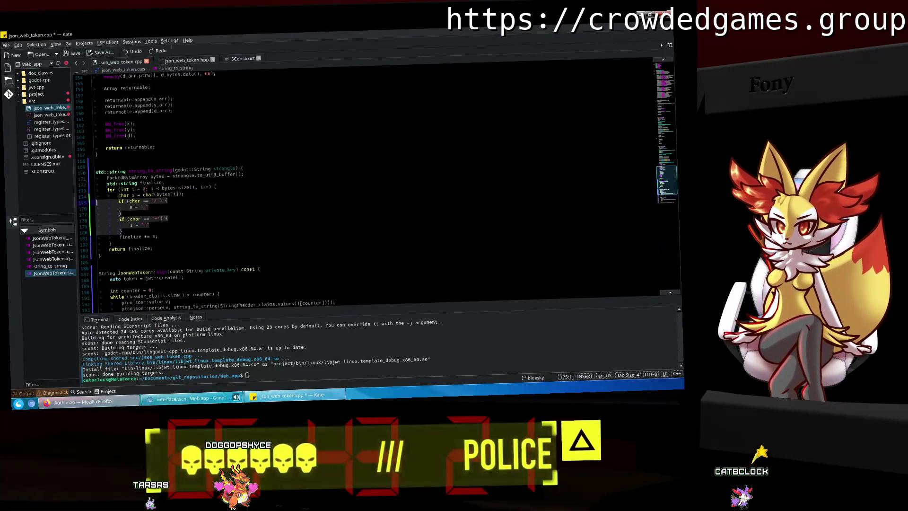
pyautogui.hotkey('ctrl', 'z')
pyautogui.hotkey('ctrl', 'z')
pyautogui.hotkey('ctrl', 'z')
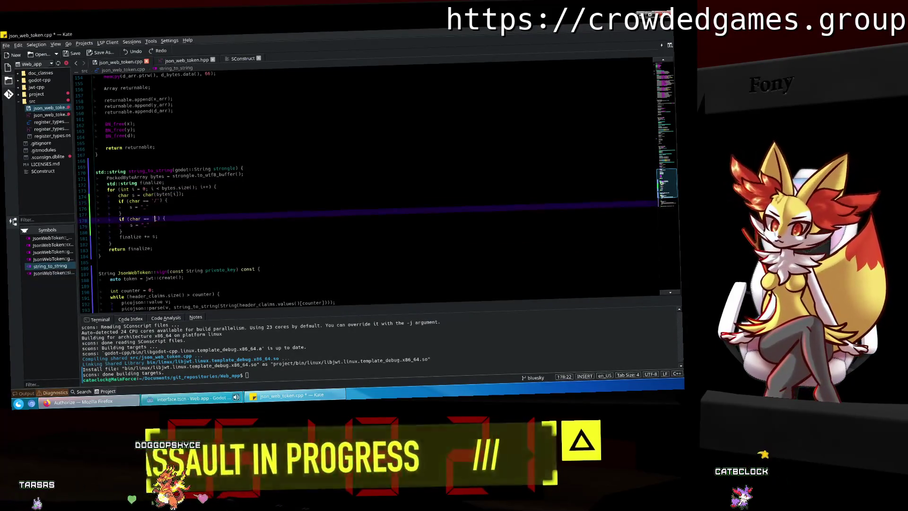
pyautogui.hotkey('ctrl', 'z')
pyautogui.hotkey('ctrl', 'z')
pyautogui.hotkey('ctrl', 'z')
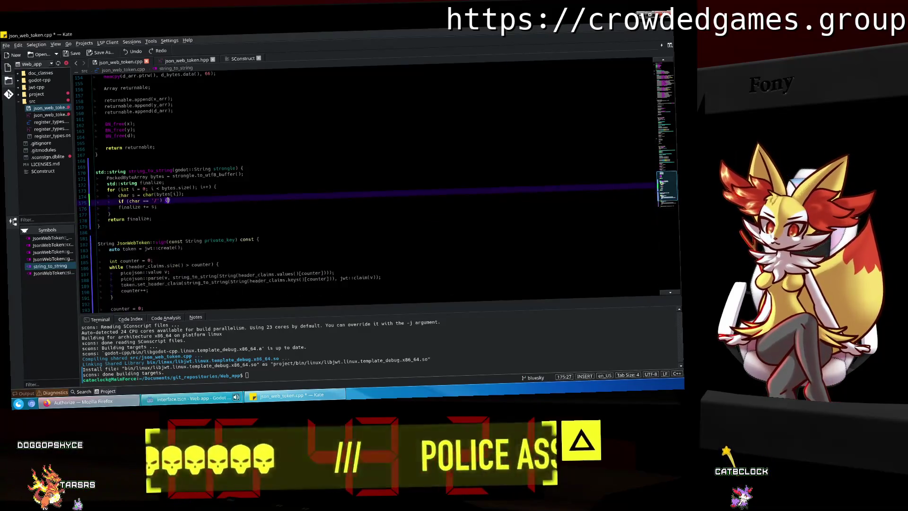
pyautogui.hotkey('ctrl', 'z')
pyautogui.hotkey('ctrl', 'z')
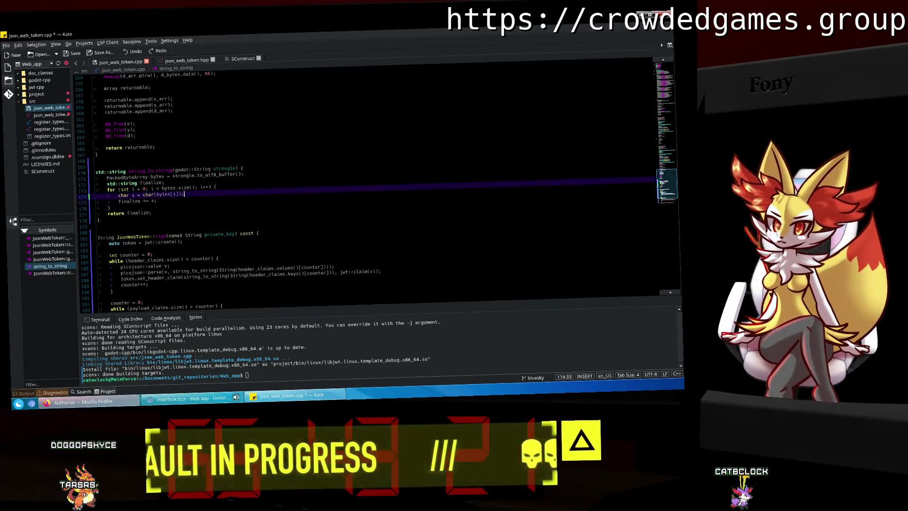
pyautogui.hotkey('ctrl', 'z')
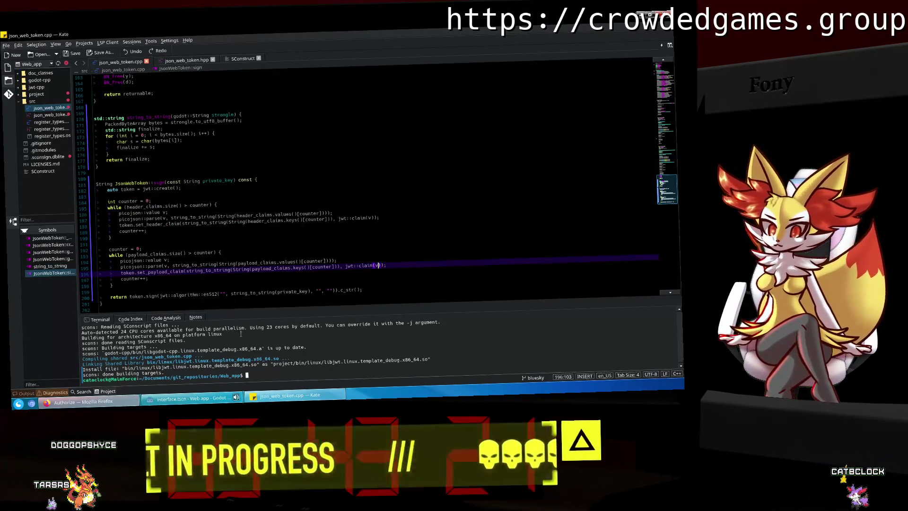
pyautogui.click(260, 375)
pyautogui.write('sc')
# Save json_web_token.cpp, rebuild libjwt with scons, and return to Godot.
pyautogui.hotkey('ctrl', 's')
pyautogui.write('scons')
pyautogui.press('Return')
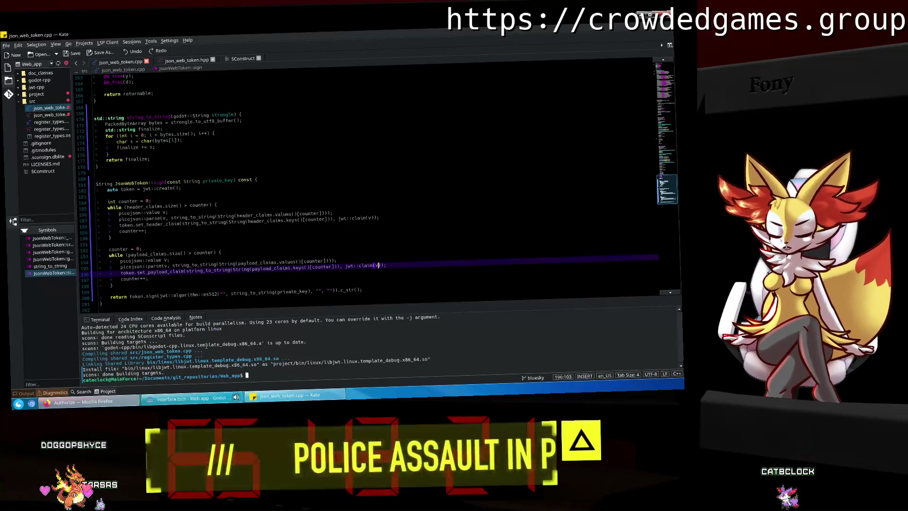
pyautogui.click(205, 400)
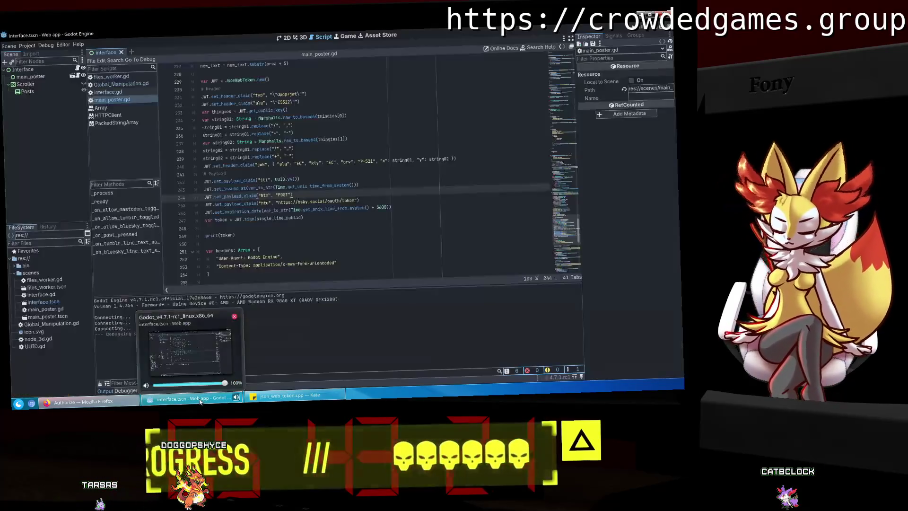
# Run the project and approve the app's Bluesky access in Firefox.
pyautogui.press('F5')
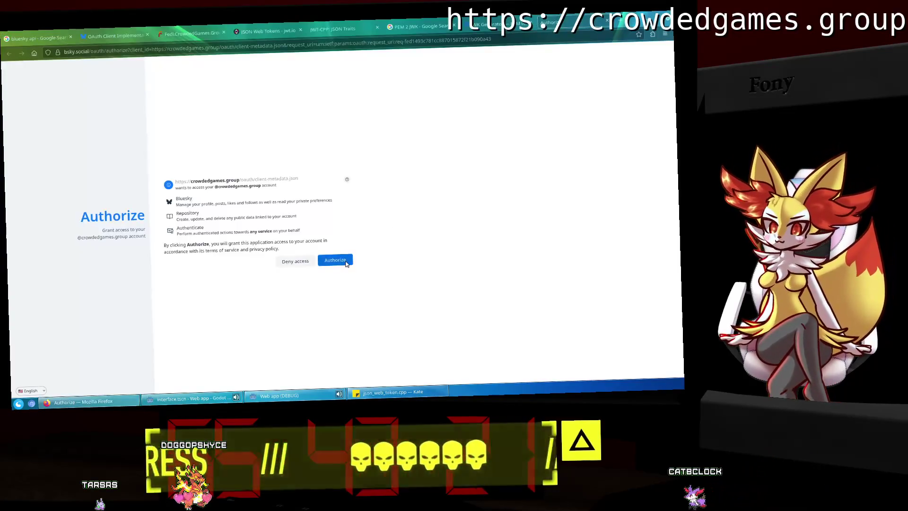
pyautogui.click(335, 260)
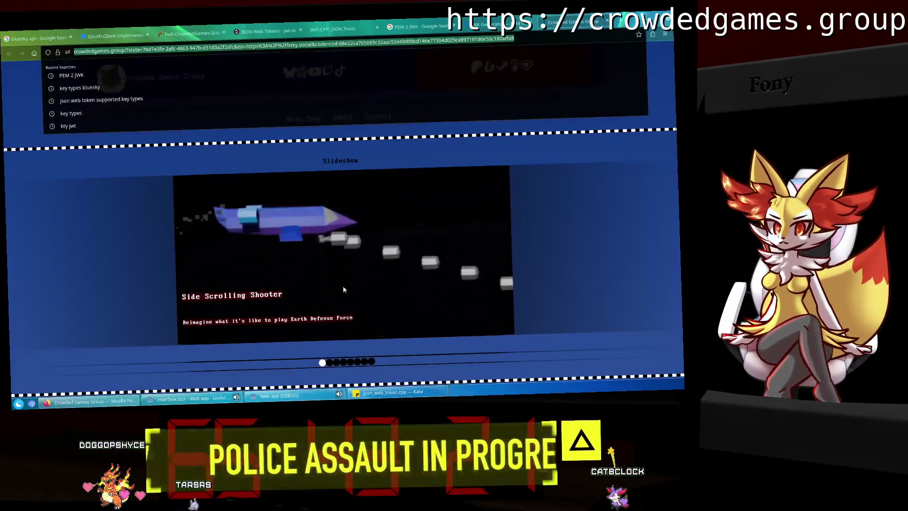
pyautogui.hotkey('alt', 'Tab')
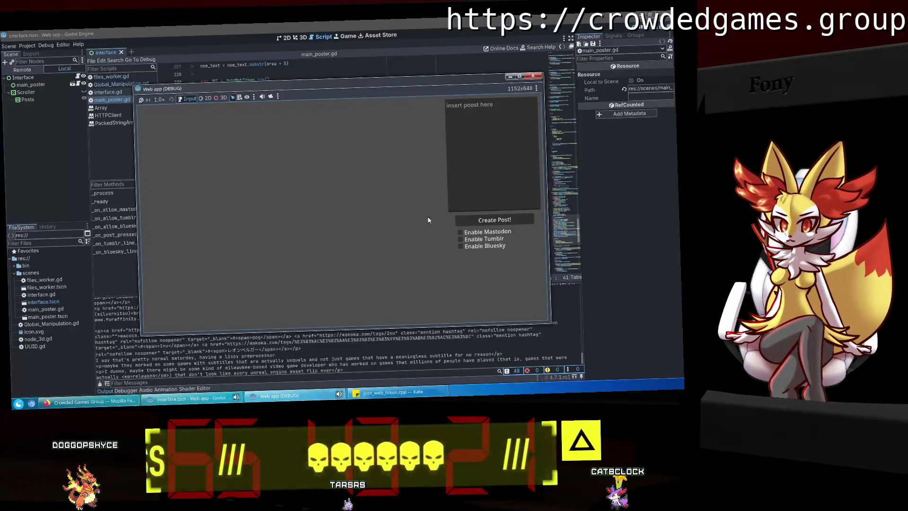
# Enable Bluesky in the running app and submit the pasted redirect code.
pyautogui.click(300, 395)
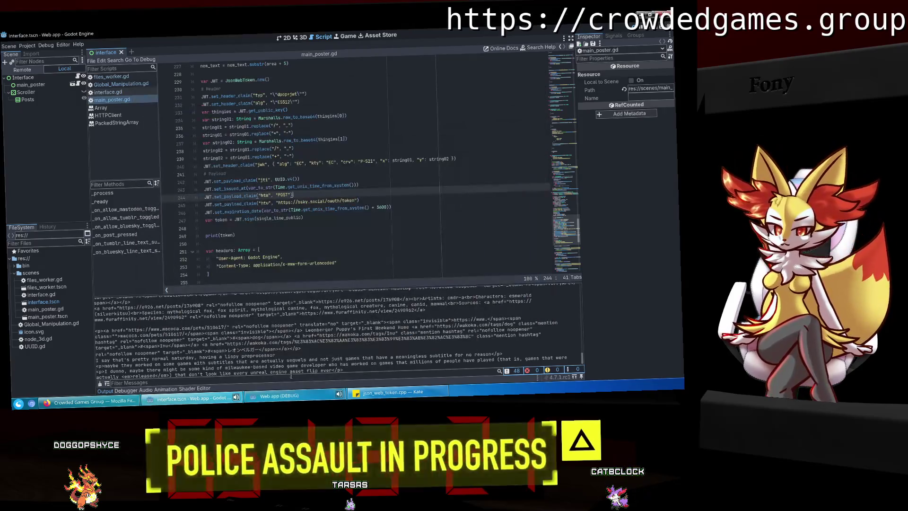
pyautogui.click(279, 395)
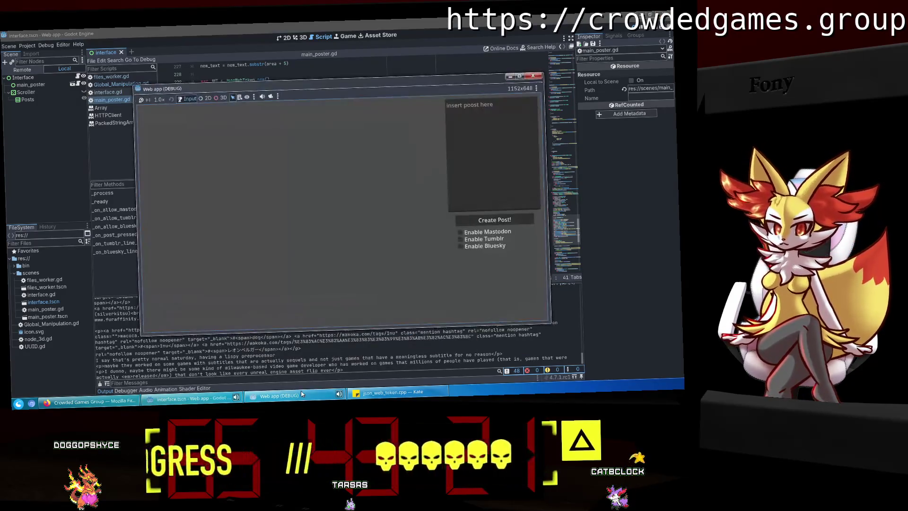
pyautogui.click(460, 246)
pyautogui.click(409, 220)
pyautogui.hotkey('ctrl', 'v')
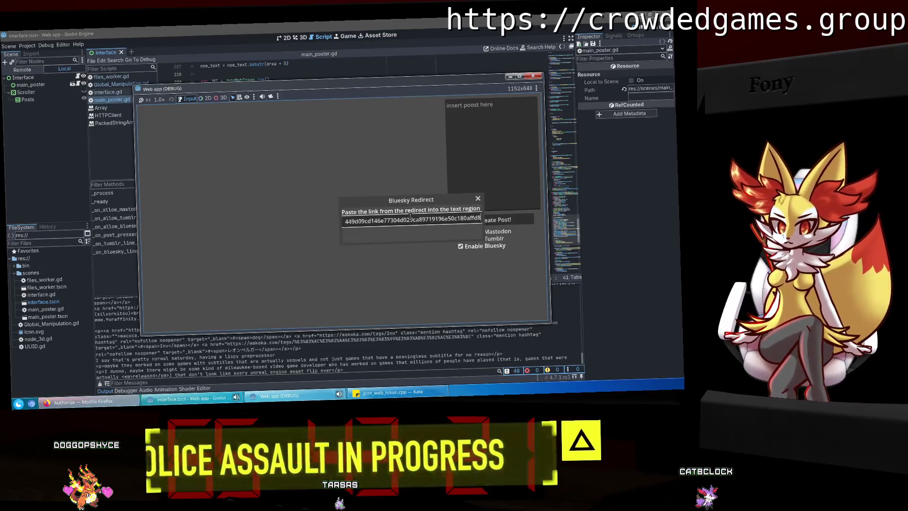
pyautogui.press('Return')
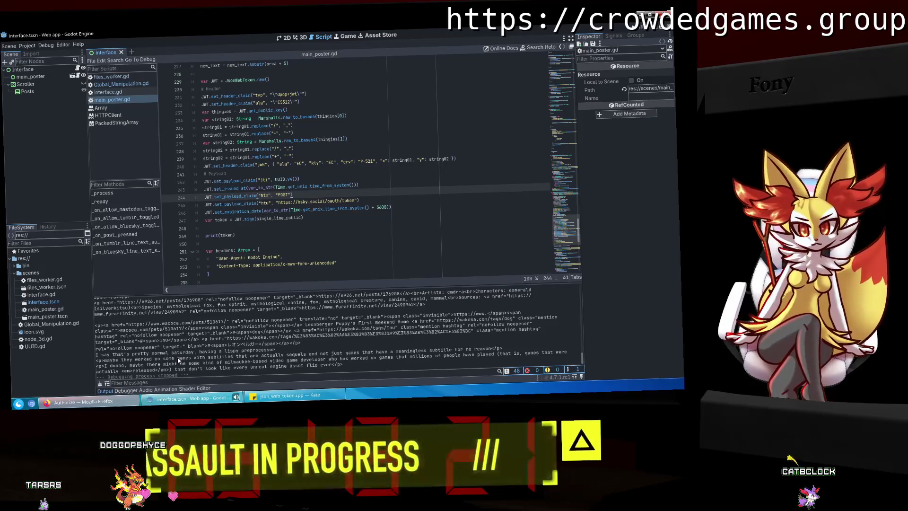
# Authorize the app's Bluesky access once more in Firefox.
pyautogui.click(83, 401)
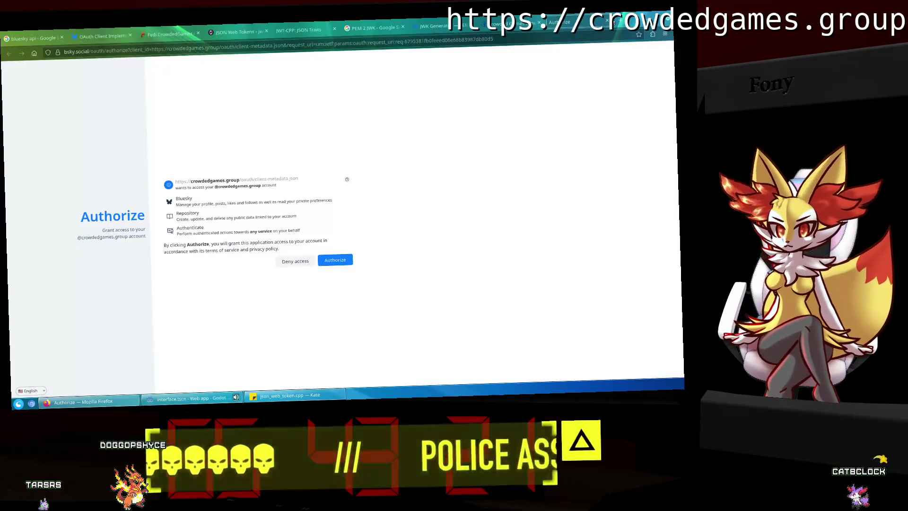
pyautogui.click(335, 260)
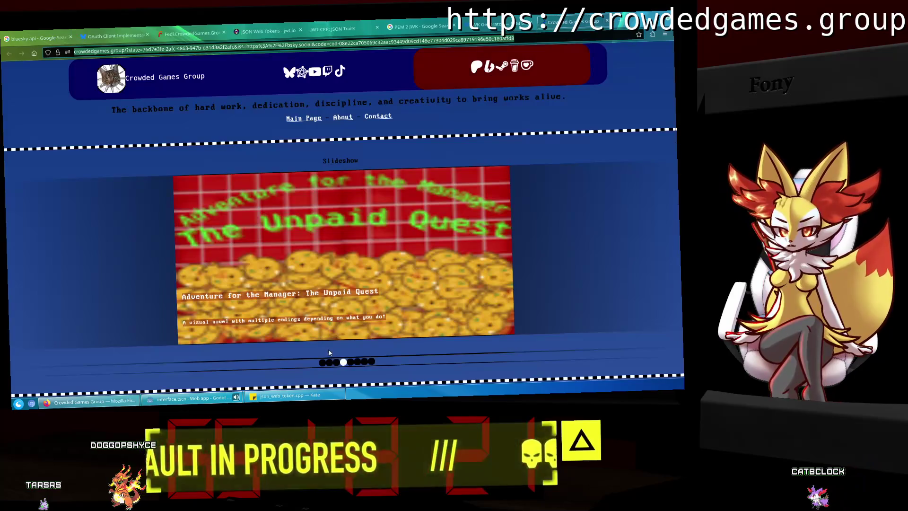
pyautogui.hotkey('alt', 'Tab')
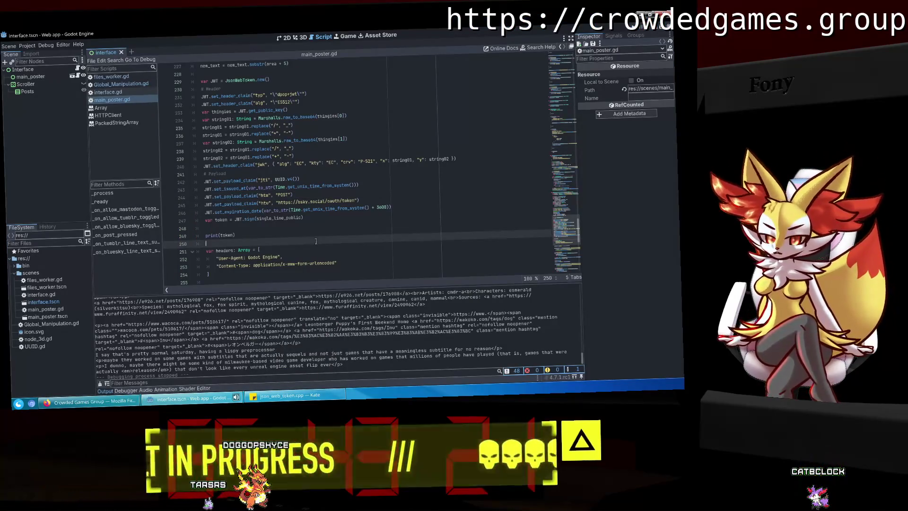
# Show the Debugger panel beneath the main_poster.gd script.
pyautogui.scroll(-6, 316, 241)
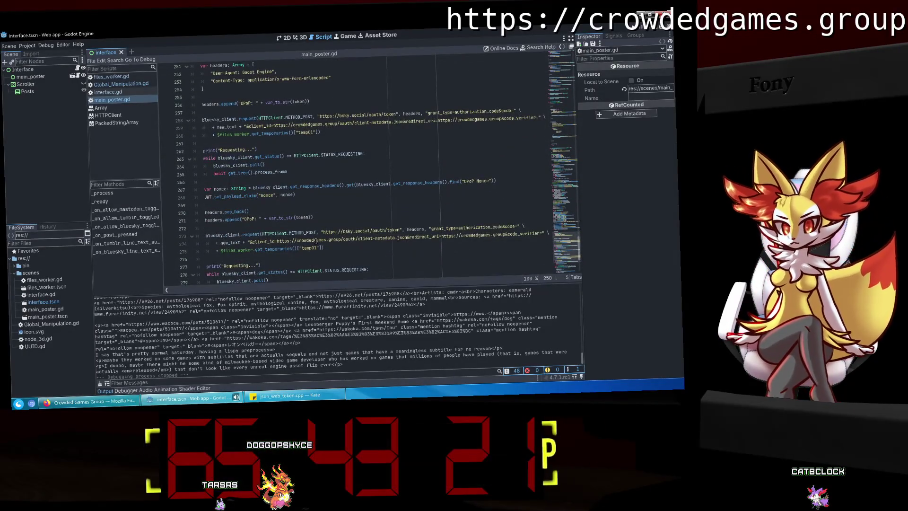
pyautogui.scroll(-5, 316, 242)
pyautogui.scroll(-2, 316, 242)
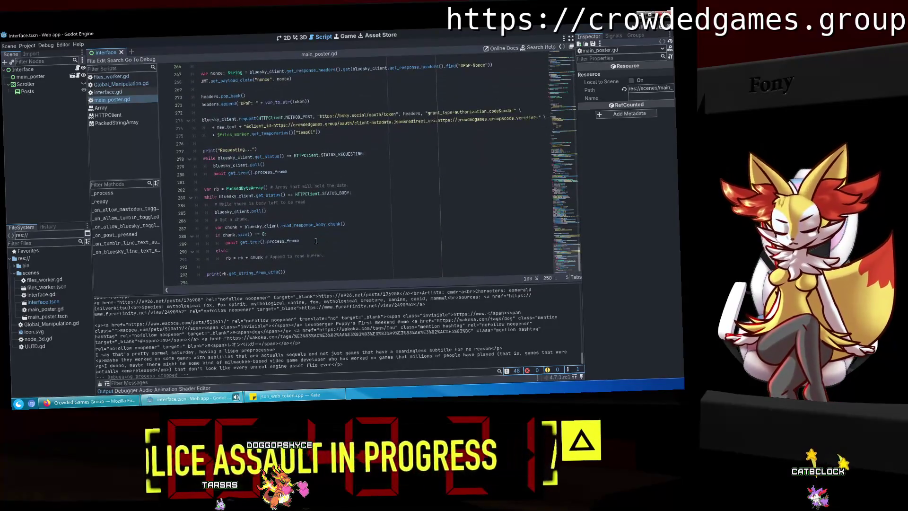
pyautogui.click(126, 390)
pyautogui.scroll(9, 330, 148)
pyautogui.scroll(9, 330, 147)
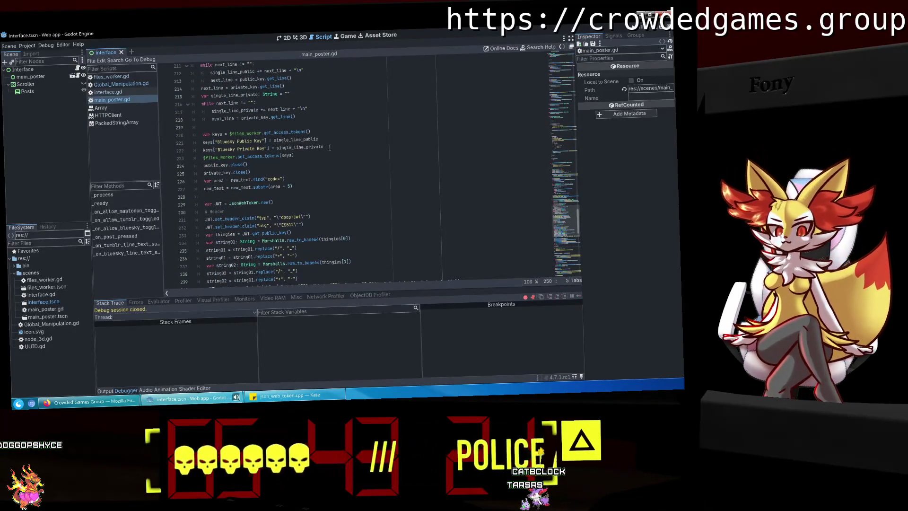
pyautogui.scroll(-3, 329, 148)
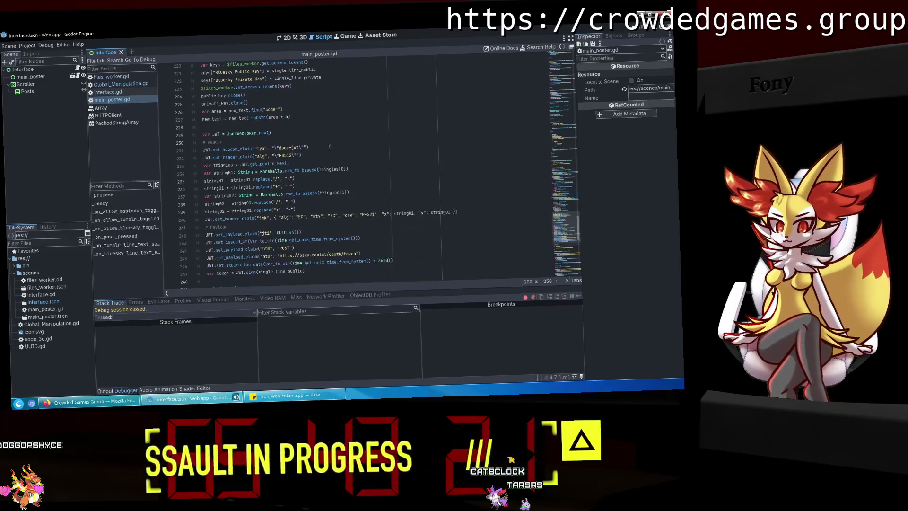
# Pass single_line_private instead of single_line_public to JWT.sign on line 247 and rerun.
pyautogui.doubleClick(284, 271)
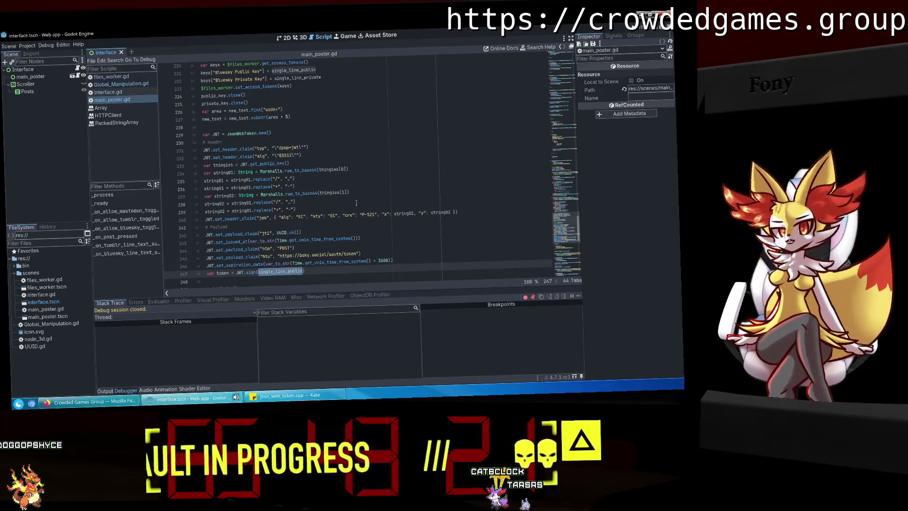
pyautogui.write('single_l')
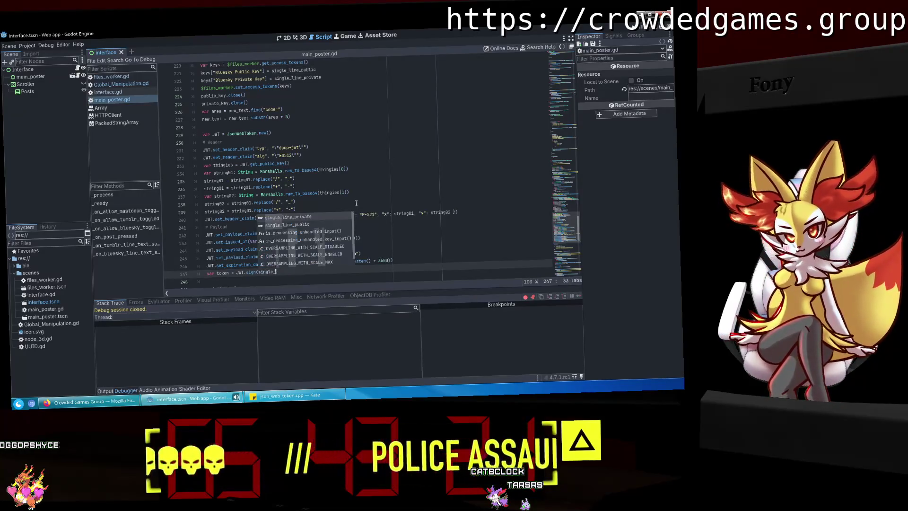
pyautogui.press('Return')
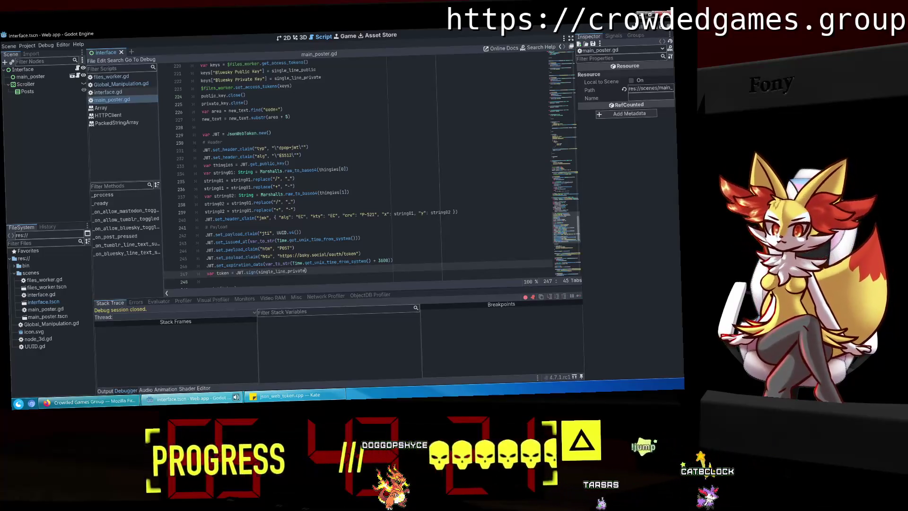
pyautogui.press('F5')
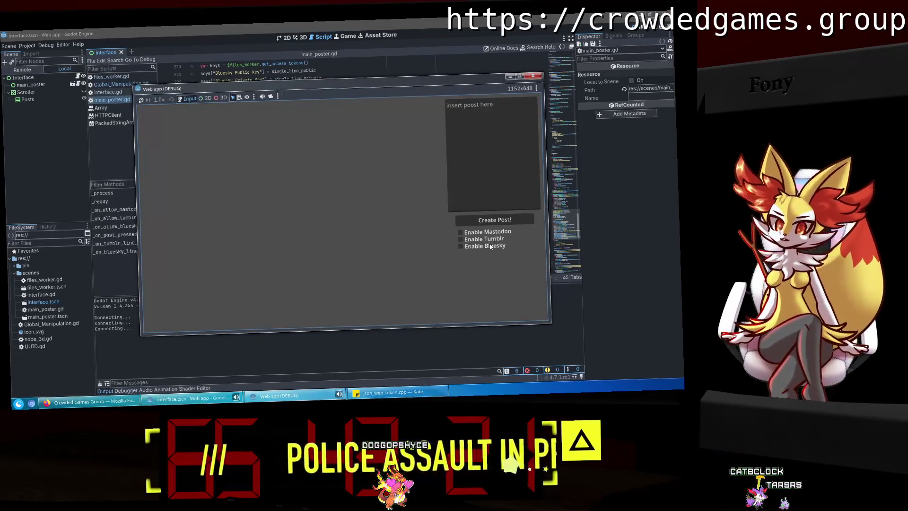
# Enable Bluesky in the running app and submit the pasted redirect code.
pyautogui.click(491, 246)
pyautogui.click(418, 221)
pyautogui.hotkey('ctrl', 'v')
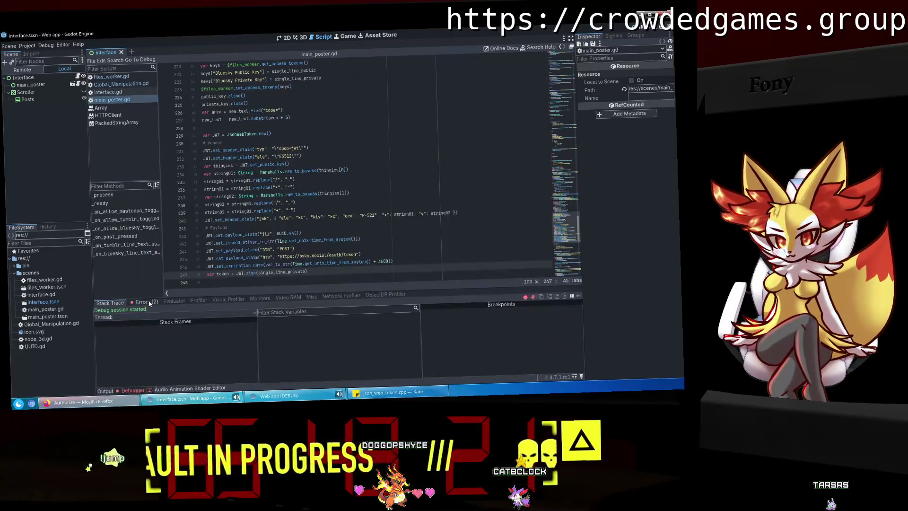
# Trace both _on_bluesky_line_text_submitted debugger errors to the nonce line.
pyautogui.click(147, 302)
pyautogui.doubleClick(142, 313)
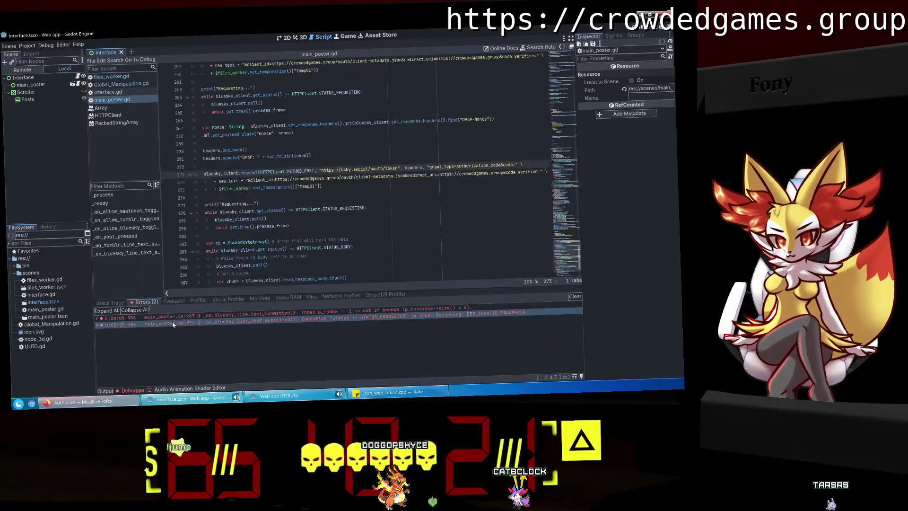
pyautogui.click(122, 304)
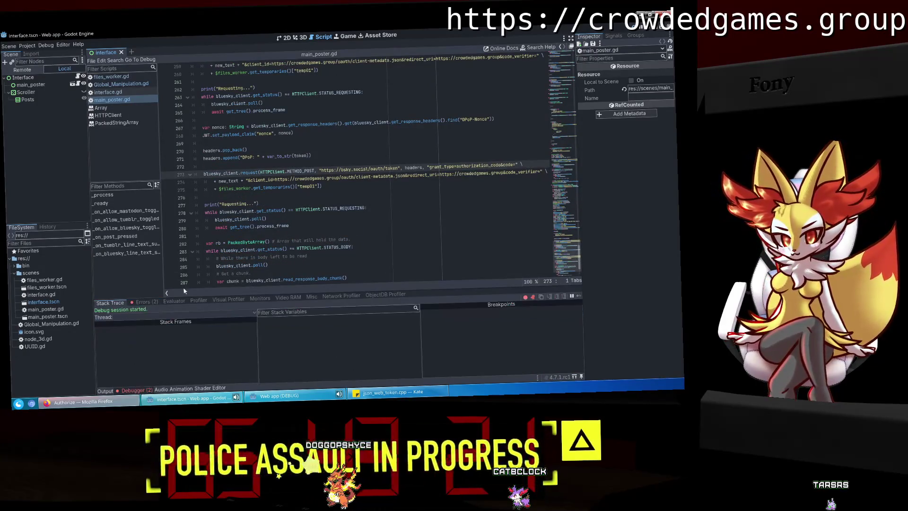
pyautogui.click(143, 301)
pyautogui.doubleClick(142, 313)
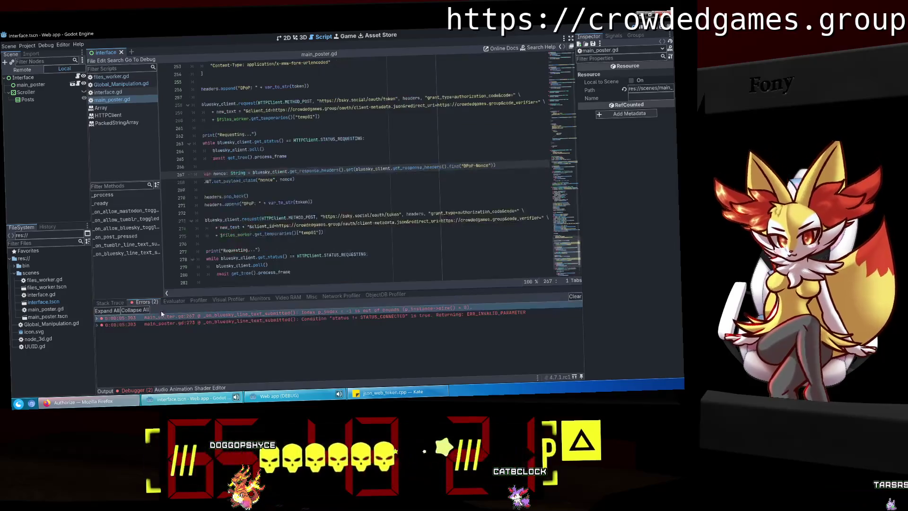
pyautogui.scroll(1, 309, 199)
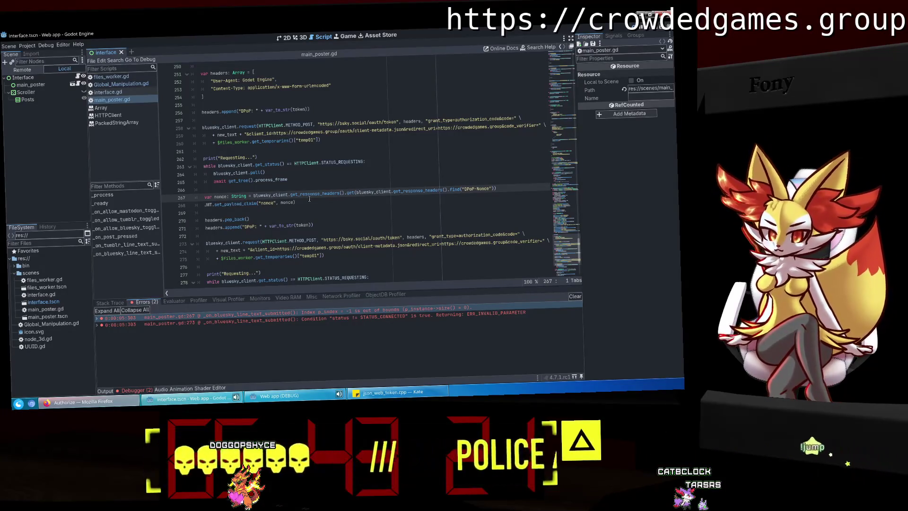
# Insert print(bluesky_client.get_response_headers()) above the var nonce line.
pyautogui.click(323, 187)
pyautogui.press('Return')
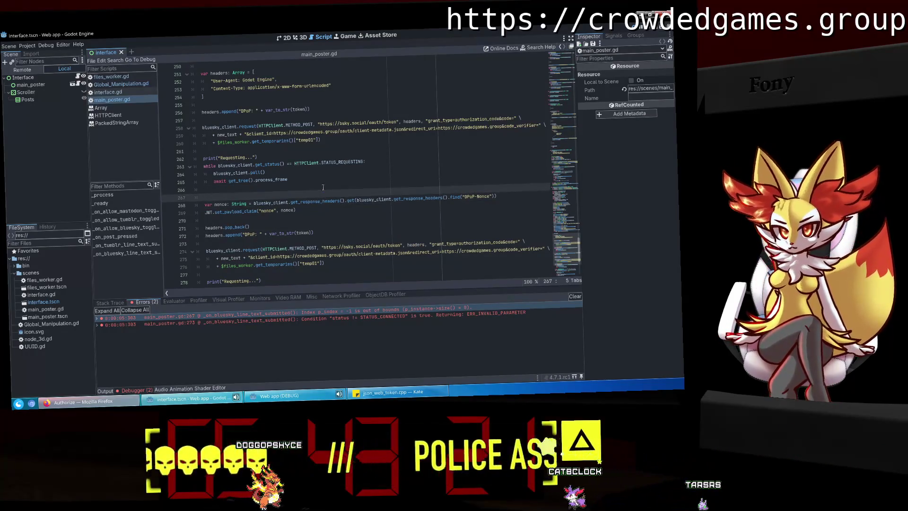
pyautogui.write('rint(')
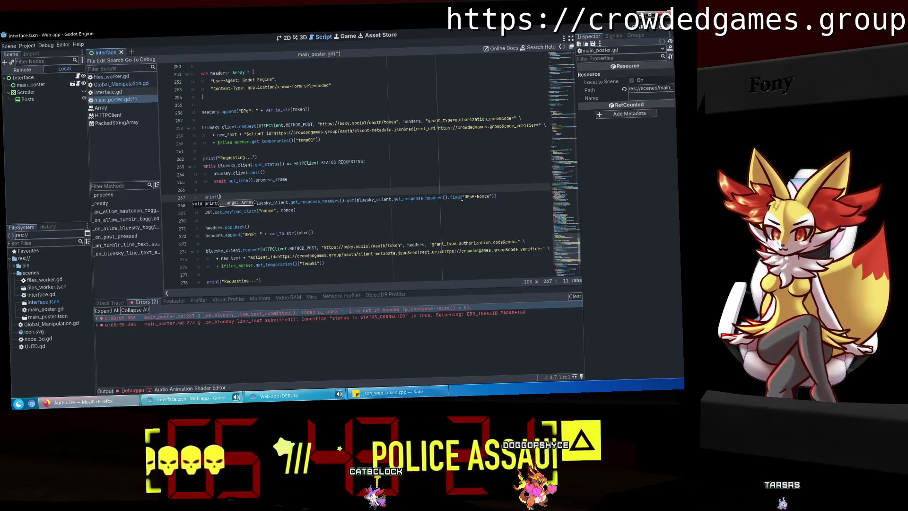
pyautogui.click(253, 203)
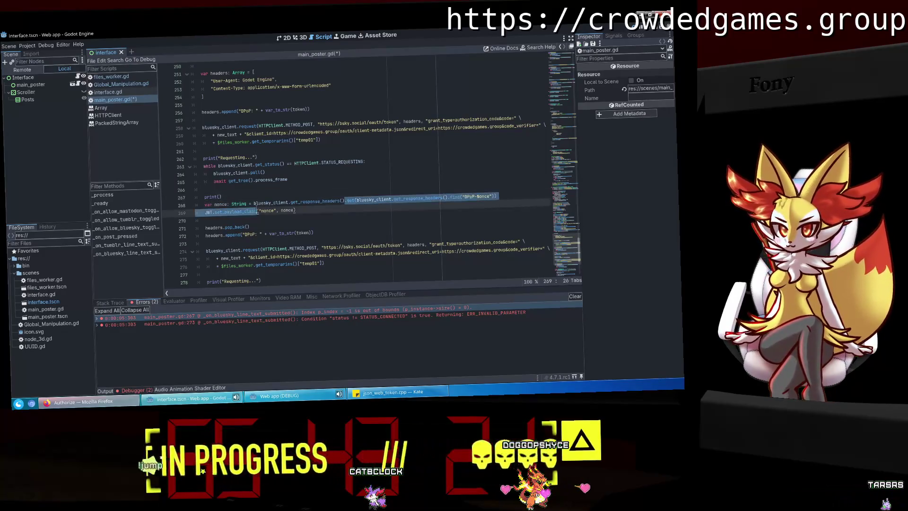
pyautogui.moveTo(344, 201); pyautogui.dragTo(254, 204)
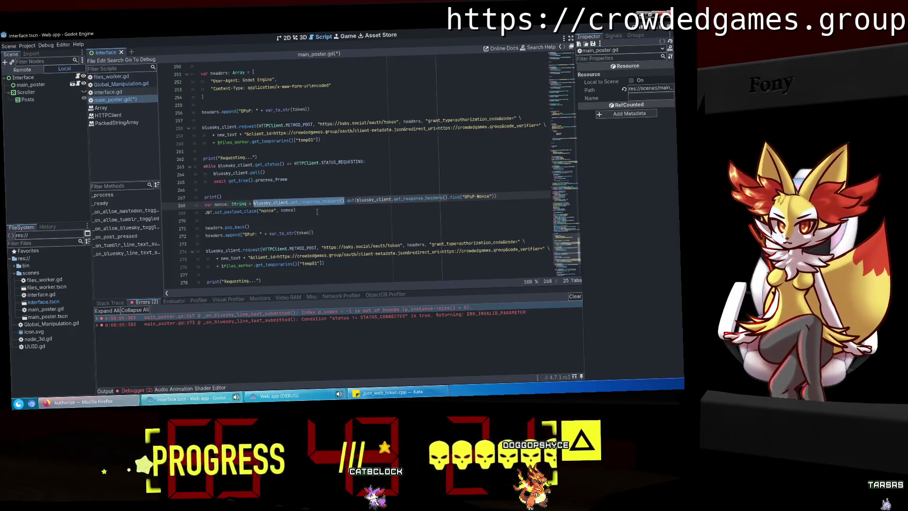
pyautogui.hotkey('ctrl', 'c')
pyautogui.click(219, 196)
pyautogui.hotkey('ctrl', 'v')
pyautogui.click(282, 232)
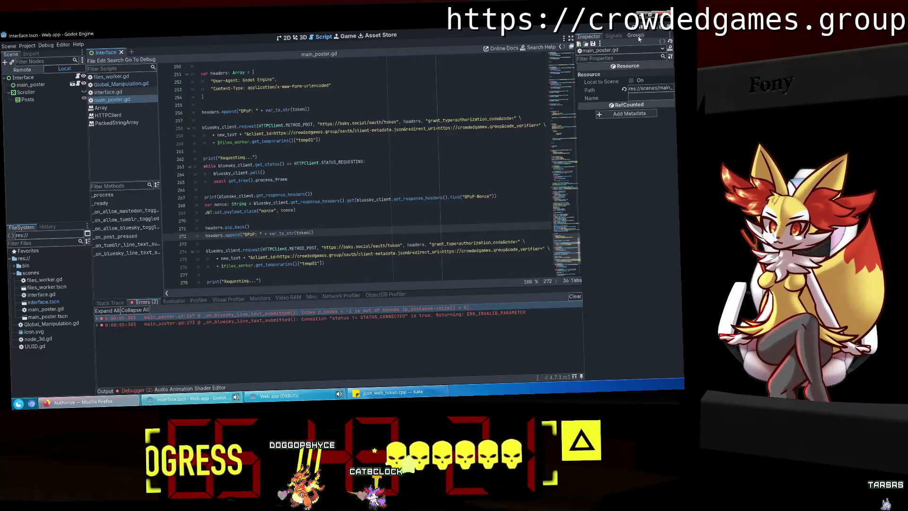
# Close the running app and view the response headers in the Output log.
pyautogui.click(280, 395)
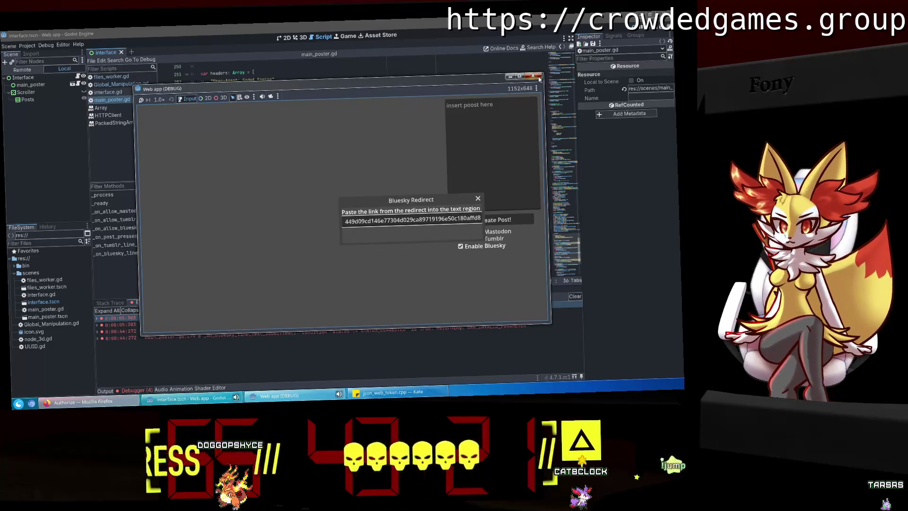
pyautogui.press('Return')
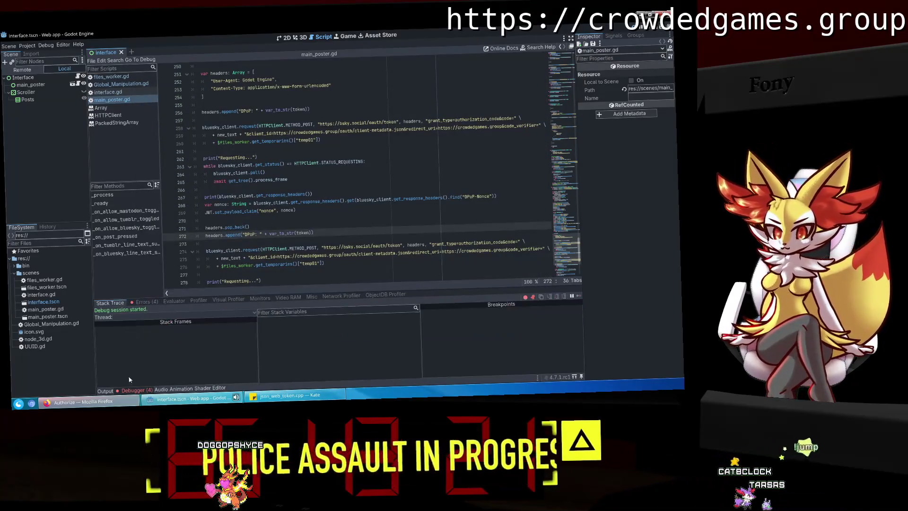
pyautogui.click(104, 391)
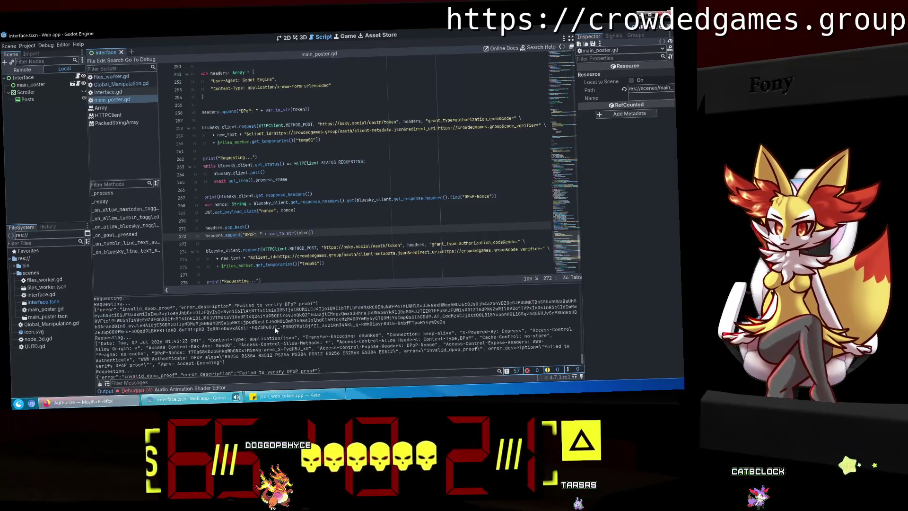
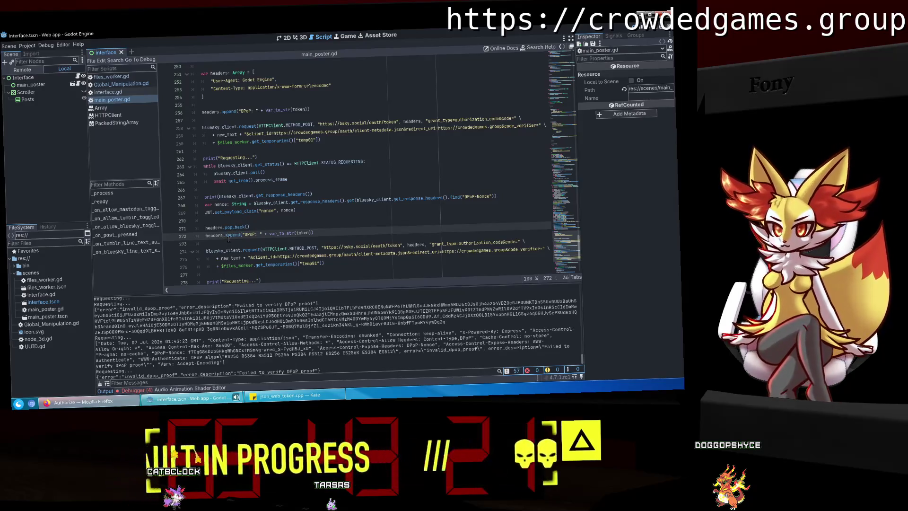
# Inspect the DPoP header name and line 262 in main_poster.gd.
pyautogui.scroll(1, 282, 137)
pyautogui.doubleClick(248, 135)
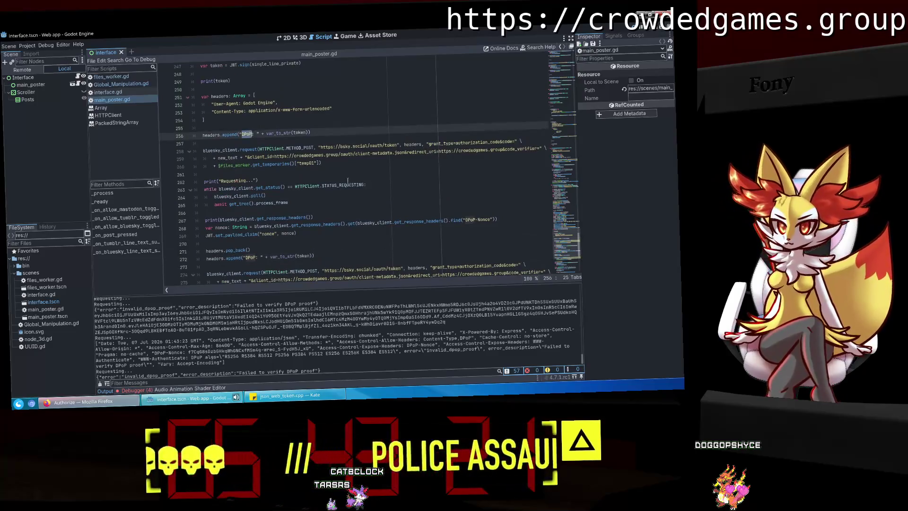
pyautogui.click(348, 181)
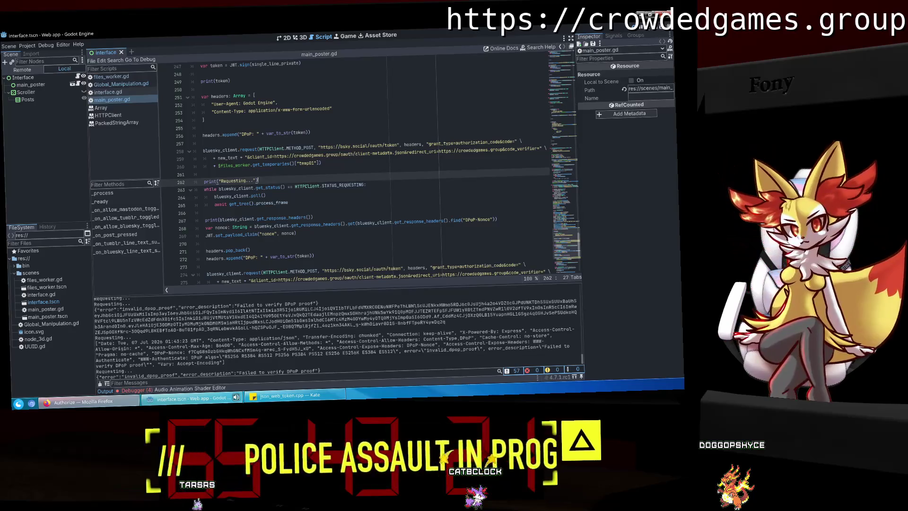
# Copy the signed JWT printed in the Output log for checking in the browser.
pyautogui.moveTo(449, 318); pyautogui.dragTo(95, 304)
pyautogui.rightClick(174, 314)
pyautogui.click(174, 314)
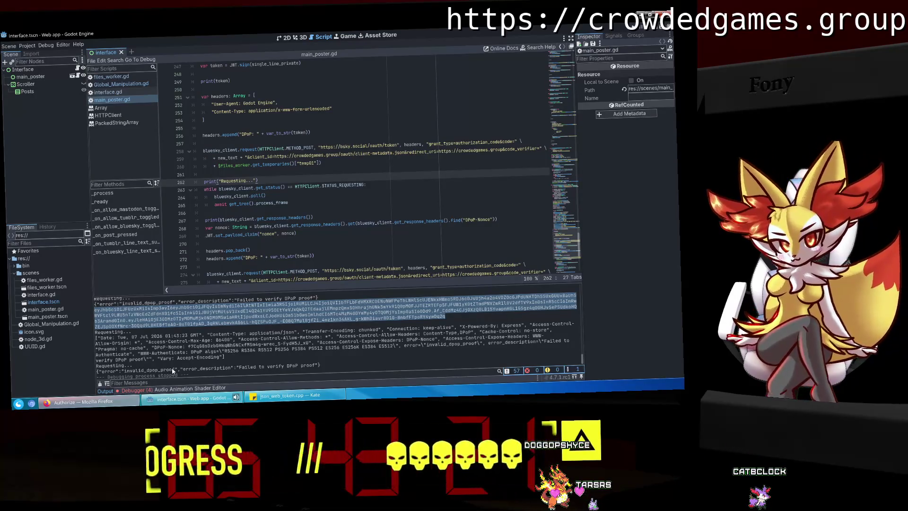
pyautogui.click(158, 396)
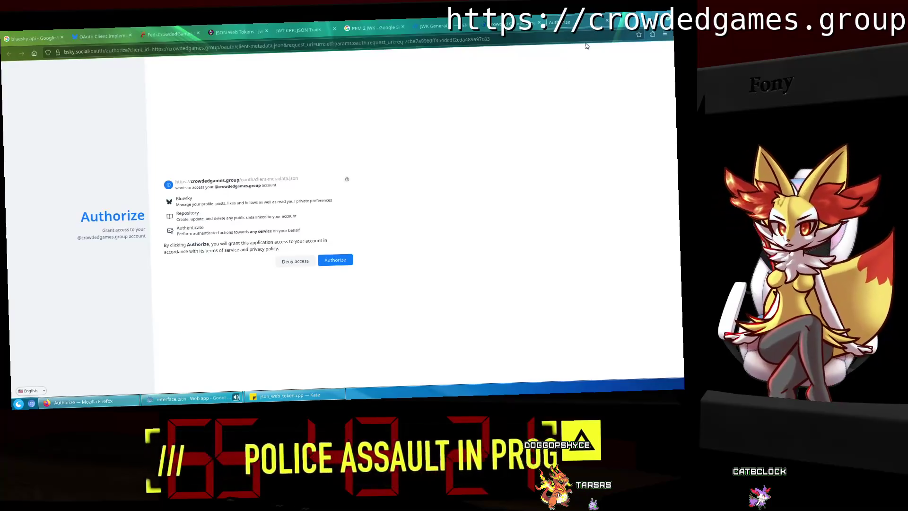
# Close the Bluesky Authorize tab and paste the new token into jwt.io's Encoded Token box.
pyautogui.click(606, 21)
pyautogui.click(268, 31)
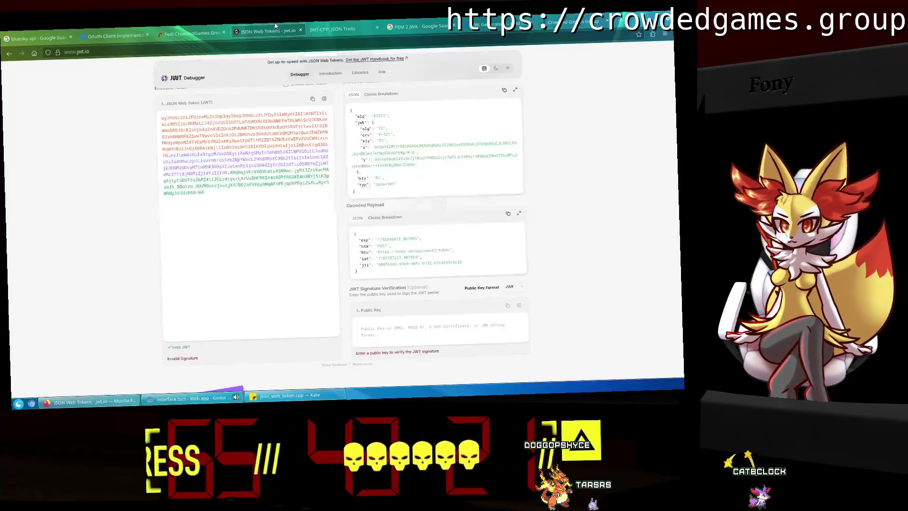
pyautogui.scroll(3, 217, 191)
pyautogui.hotkey('ctrl', 'a')
pyautogui.click(231, 298)
pyautogui.hotkey('ctrl', 'a')
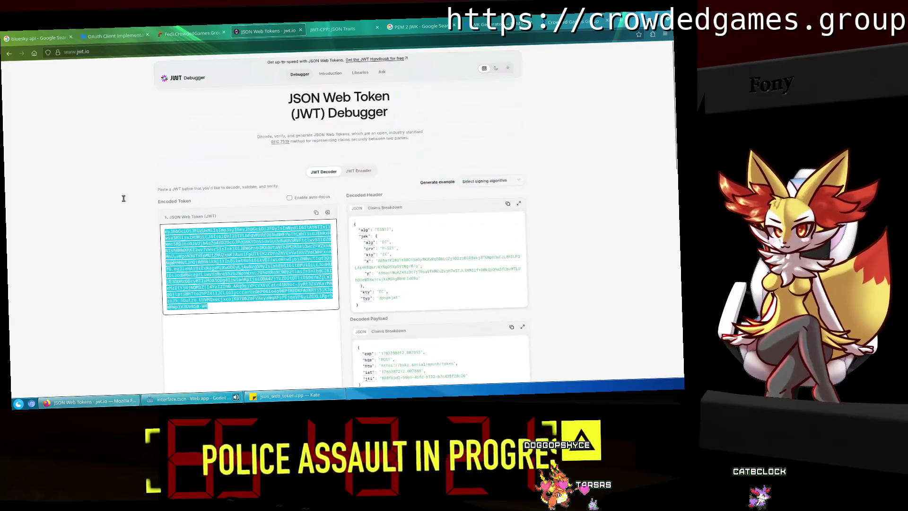
pyautogui.hotkey('ctrl', 'v')
# Review the decoded payload (null htm and htu, jti 87) and the Public Key box.
pyautogui.scroll(-1, 471, 255)
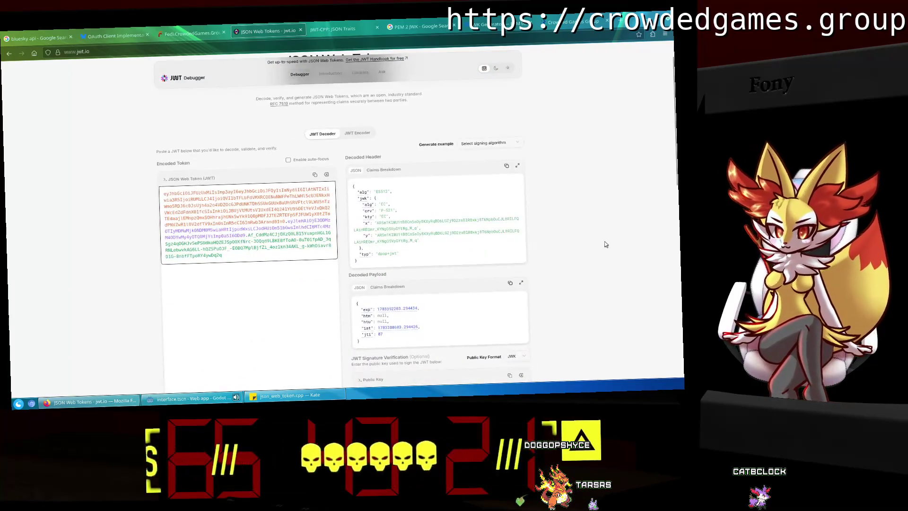
pyautogui.scroll(-4, 605, 244)
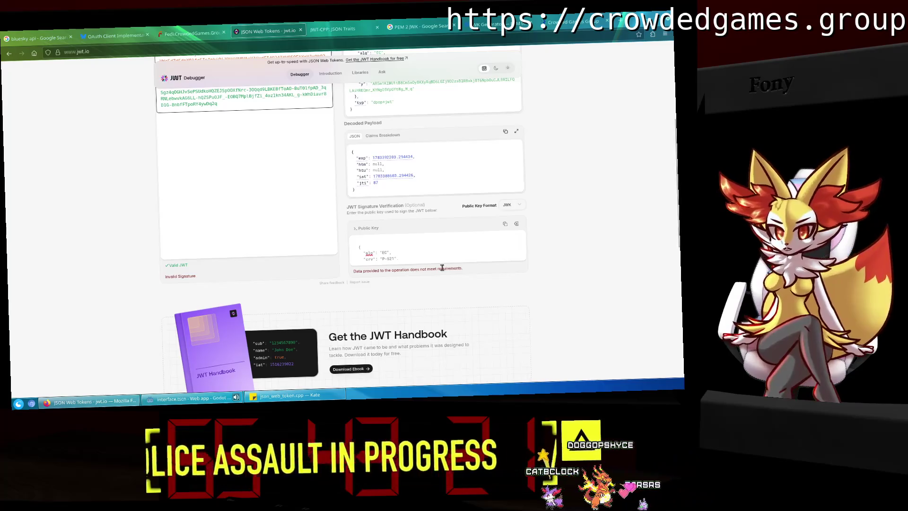
pyautogui.scroll(-1, 467, 245)
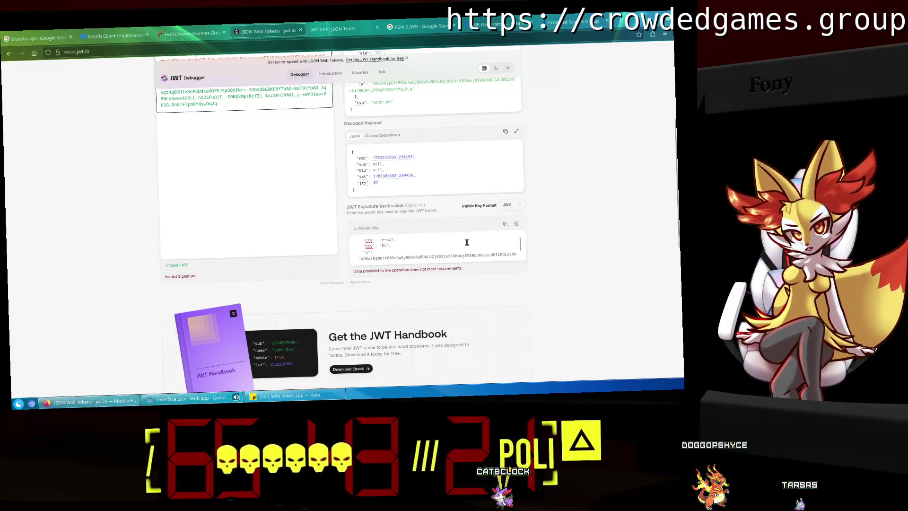
pyautogui.scroll(-2, 467, 240)
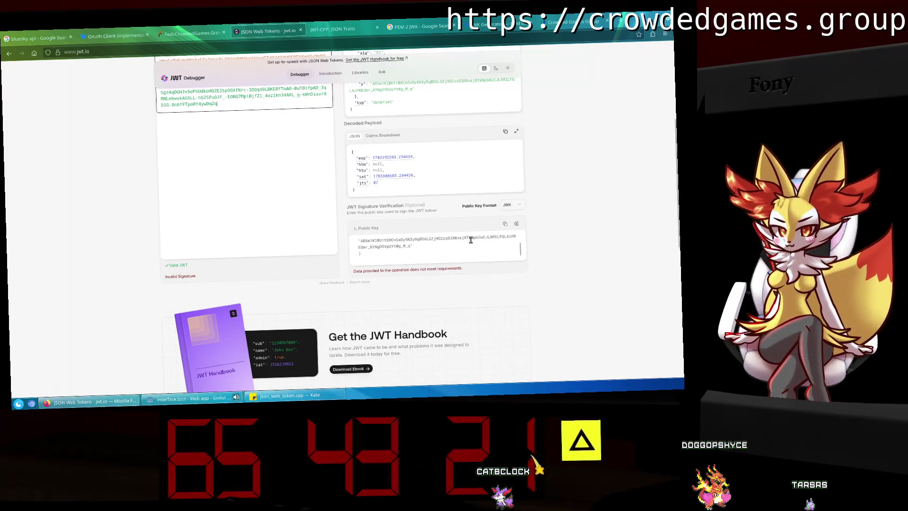
pyautogui.click(382, 255)
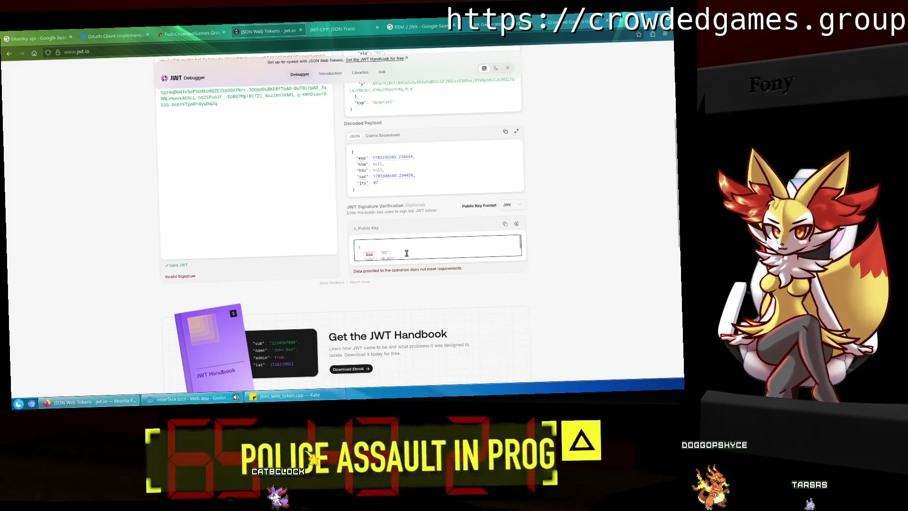
pyautogui.scroll(-1, 407, 253)
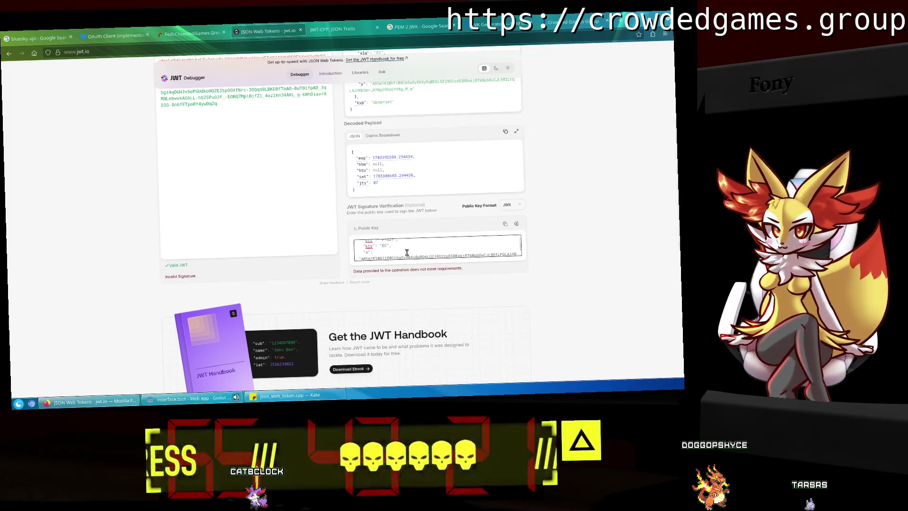
pyautogui.scroll(2, 551, 242)
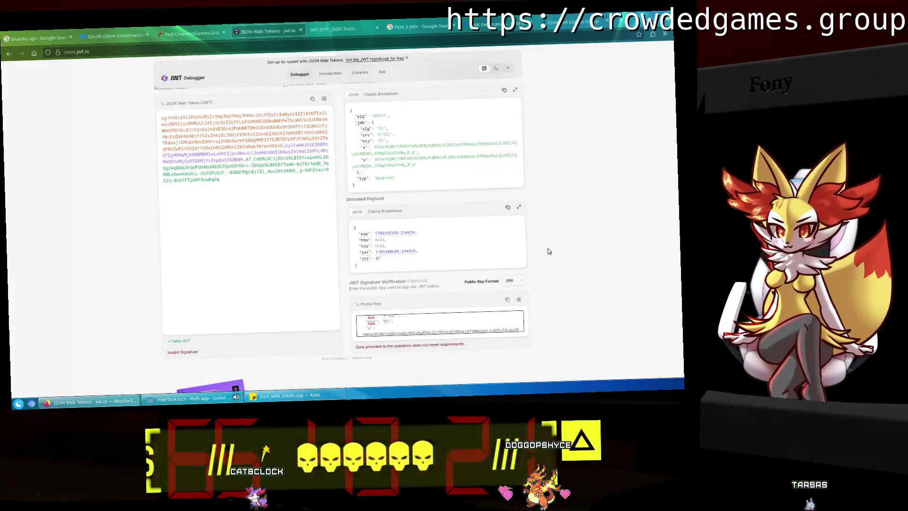
pyautogui.scroll(1, 467, 319)
pyautogui.scroll(-3, 467, 320)
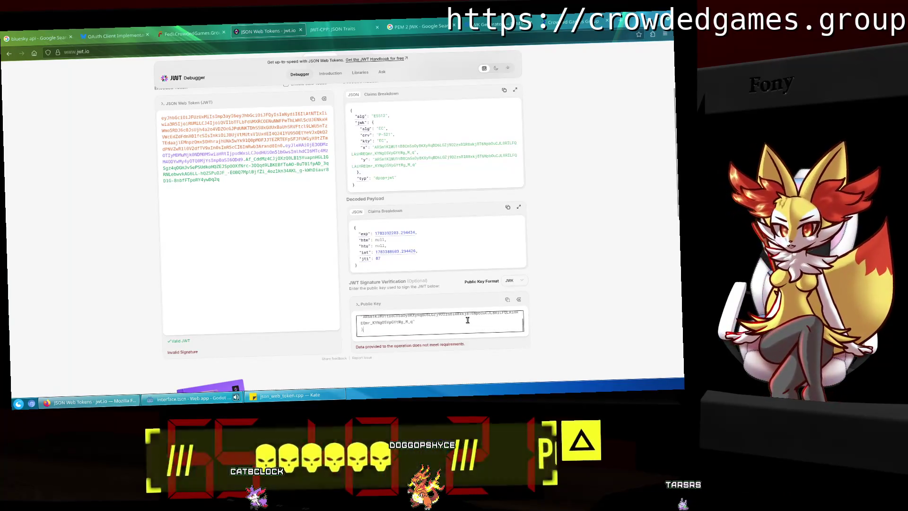
pyautogui.click(341, 27)
pyautogui.click(487, 25)
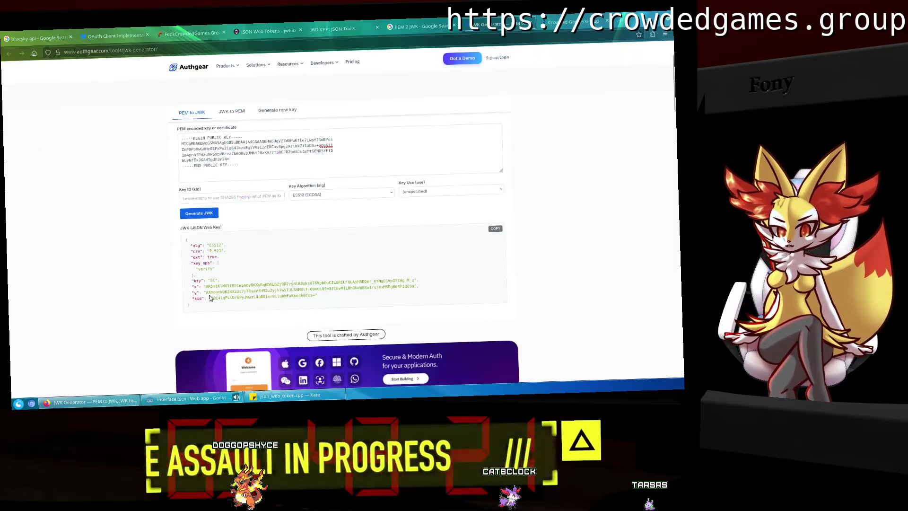
# Copy the kid line from the Authgear JWK into jwt.io's Public Key, adding a comma.
pyautogui.moveTo(325, 299); pyautogui.dragTo(204, 299)
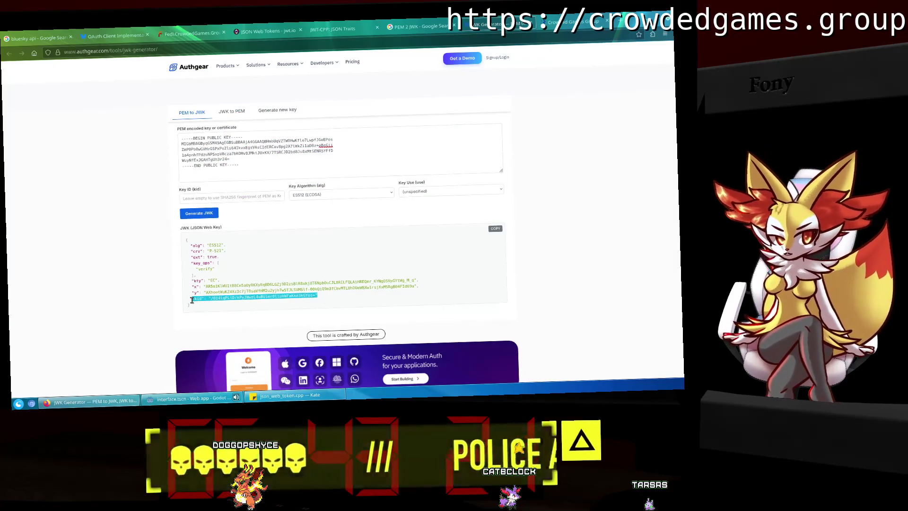
pyautogui.click(215, 296)
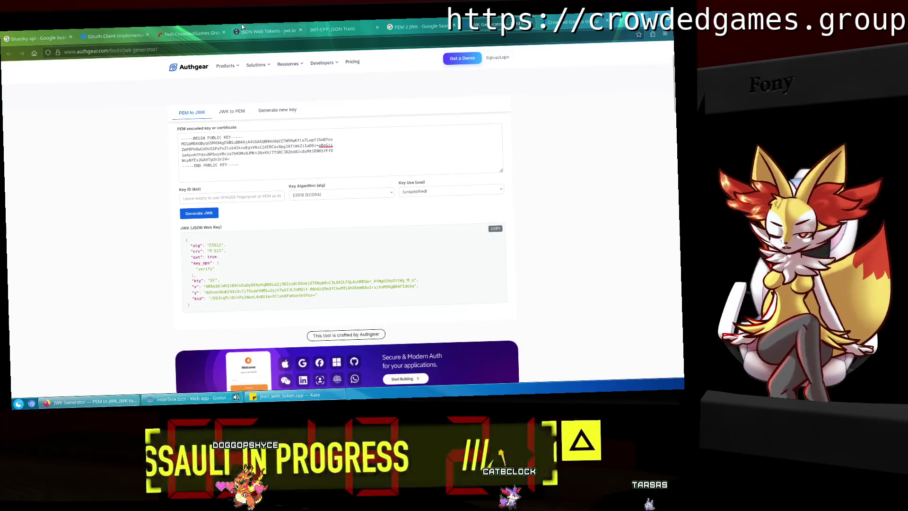
pyautogui.click(267, 31)
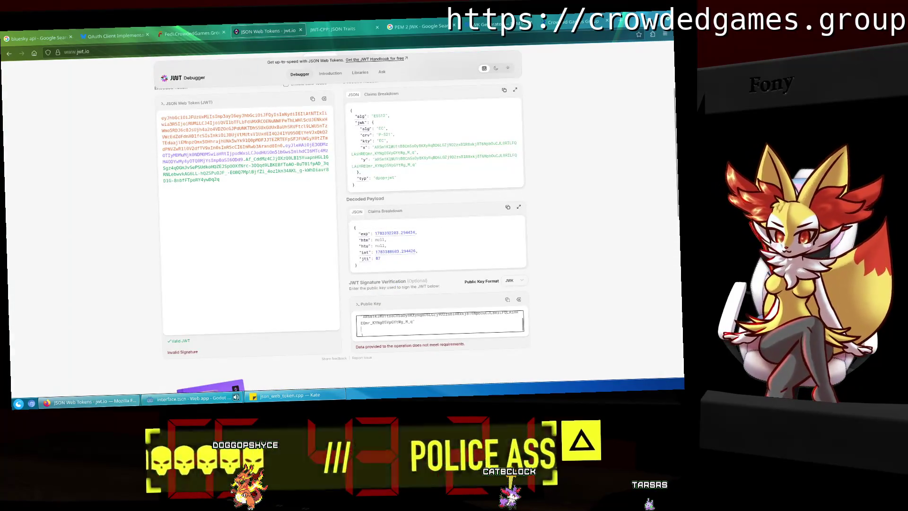
pyautogui.hotkey('ctrl', 'v')
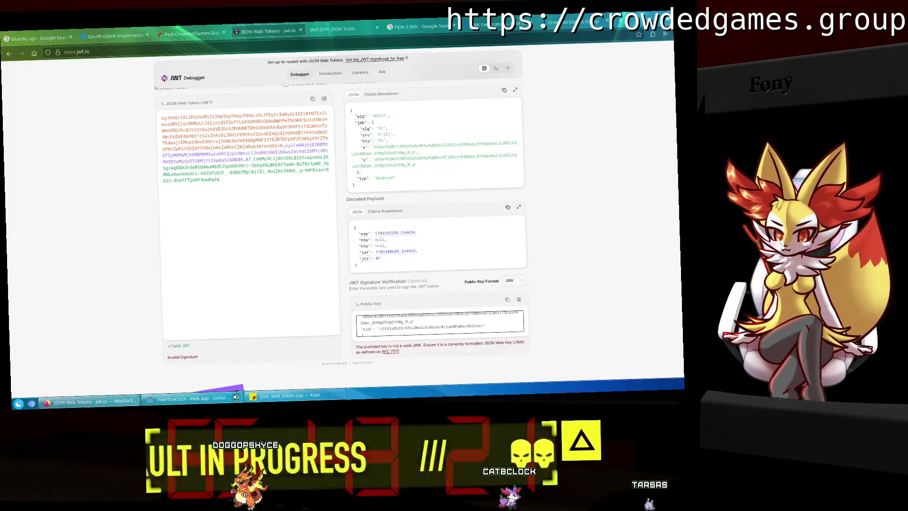
pyautogui.write(',')
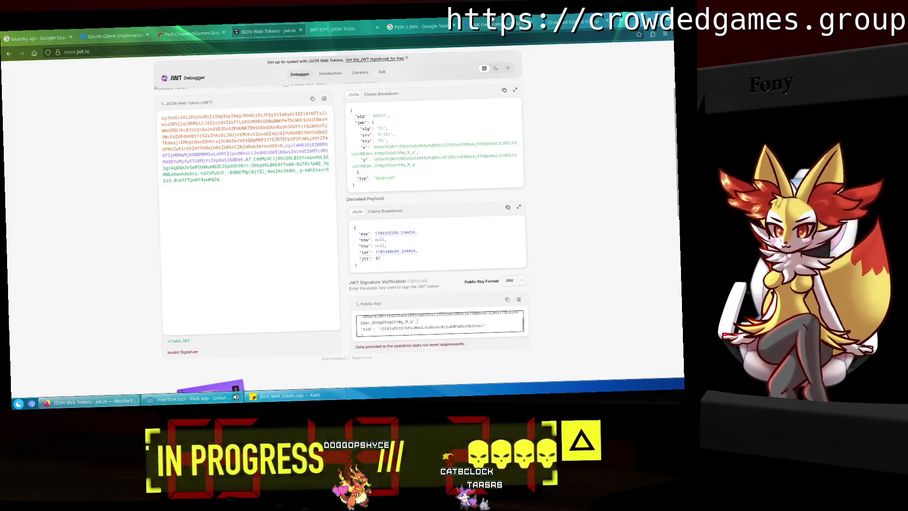
# Carry the ext and key_ops lines from the generated JWK into jwt.io's Public Key.
pyautogui.click(470, 32)
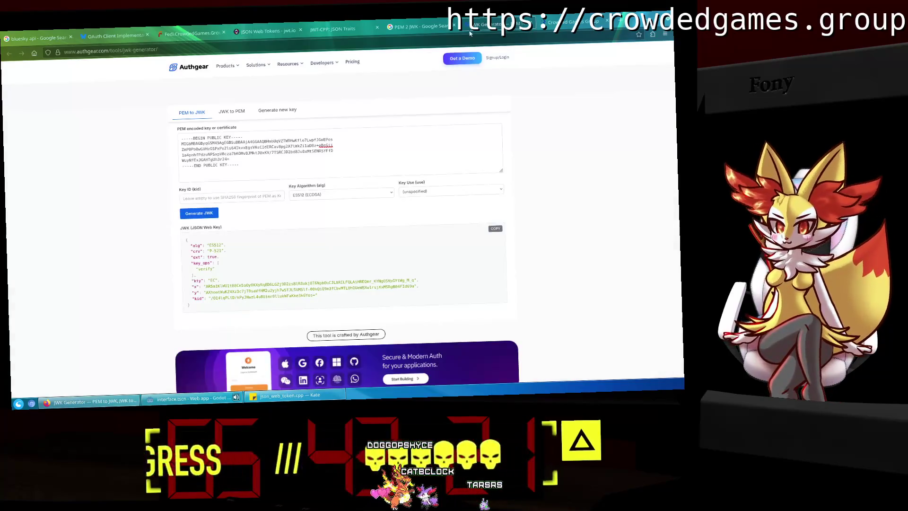
pyautogui.moveTo(196, 275); pyautogui.dragTo(196, 263)
pyautogui.click(188, 257)
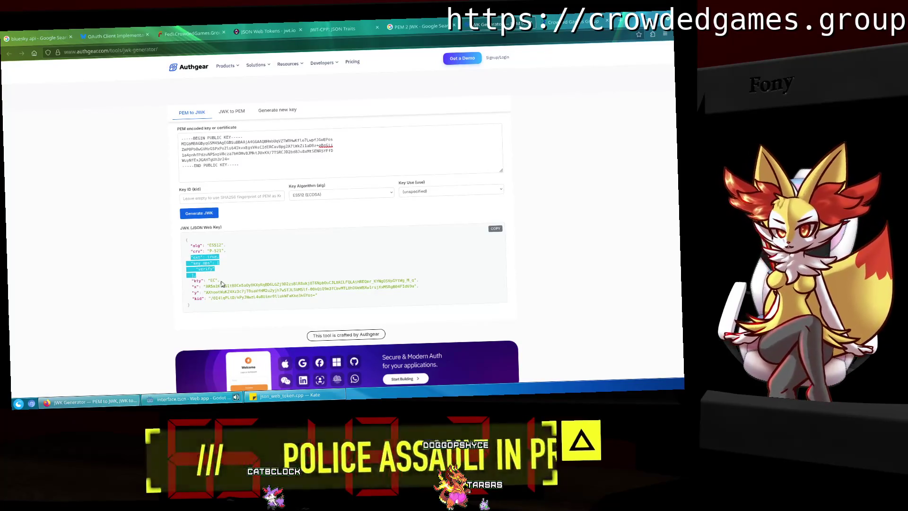
pyautogui.click(114, 35)
pyautogui.click(267, 30)
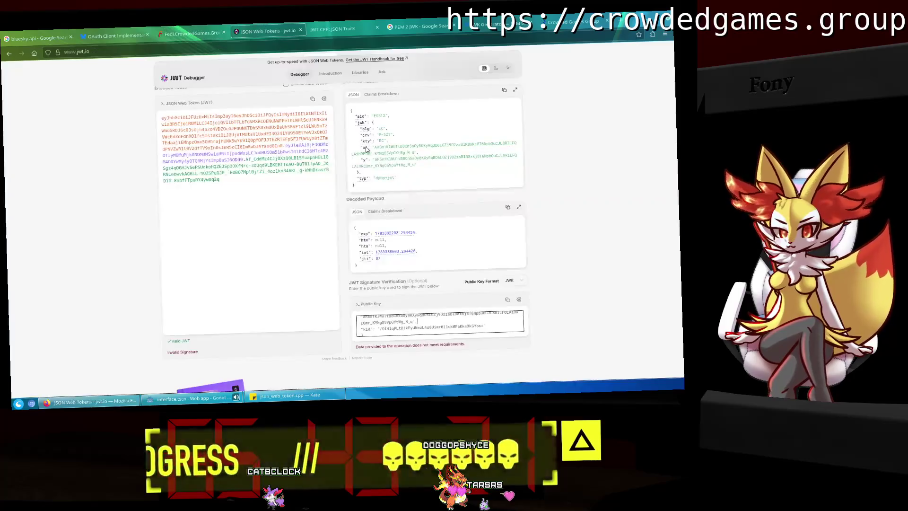
pyautogui.hotkey('ctrl', 'v')
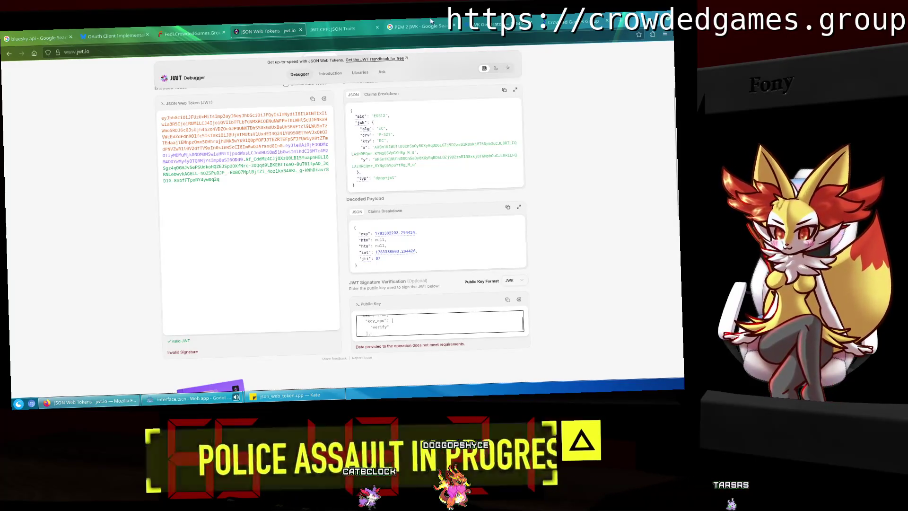
pyautogui.click(492, 23)
pyautogui.click(359, 278)
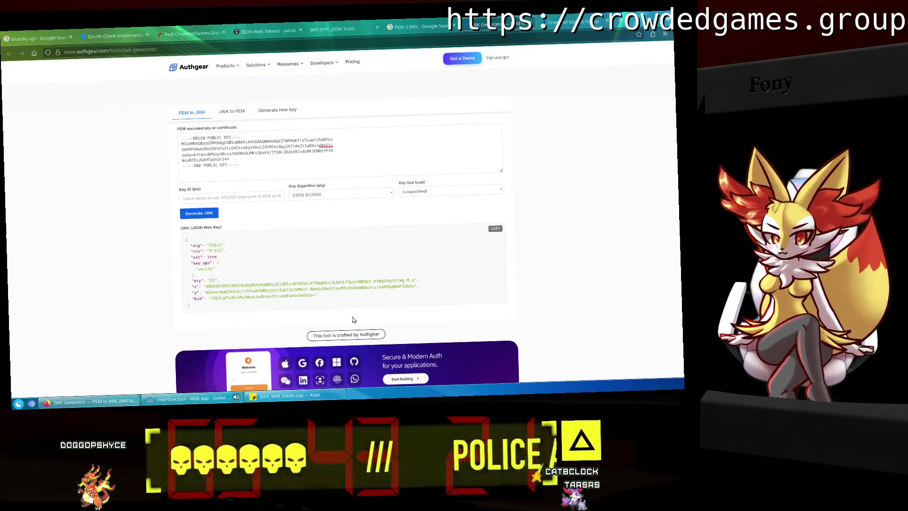
pyautogui.click(191, 29)
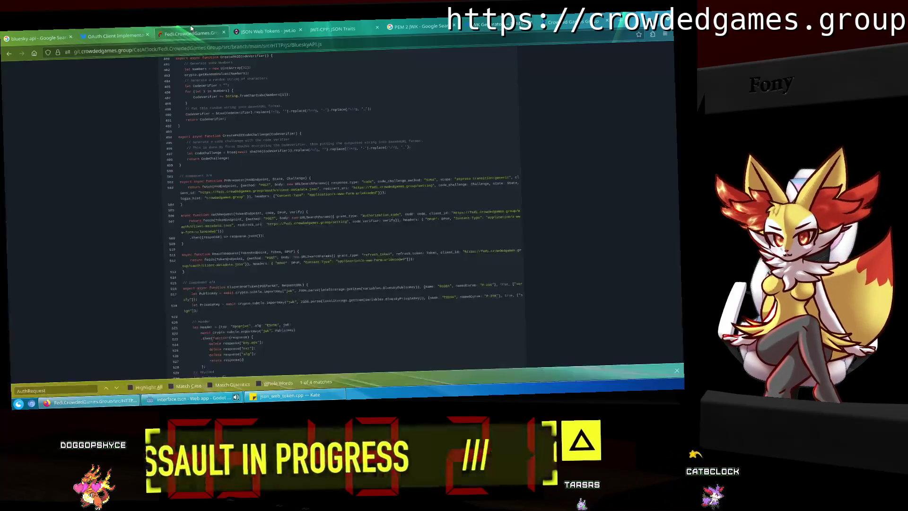
# Back in jwt.io, read the tooltips on the payload's timestamp values and jti 87.
pyautogui.click(107, 29)
pyautogui.click(267, 30)
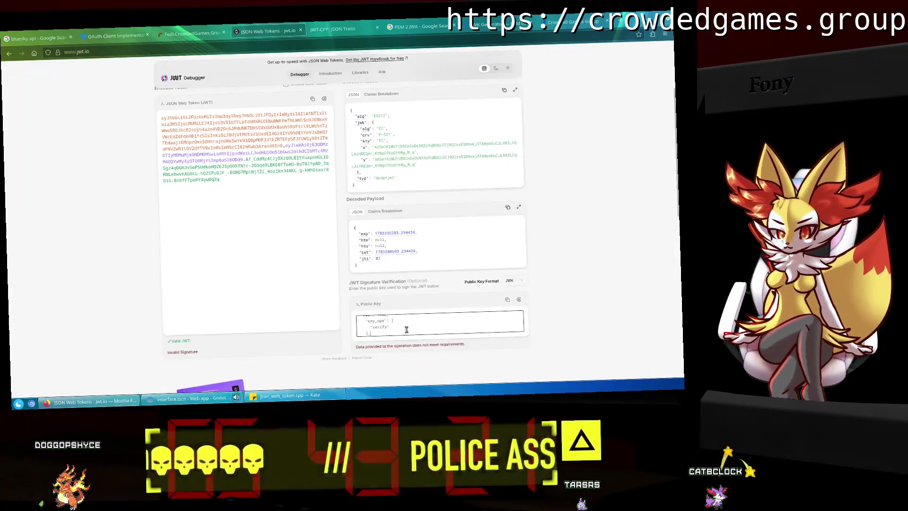
pyautogui.scroll(2, 406, 330)
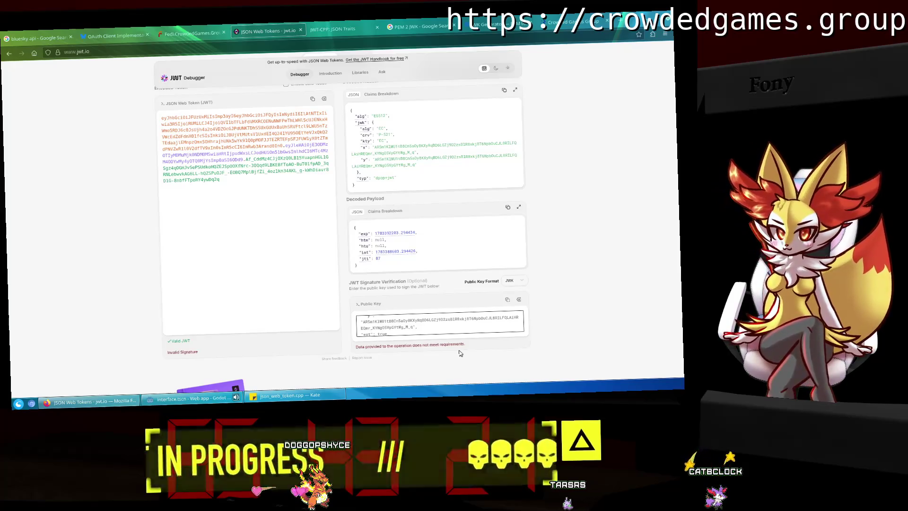
pyautogui.moveTo(376, 245)
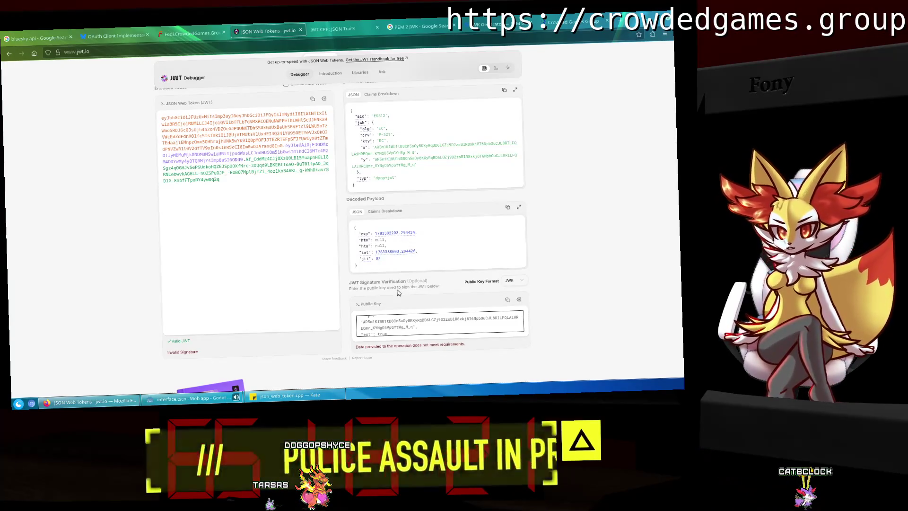
pyautogui.moveTo(364, 260)
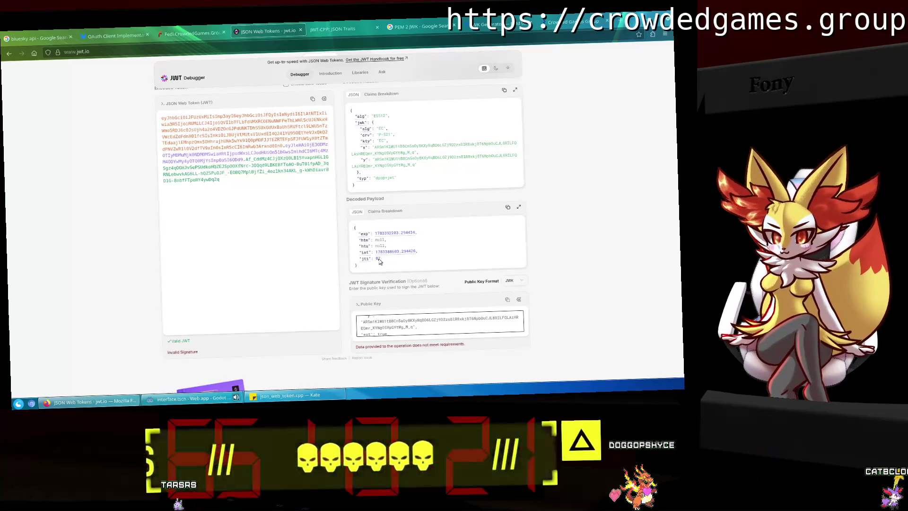
pyautogui.click(189, 399)
# Look through files_worker.gd, Global_Manipulation.gd and interface.gd, then reopen main_poster.gd.
pyautogui.click(263, 258)
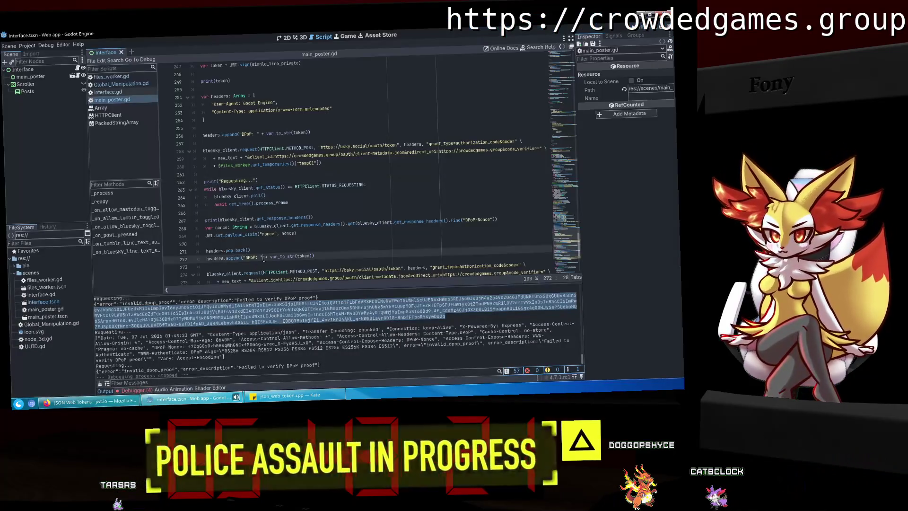
pyautogui.scroll(-5, 263, 258)
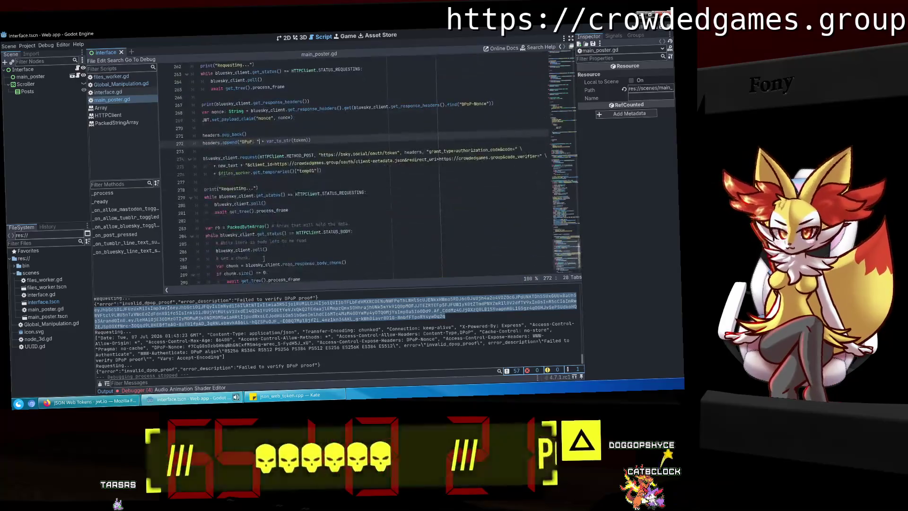
pyautogui.scroll(-2, 263, 258)
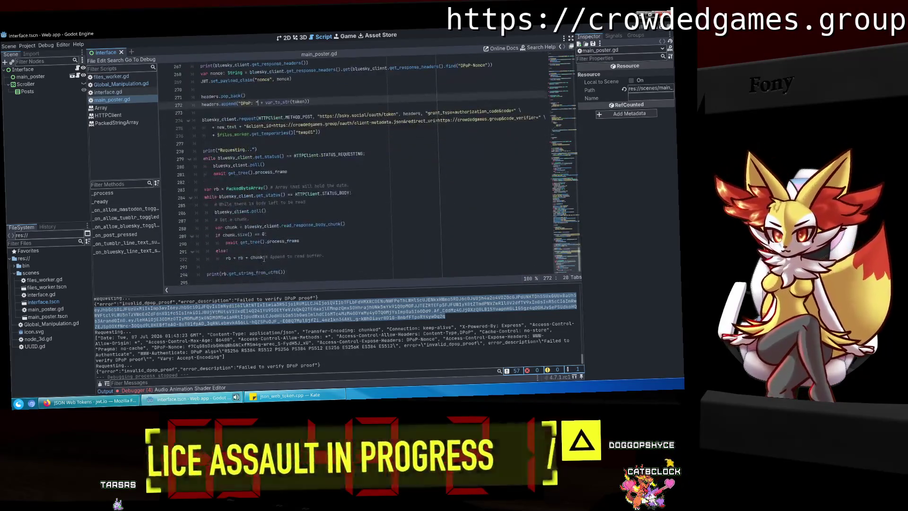
pyautogui.click(122, 78)
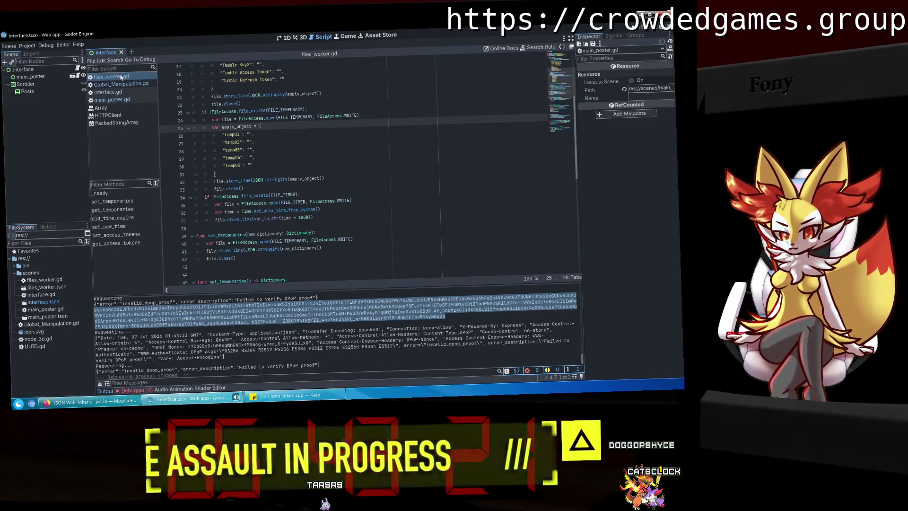
pyautogui.click(120, 84)
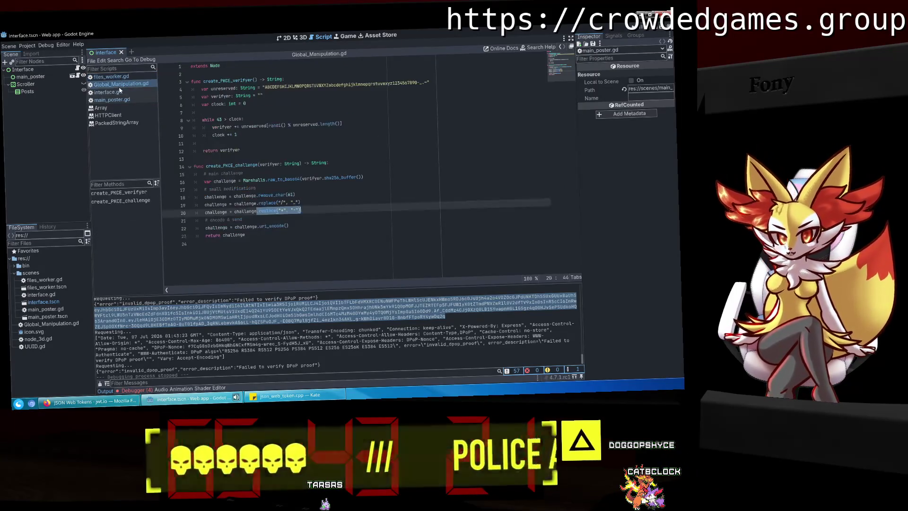
pyautogui.click(120, 92)
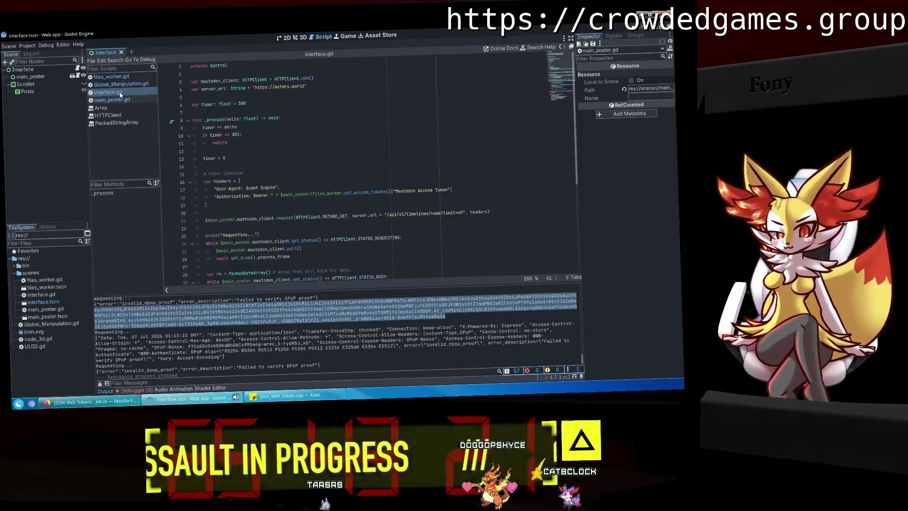
pyautogui.scroll(-6, 343, 203)
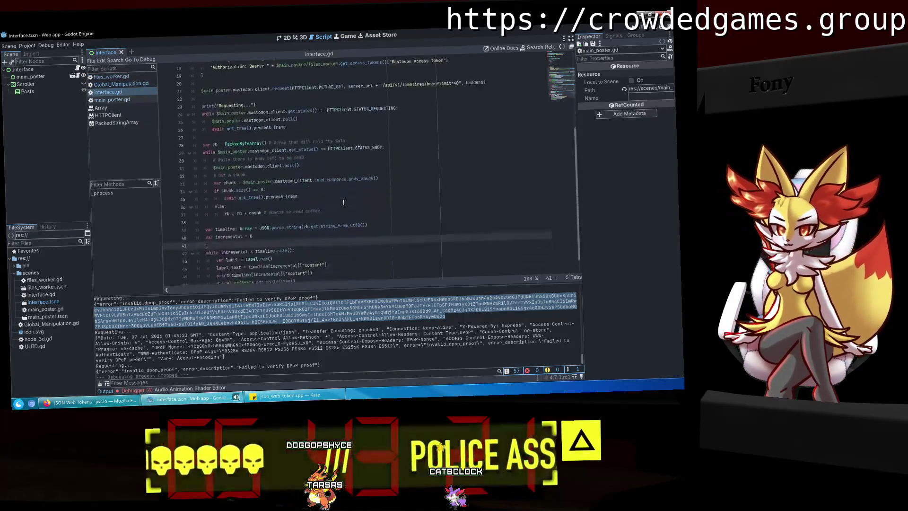
pyautogui.click(132, 101)
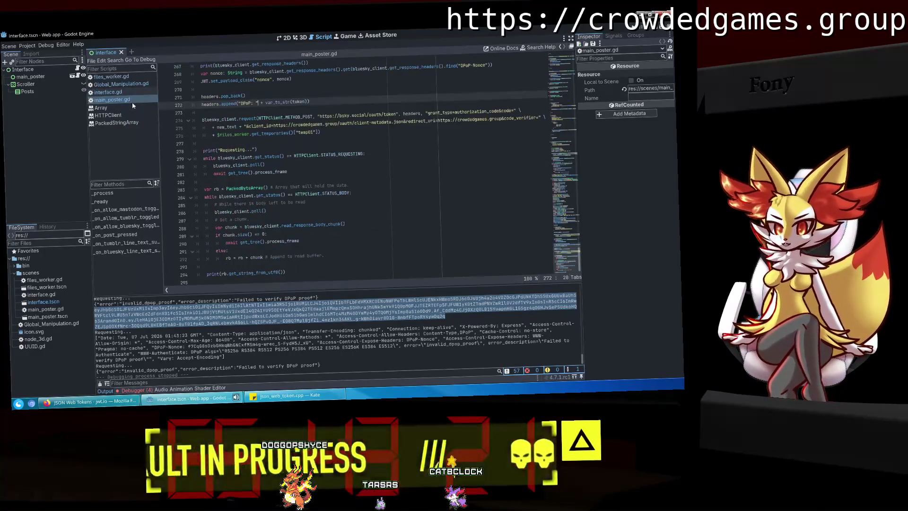
pyautogui.scroll(10, 263, 157)
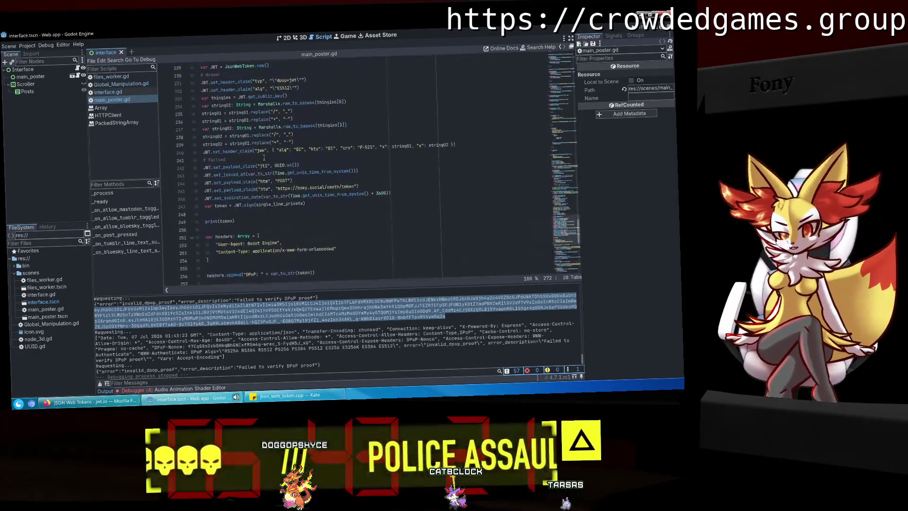
# Wrap the htm claim value POST in escaped quotes.
pyautogui.click(291, 182)
pyautogui.press('Left')
pyautogui.write('\\"')
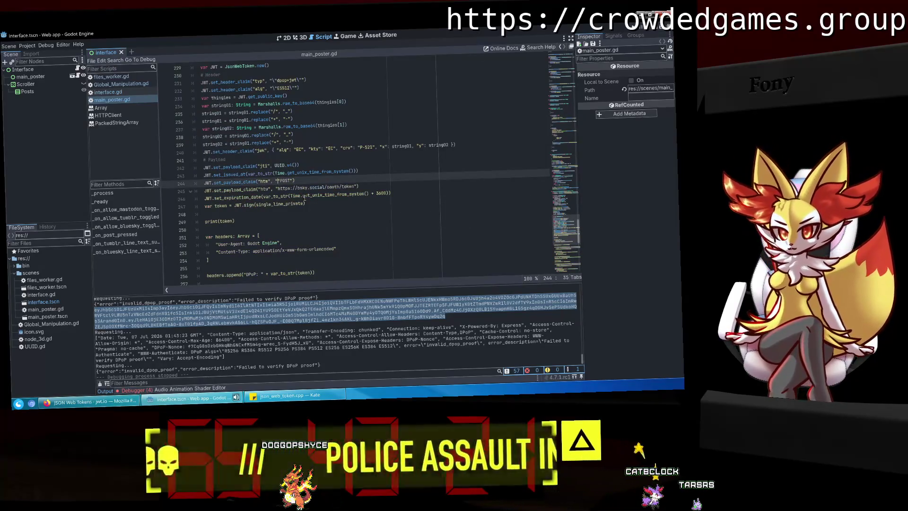
pyautogui.press('Right')
pyautogui.press('Right')
pyautogui.press('Right')
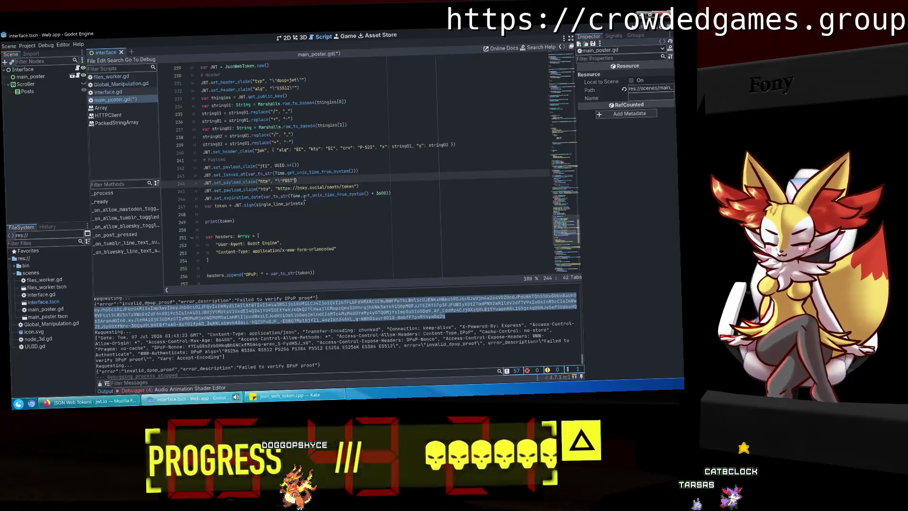
pyautogui.press('BackSpace')
pyautogui.press('BackSpace')
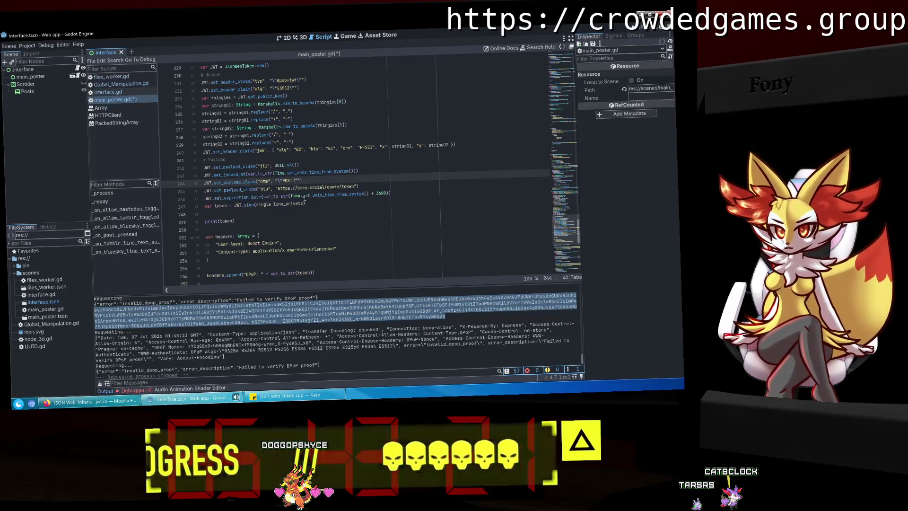
pyautogui.write('\\')
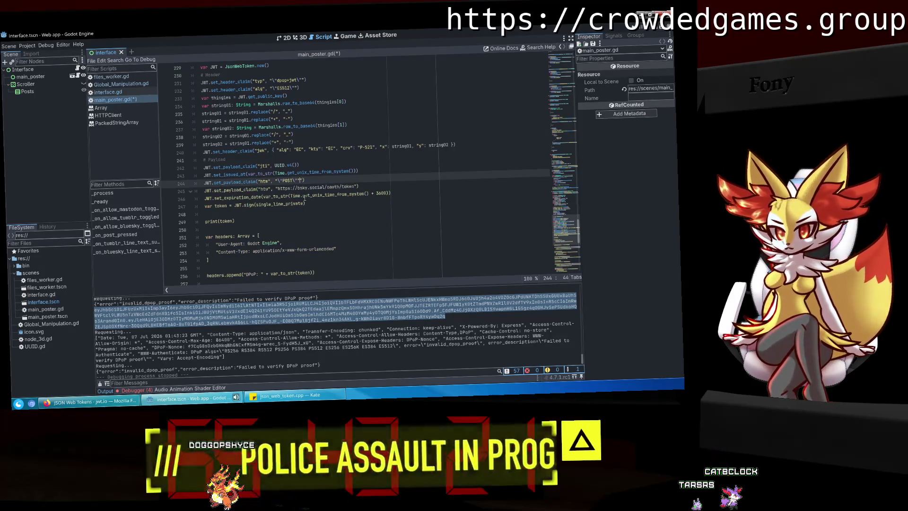
pyautogui.write('"')
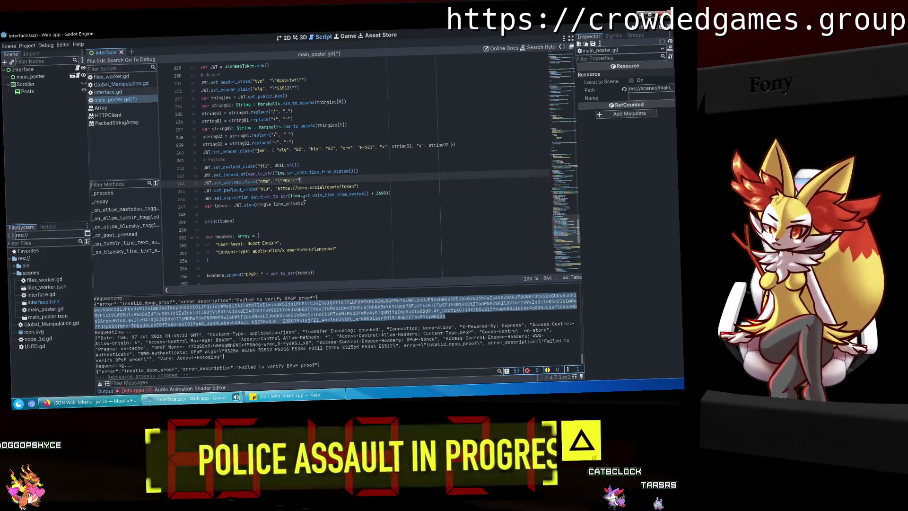
# Wrap UUID.v4() on the jti line 242 in escaped quotes.
pyautogui.scroll(1, 305, 197)
pyautogui.moveTo(283, 203); pyautogui.dragTo(275, 205)
pyautogui.hotkey('ctrl', 'c')
pyautogui.click(273, 188)
pyautogui.hotkey('ctrl', 'v')
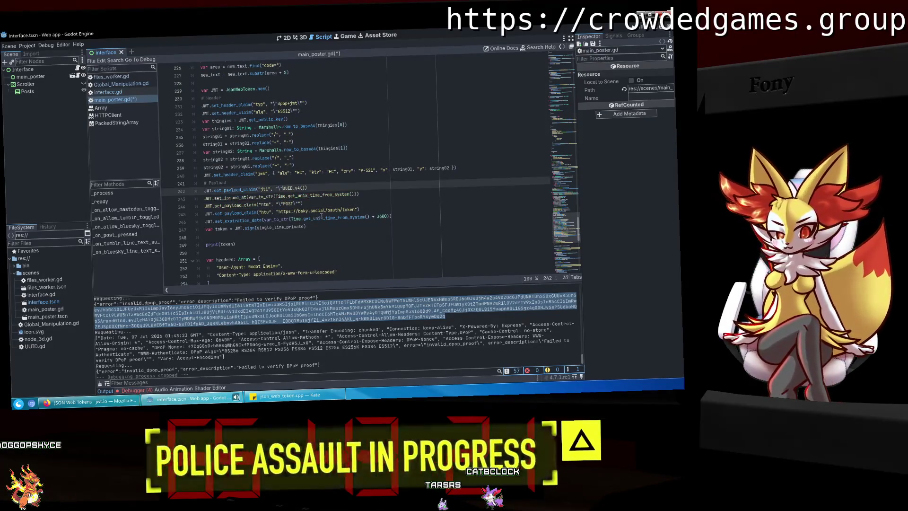
pyautogui.click(294, 204)
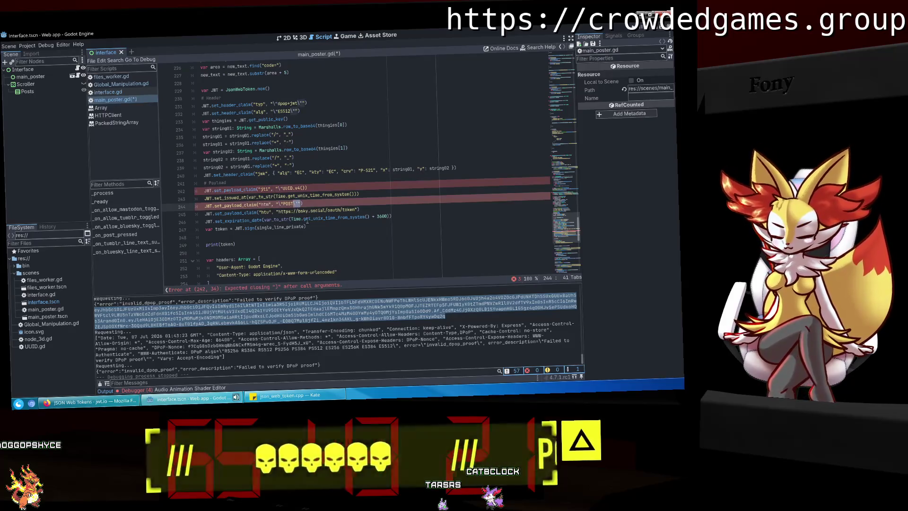
pyautogui.click(306, 188)
pyautogui.hotkey('ctrl', 'v')
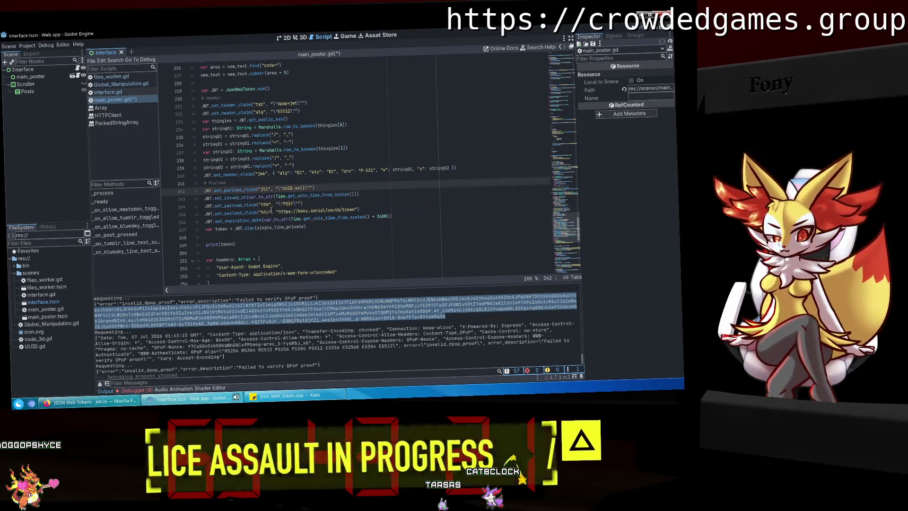
# Replace var_to_str( on the issued-at line 243 with escaped-quote {…} quoting.
pyautogui.click(355, 194)
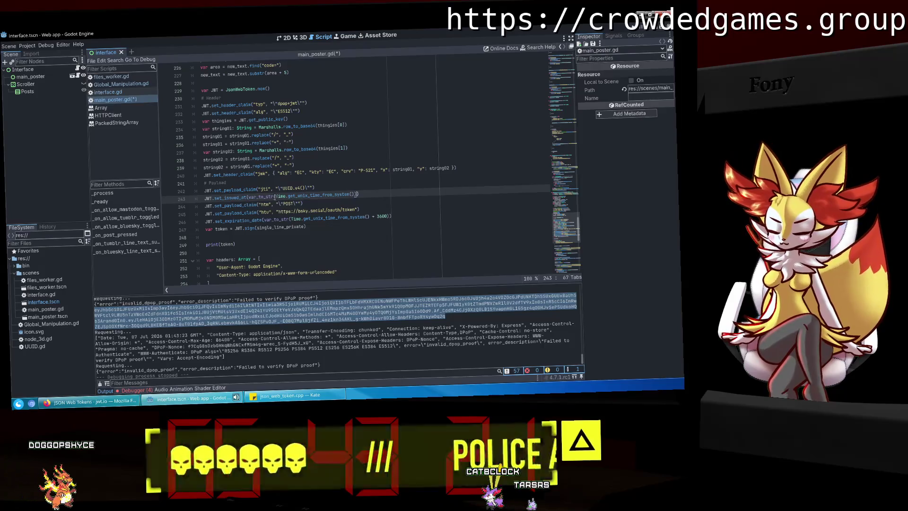
pyautogui.moveTo(275, 196); pyautogui.dragTo(258, 198)
pyautogui.click(258, 205)
pyautogui.write('\\"')
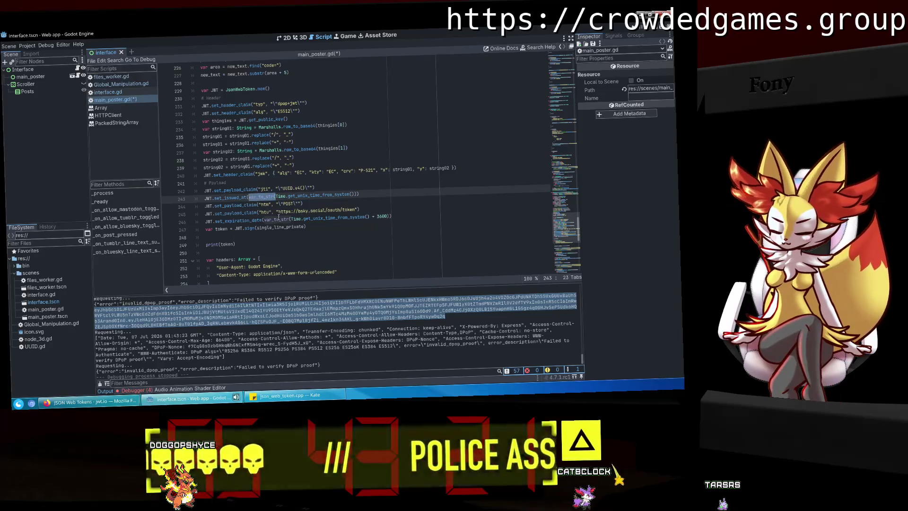
pyautogui.press('BackSpace')
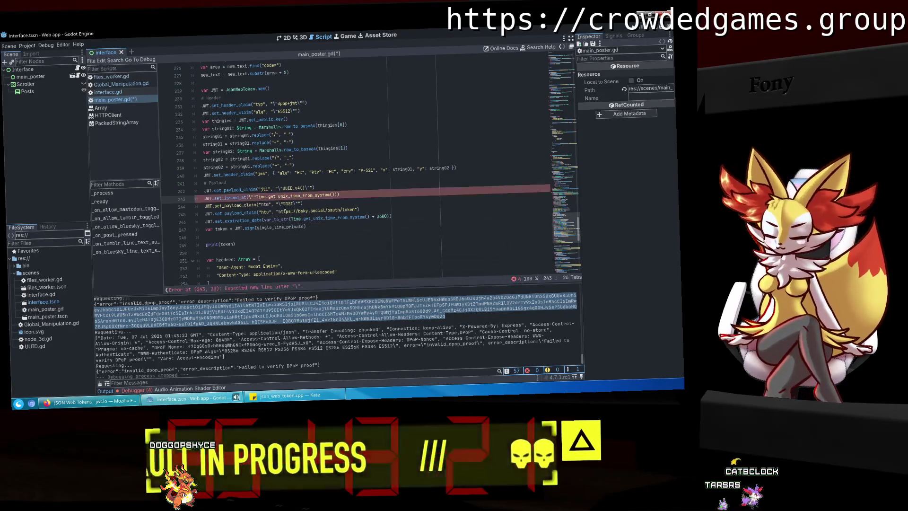
pyautogui.write('(')
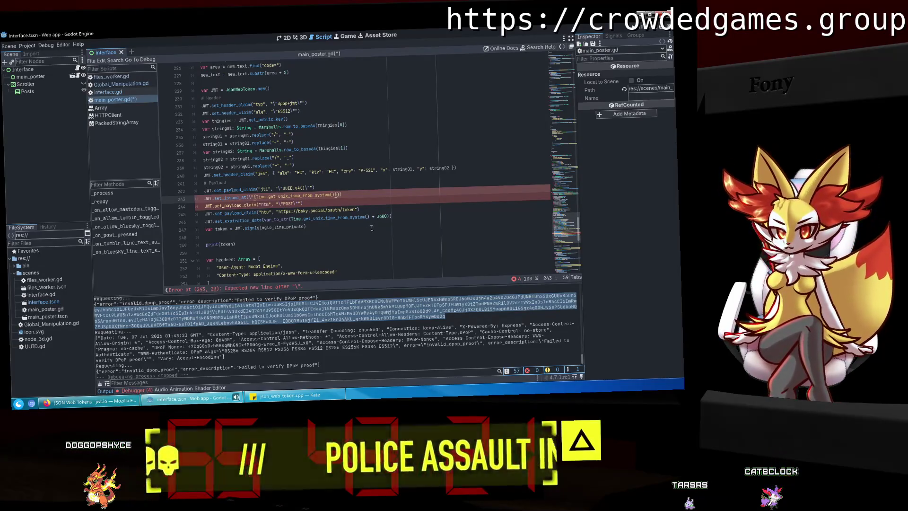
pyautogui.write('}\\"')
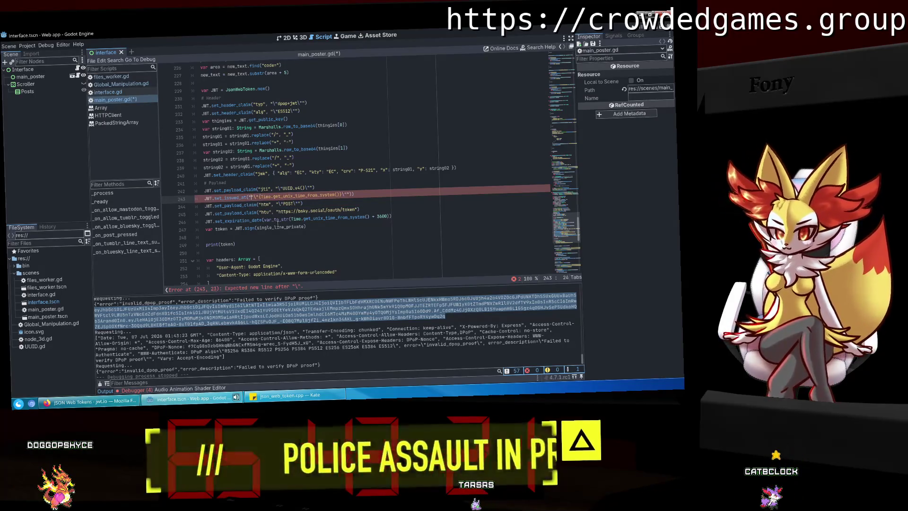
pyautogui.moveTo(290, 219)
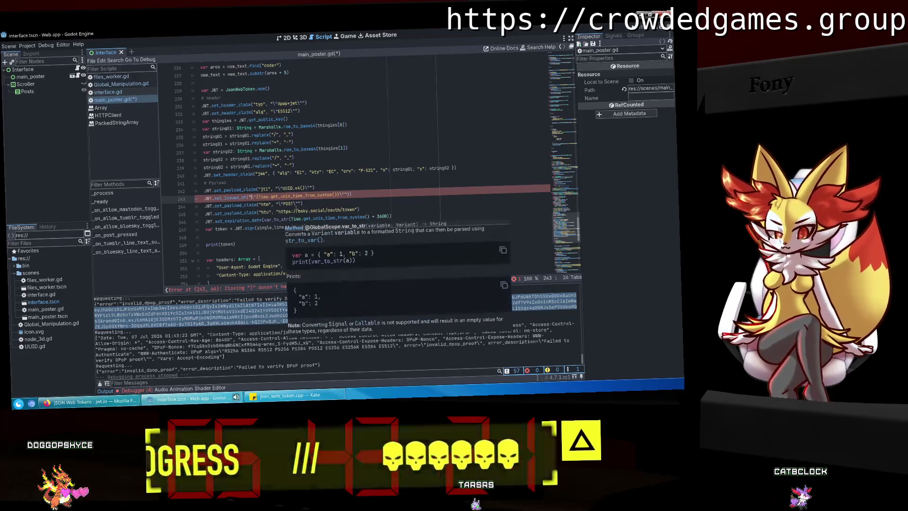
pyautogui.click(357, 196)
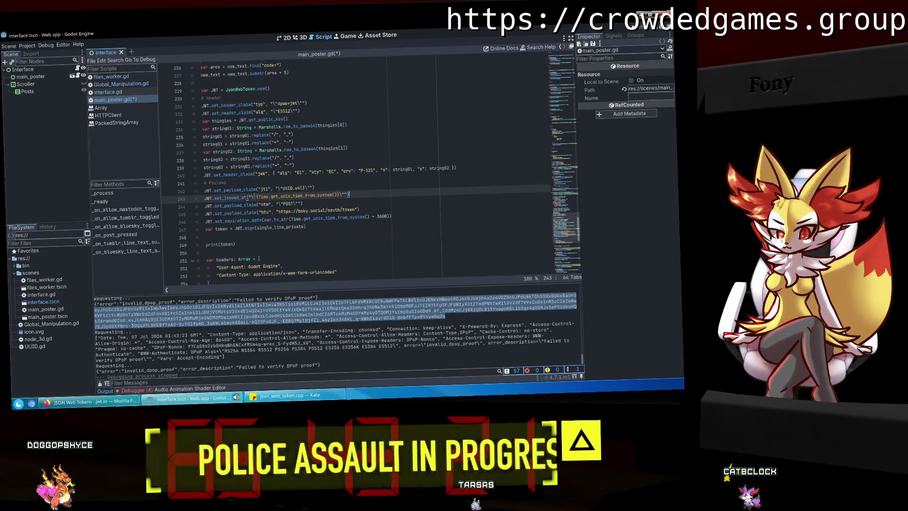
pyautogui.moveTo(257, 195); pyautogui.dragTo(338, 194)
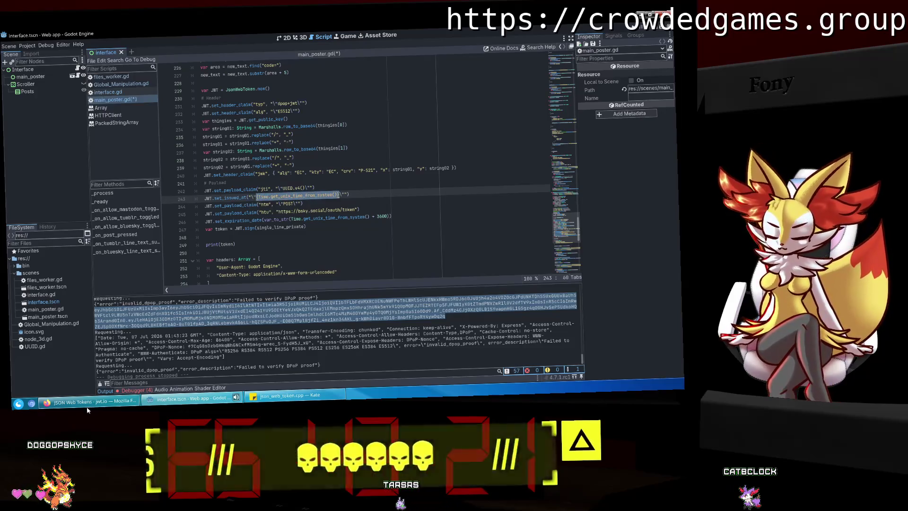
pyautogui.click(94, 402)
# Google '{var} what does it do godot engine' and scroll through the results.
pyautogui.hotkey('ctrl', 't')
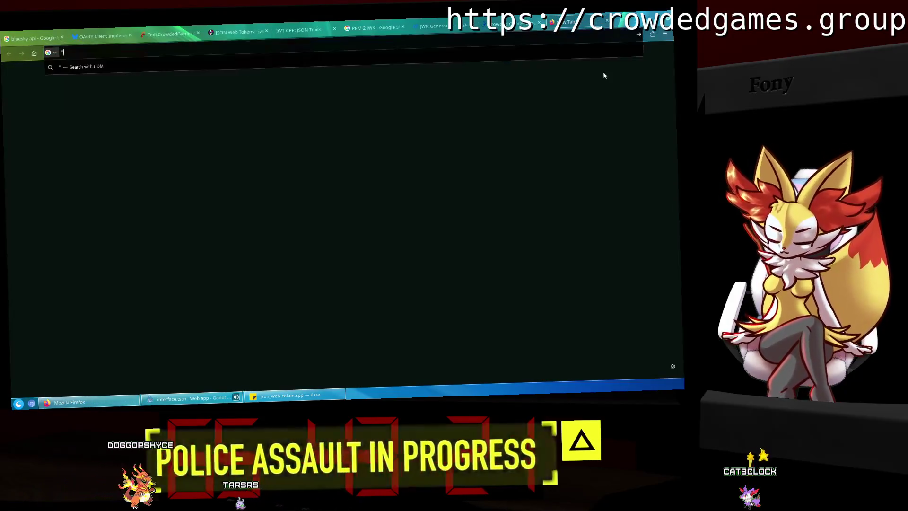
pyautogui.hotkey('ctrl', 'v')
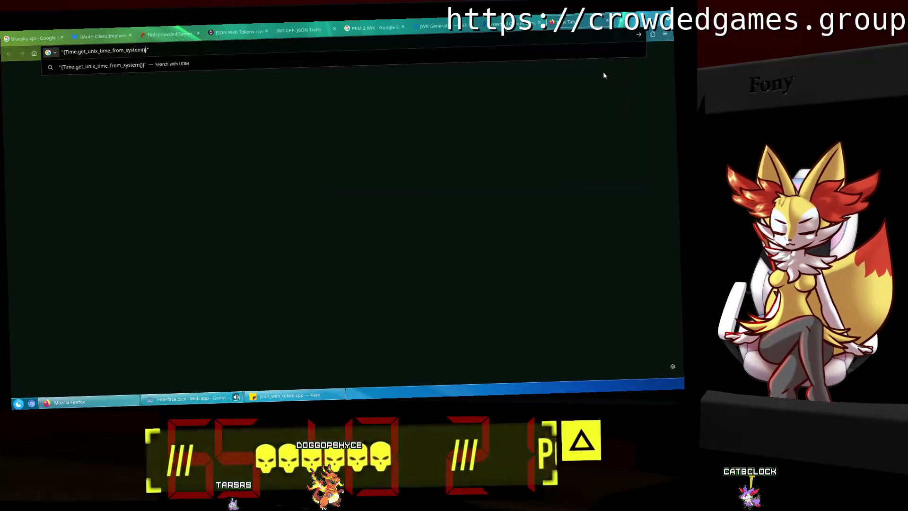
pyautogui.press('BackSpace')
pyautogui.press('BackSpace')
pyautogui.press('BackSpace')
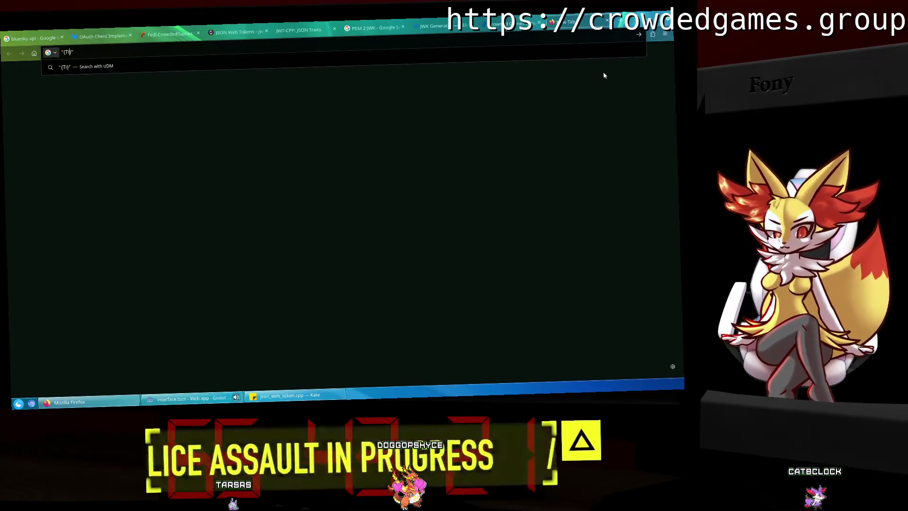
pyautogui.write('var')
pyautogui.press('End')
pyautogui.write('what')
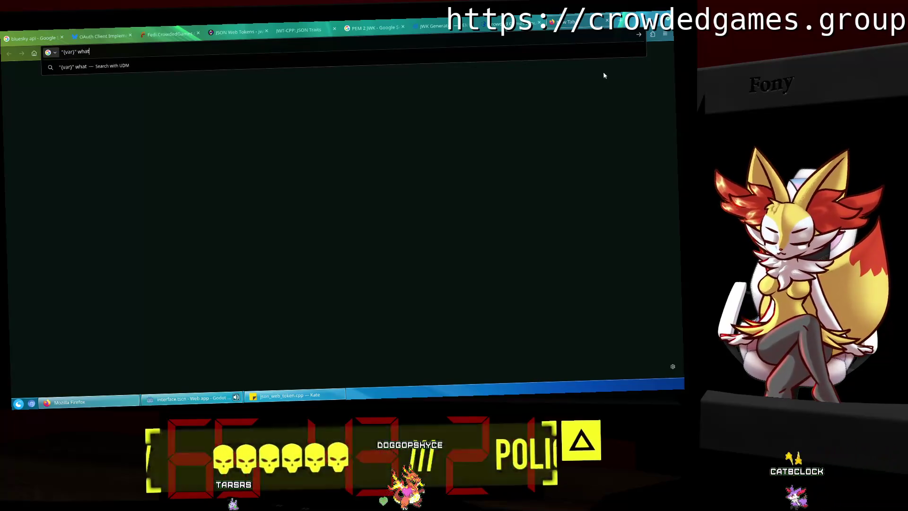
pyautogui.write(' does it do godot engine')
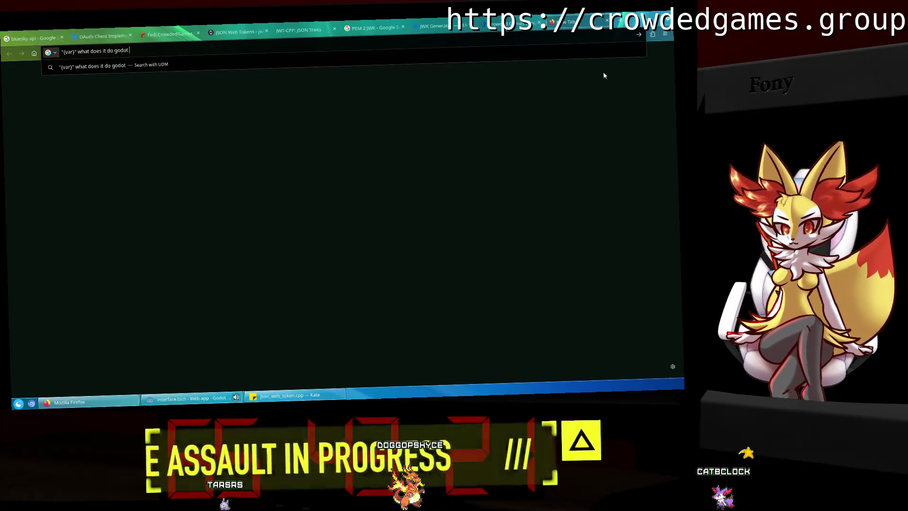
pyautogui.press('Return')
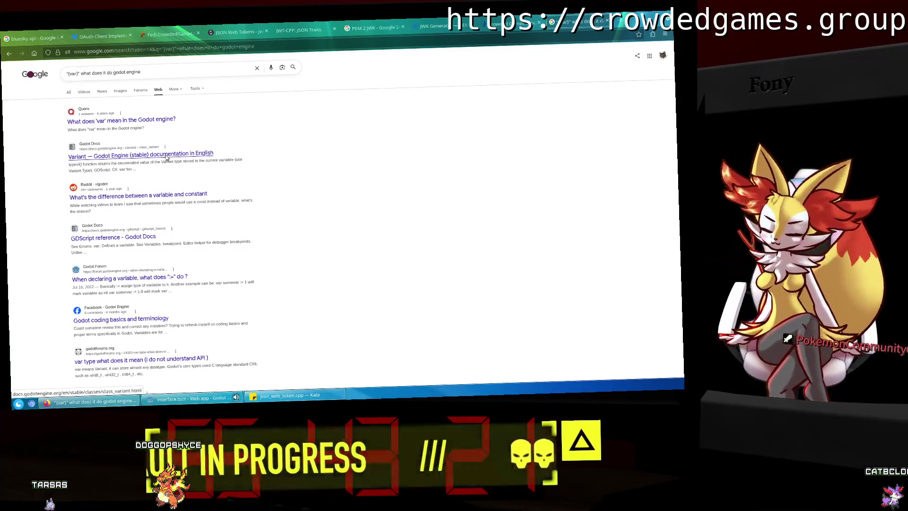
pyautogui.scroll(-3, 167, 157)
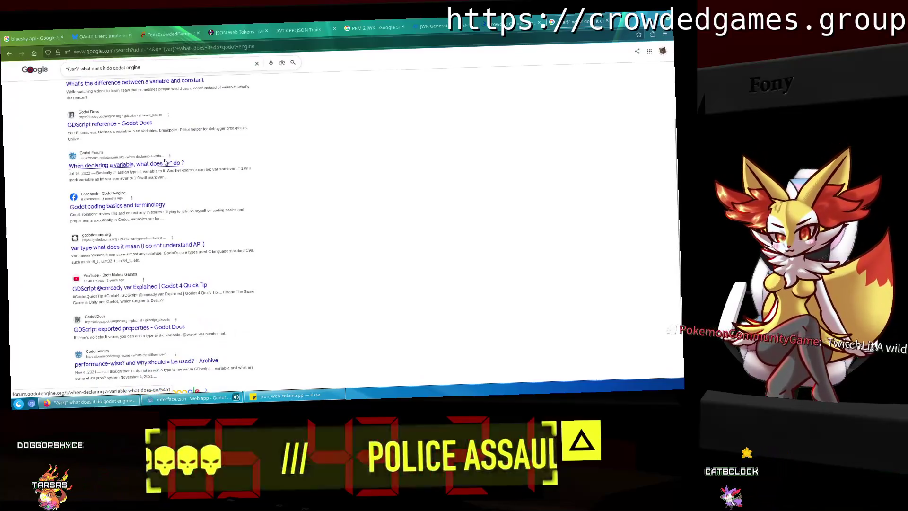
pyautogui.scroll(-2, 166, 162)
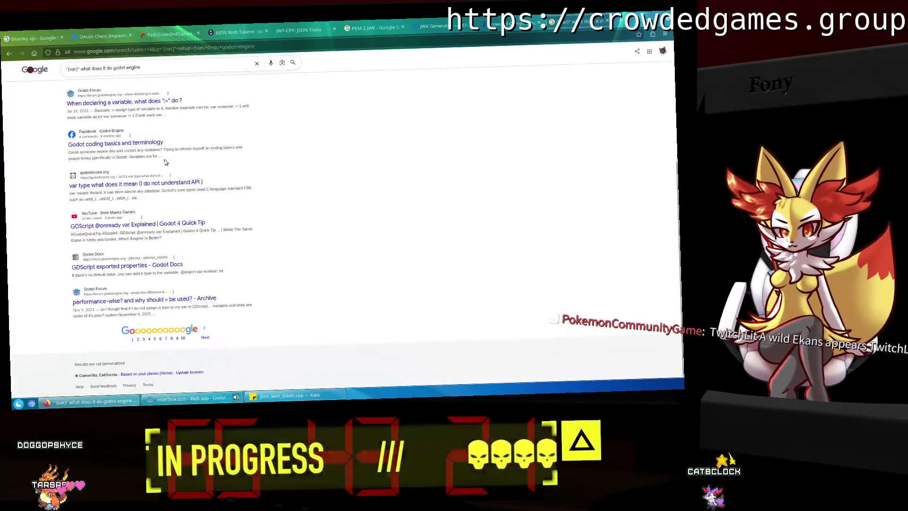
pyautogui.click(187, 398)
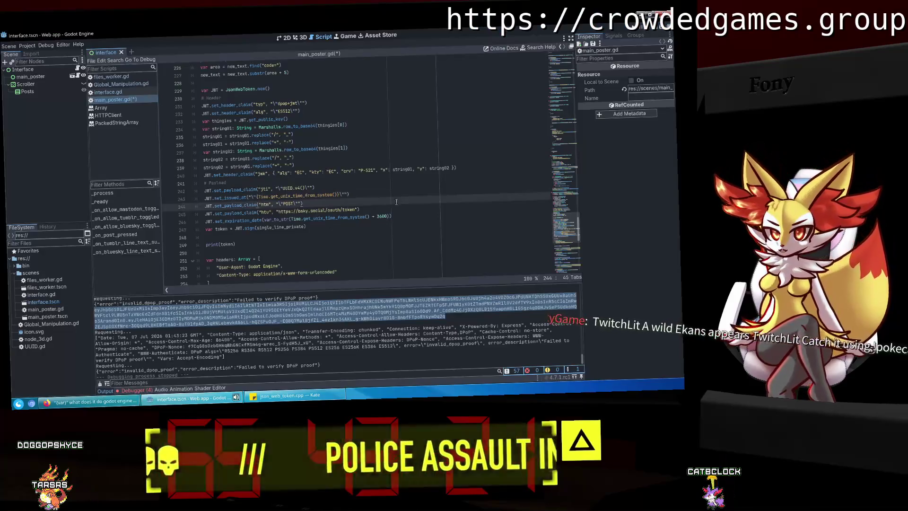
# Save and run the project, entering 2 in the redirect dialog, then stop it.
pyautogui.press('F5')
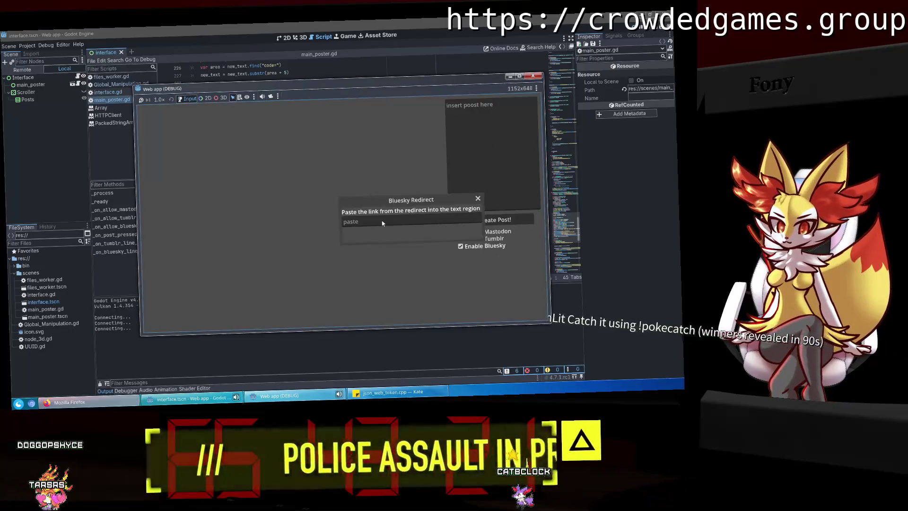
pyautogui.write('2')
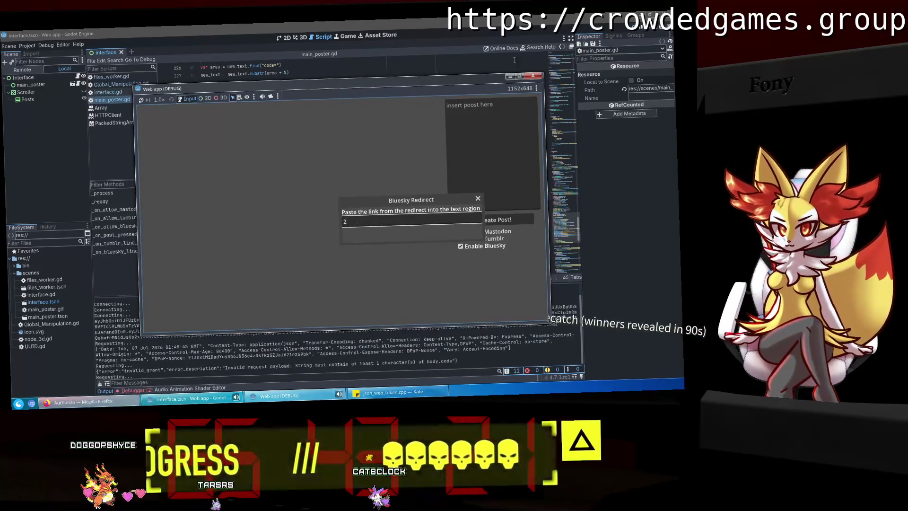
pyautogui.press('F8')
# Copy the newly printed JWT from the Output log.
pyautogui.scroll(10, 322, 351)
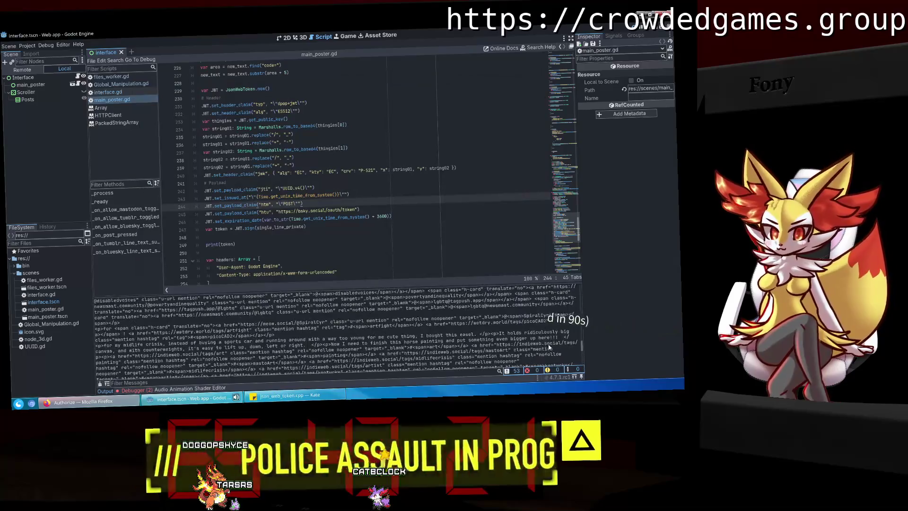
pyautogui.moveTo(559, 326); pyautogui.dragTo(96, 322)
pyautogui.rightClick(119, 328)
pyautogui.click(120, 328)
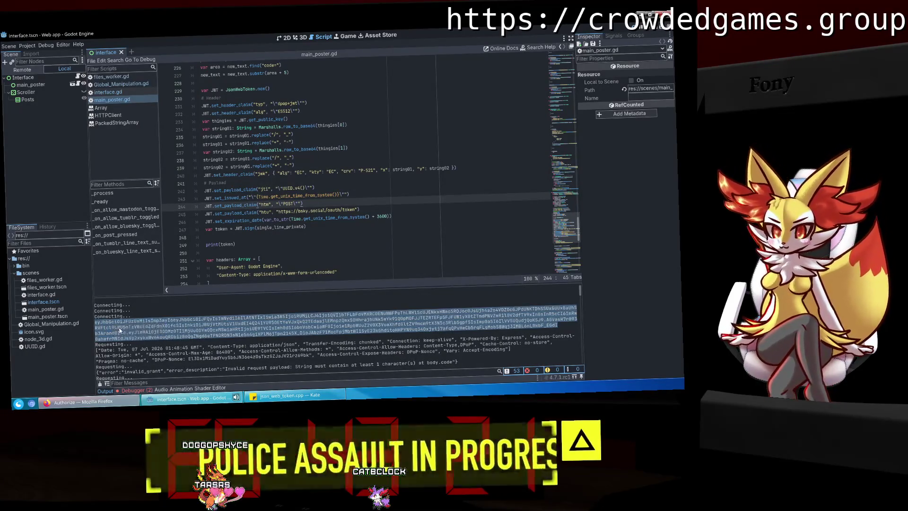
pyautogui.click(83, 401)
pyautogui.click(93, 36)
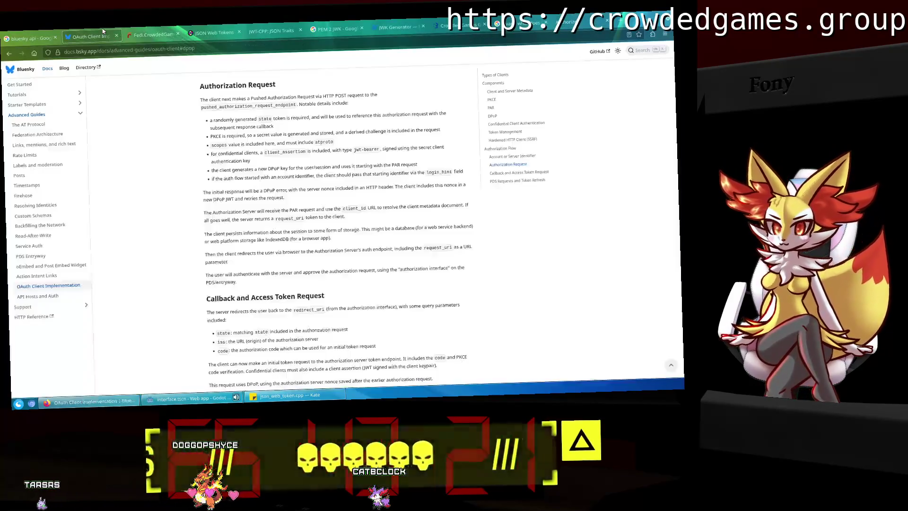
# Decode the new JWT in jwt.io: jti UUID.v4(), iat as a literal expression, htm POST.
pyautogui.click(214, 32)
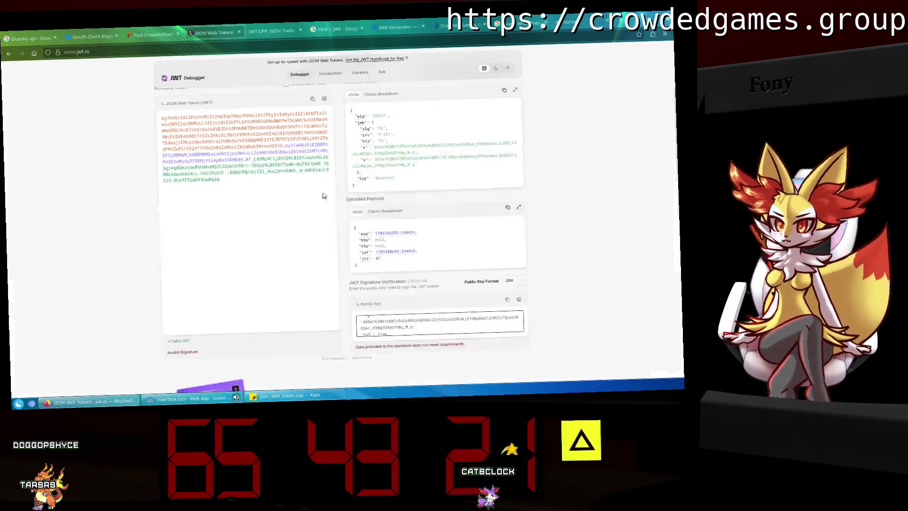
pyautogui.moveTo(265, 177)
pyautogui.mouseDown()
pyautogui.moveTo(174, 142)
pyautogui.moveTo(161, 114)
pyautogui.mouseUp()
pyautogui.hotkey('ctrl', 'v')
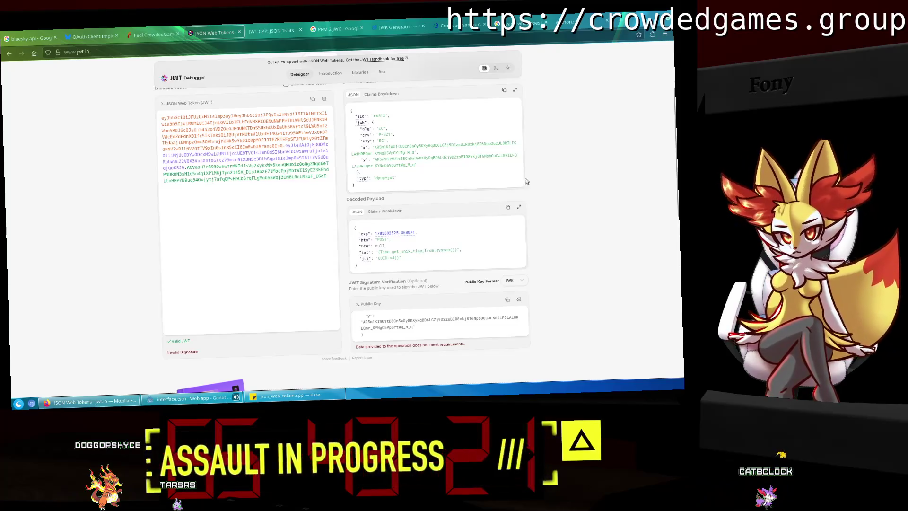
pyautogui.click(312, 395)
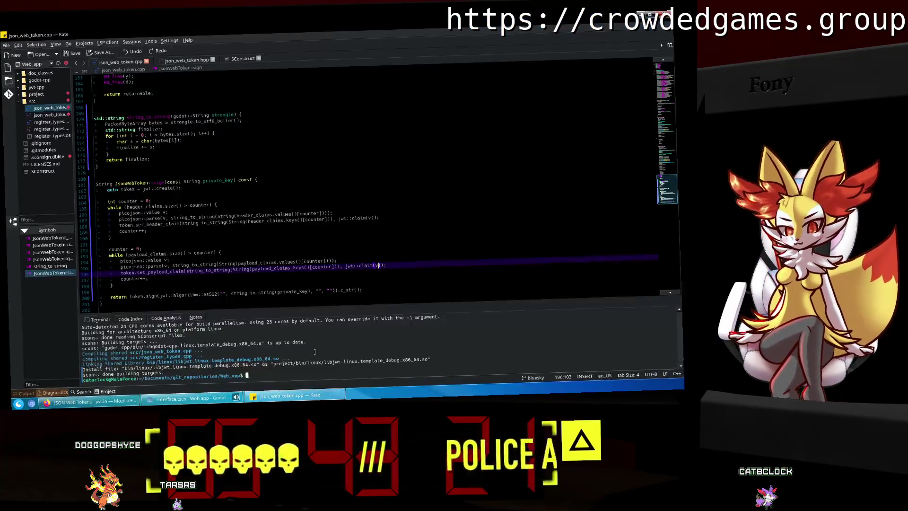
# Rework the jti line 242 so escaped quotes are concatenated around UUID.v4().
pyautogui.click(184, 398)
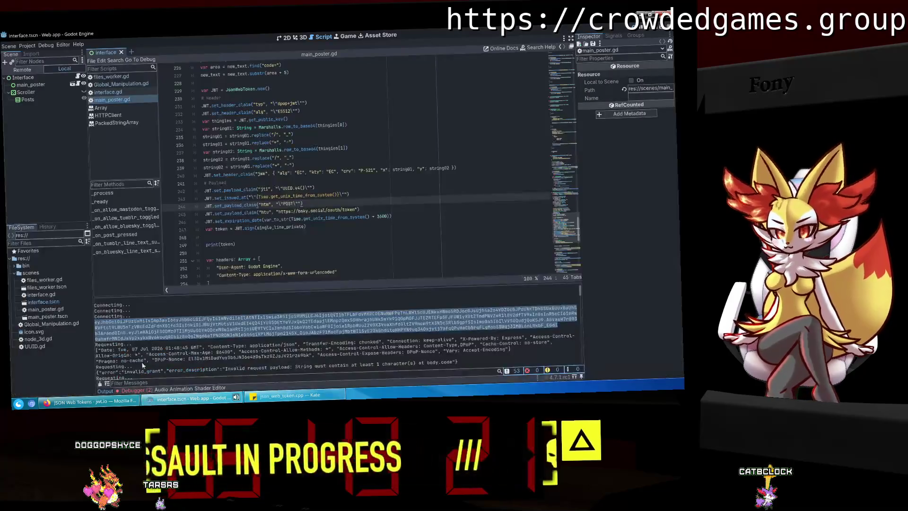
pyautogui.click(368, 228)
pyautogui.click(318, 210)
pyautogui.click(305, 189)
pyautogui.write('+')
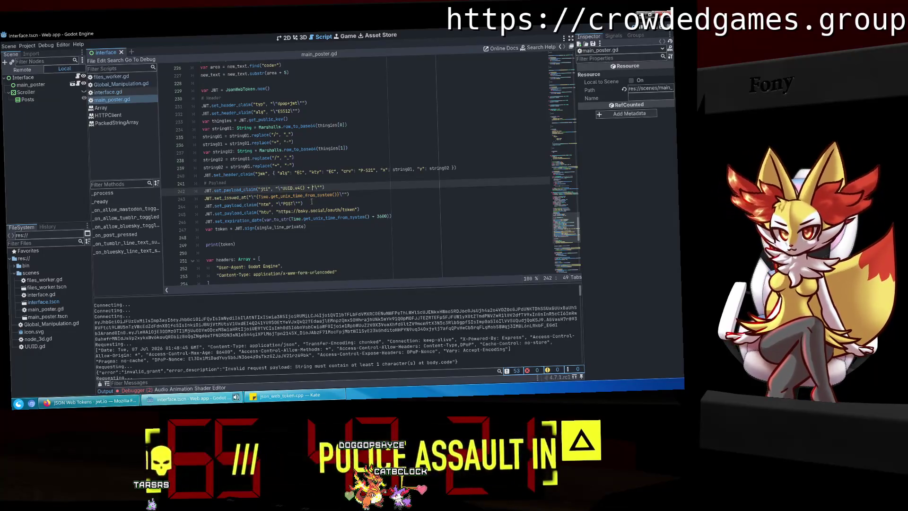
pyautogui.press('BackSpace')
pyautogui.press('BackSpace')
pyautogui.press('BackSpace')
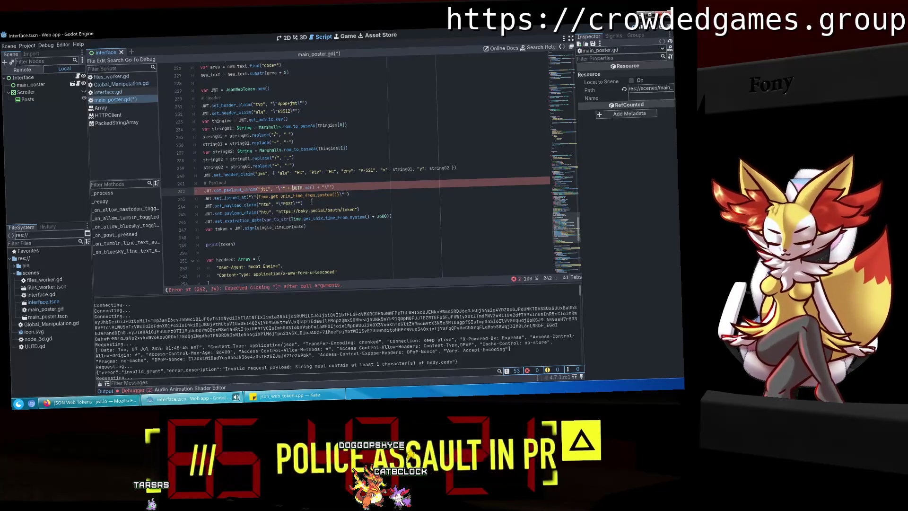
# Restore var_to_str( around the Unix time on line 243 and append a closing escaped-quote string.
pyautogui.scroll(1, 312, 202)
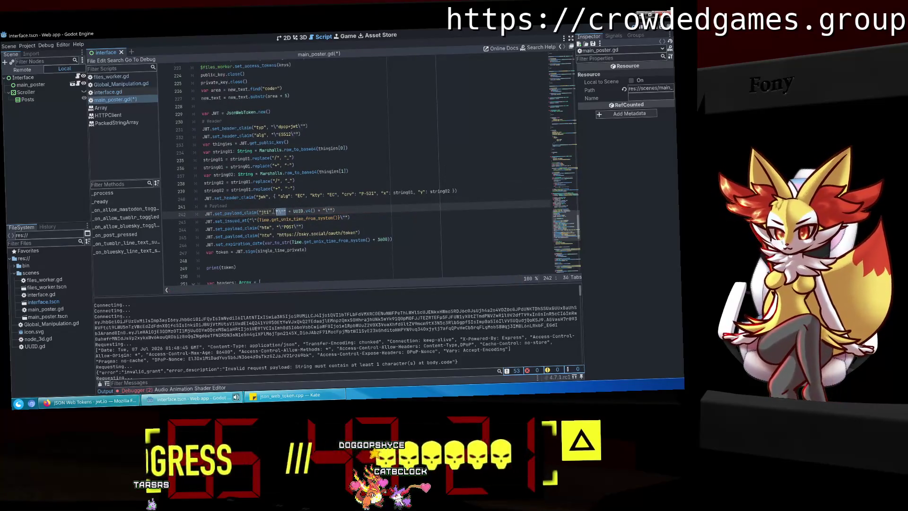
pyautogui.click(258, 220)
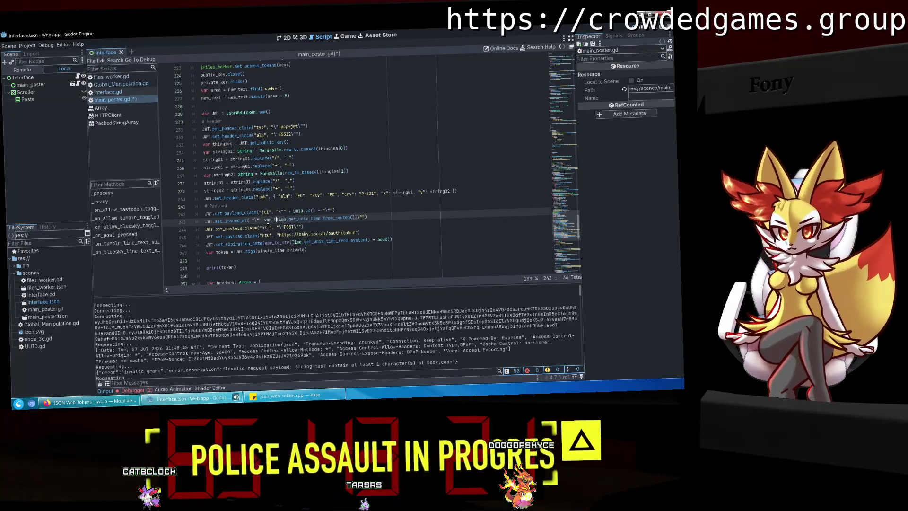
pyautogui.write('o_str(')
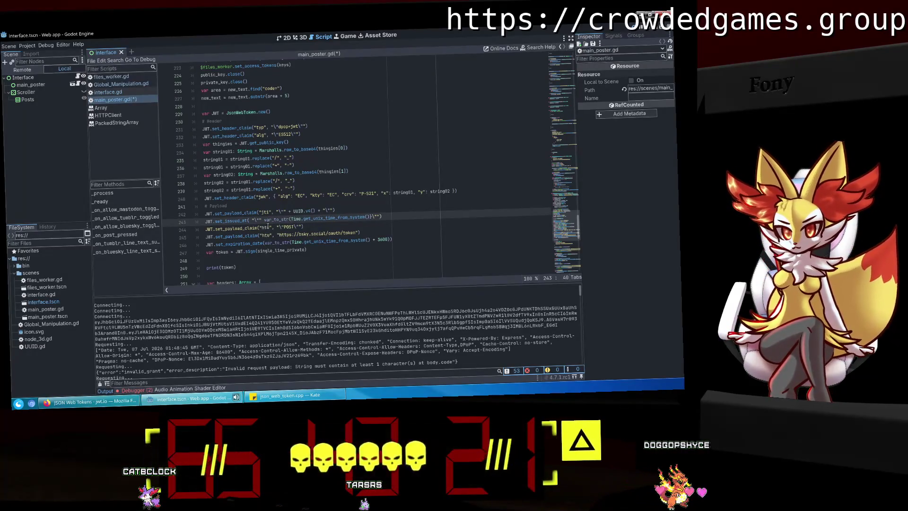
pyautogui.hotkey('ctrl', 'Right')
pyautogui.hotkey('ctrl', 'Right')
pyautogui.hotkey('ctrl', 'Right')
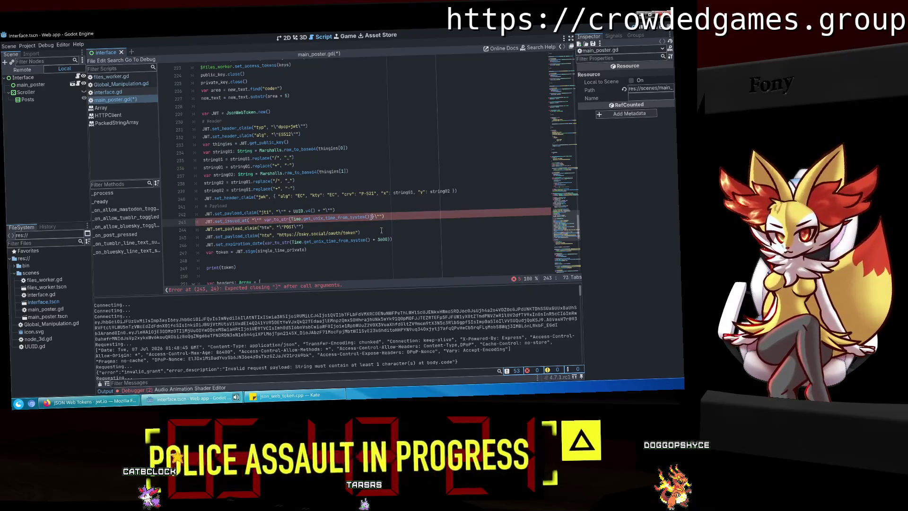
pyautogui.click(334, 210)
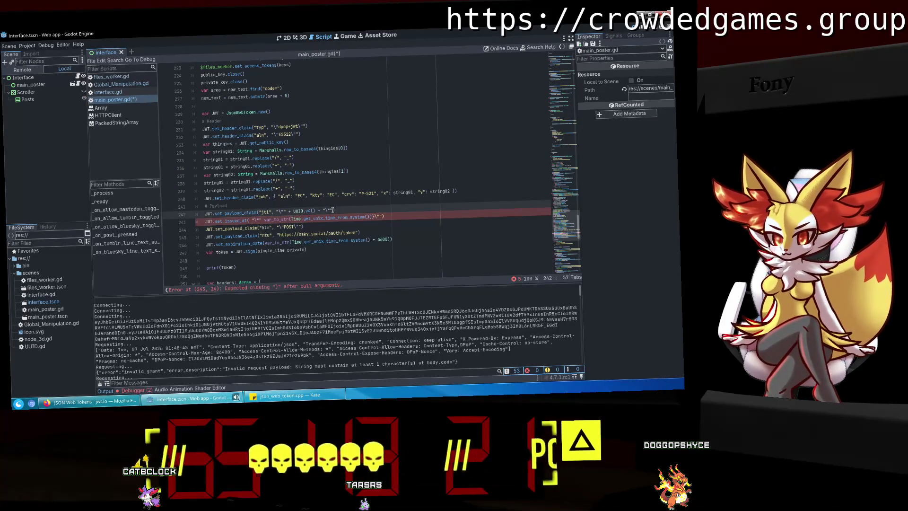
pyautogui.click(376, 216)
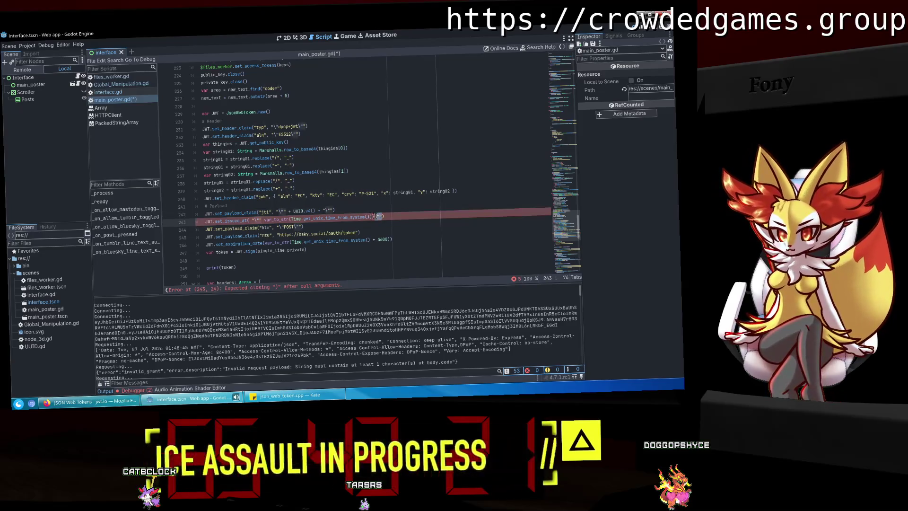
pyautogui.write('+"\\"')
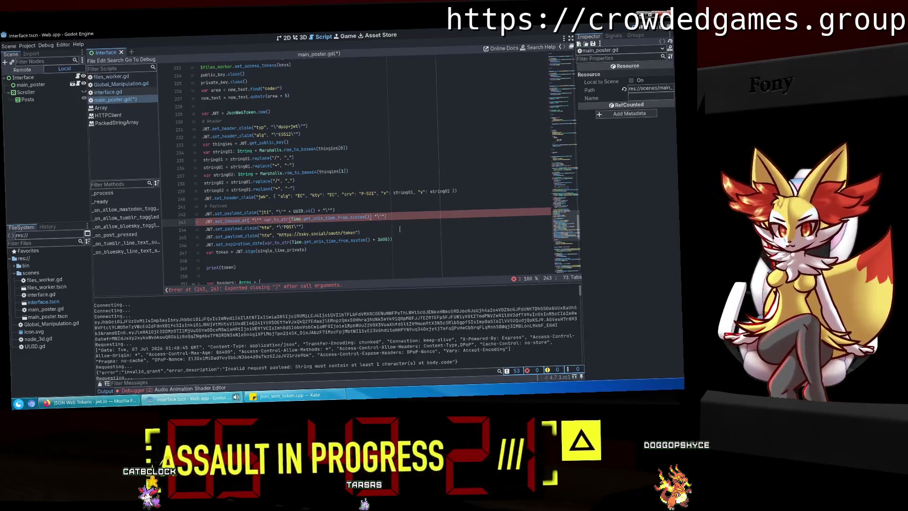
# Fix line 243's closing parentheses and add a + concatenation before var_to_str.
pyautogui.click(399, 229)
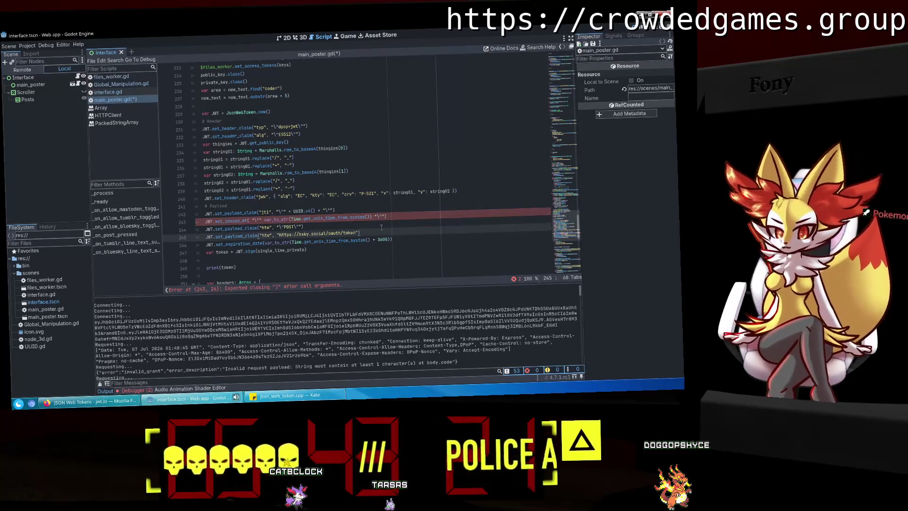
pyautogui.click(373, 219)
pyautogui.press('BackSpace')
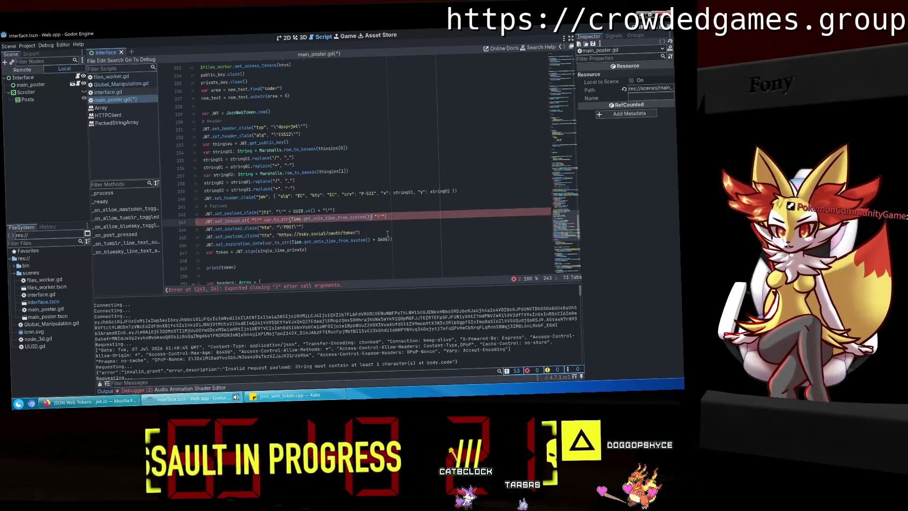
pyautogui.click(432, 231)
pyautogui.click(370, 217)
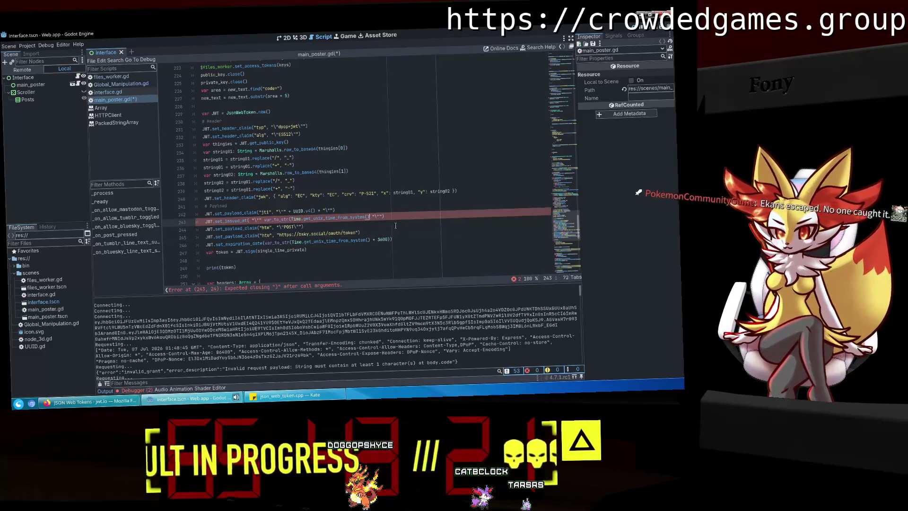
pyautogui.write(')')
pyautogui.click(392, 216)
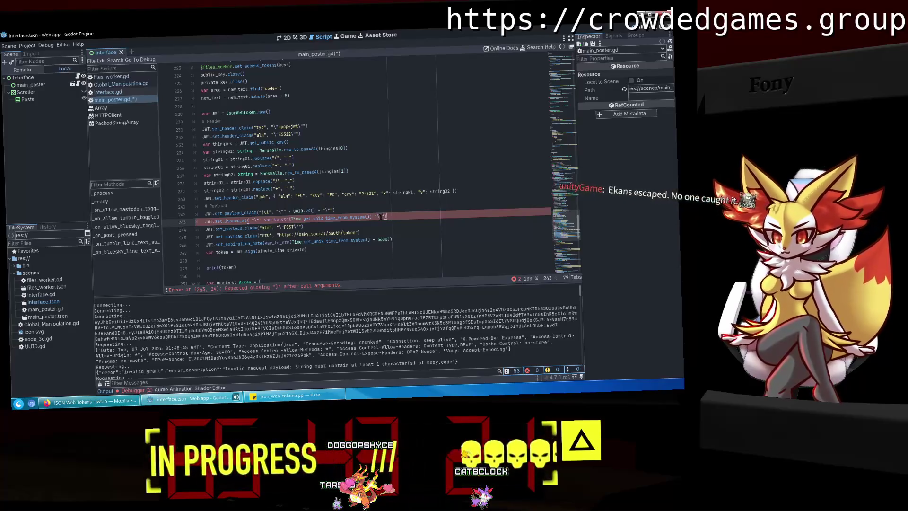
pyautogui.click(264, 218)
pyautogui.moveTo(302, 244)
pyautogui.write('+')
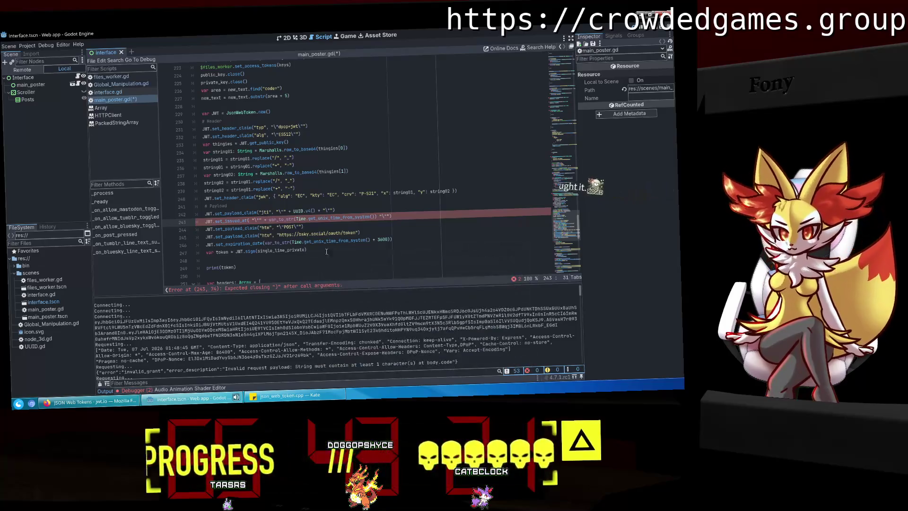
pyautogui.click(376, 217)
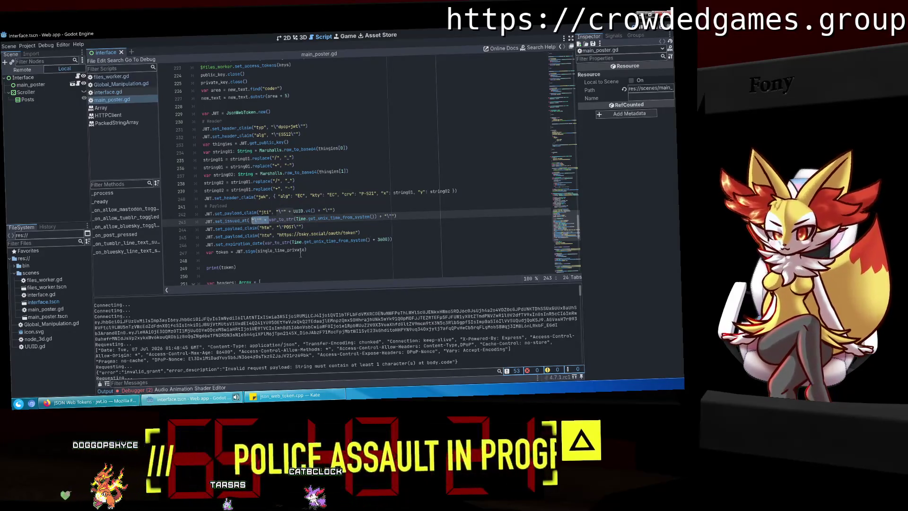
# Put escaped quotes around the bsky.social token htu URL on line 245 and after POST.
pyautogui.click(283, 227)
pyautogui.moveTo(283, 227); pyautogui.dragTo(279, 227)
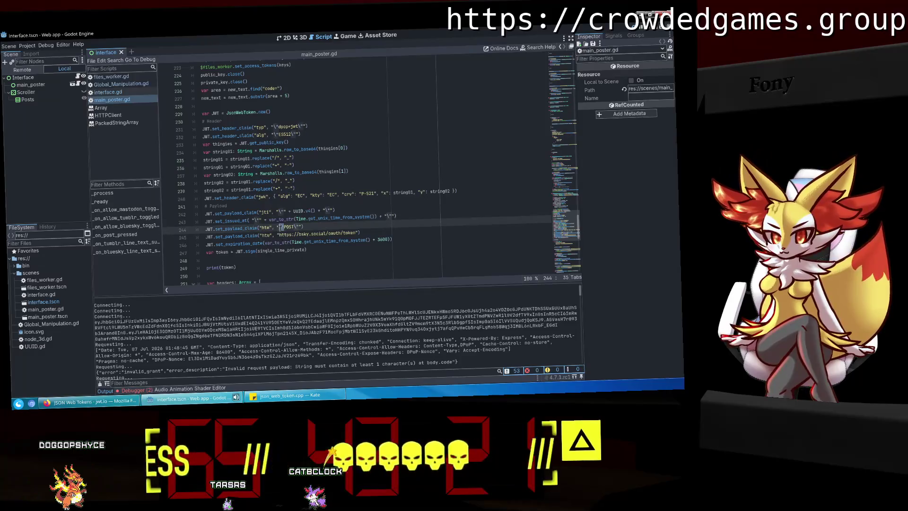
pyautogui.hotkey('ctrl', 'c')
pyautogui.click(279, 233)
pyautogui.hotkey('ctrl', 'v')
pyautogui.click(298, 227)
pyautogui.hotkey('ctrl', 'v')
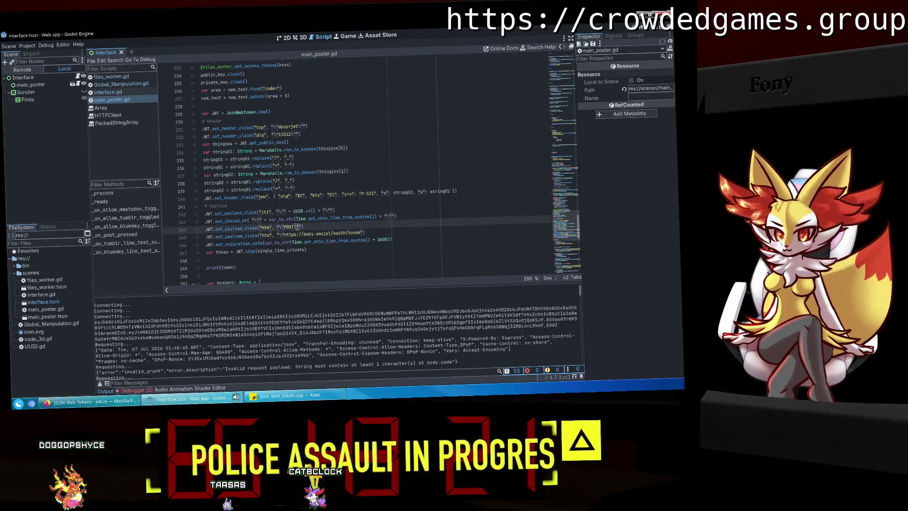
pyautogui.click(361, 232)
pyautogui.hotkey('ctrl', 'v')
pyautogui.moveTo(252, 220); pyautogui.dragTo(268, 220)
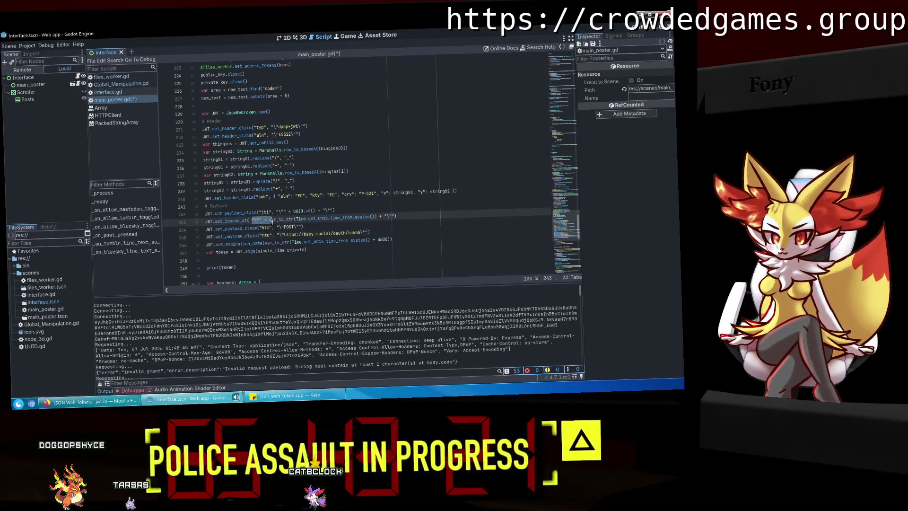